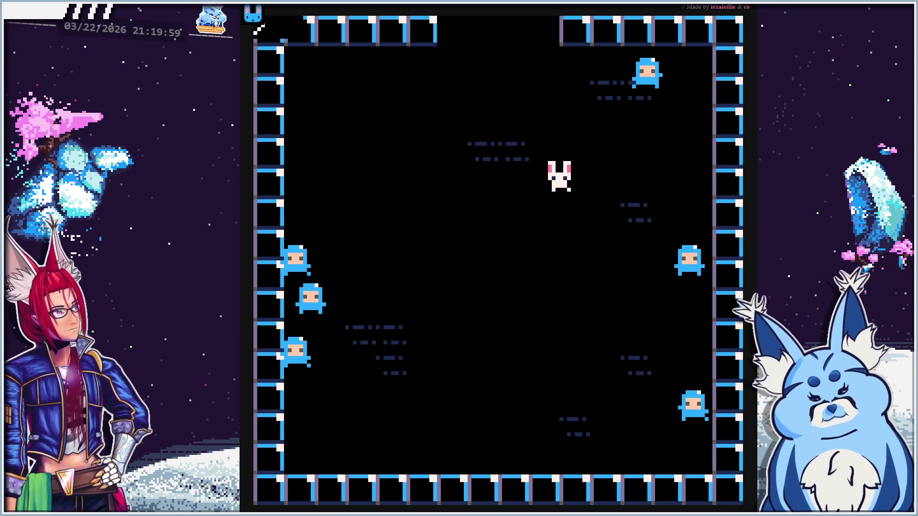
Stop the running bunny arena game to get back to its Lua code
{"action": "key", "text": "Escape"}
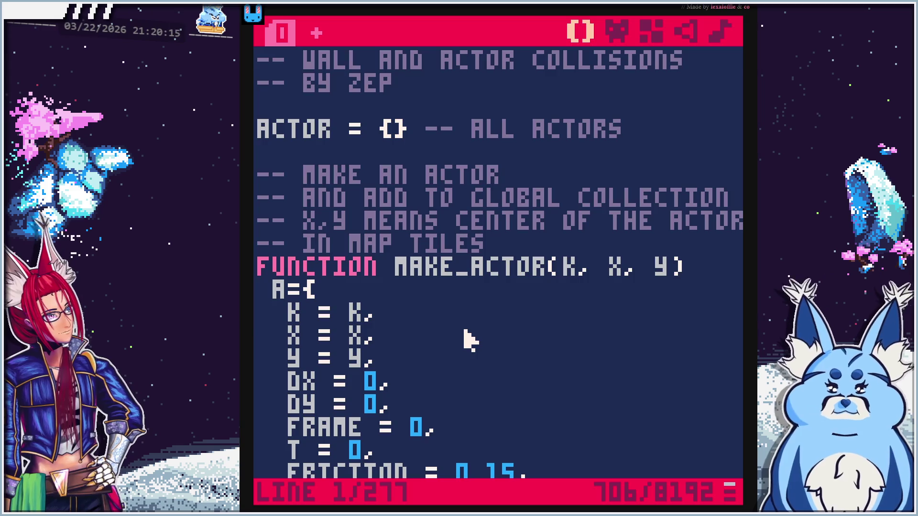
{"action": "scroll", "coordinate": [470, 339], "scroll_direction": "down", "scroll_amount": 2}
{"action": "scroll", "coordinate": [470, 339], "scroll_direction": "down", "scroll_amount": 2}
{"action": "scroll", "coordinate": [470, 340], "scroll_direction": "up", "scroll_amount": 2}
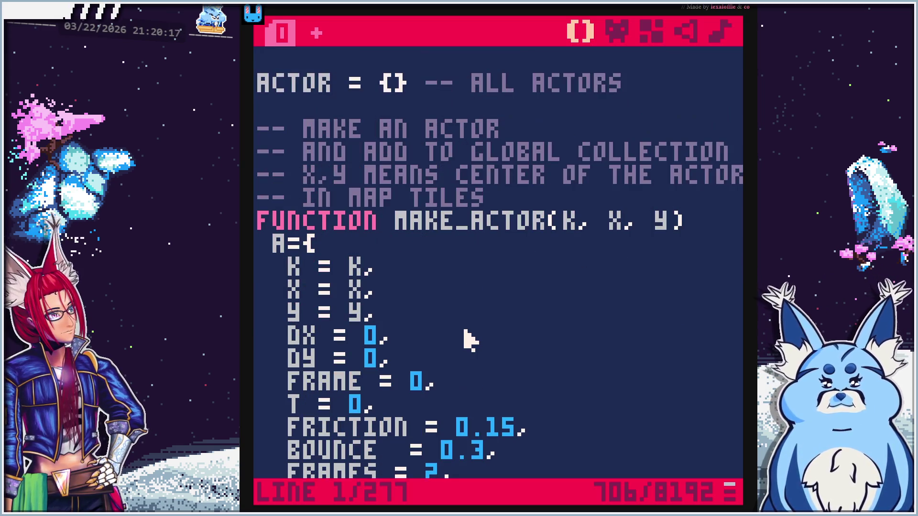
{"action": "scroll", "coordinate": [375, 273], "scroll_direction": "up", "scroll_amount": 2}
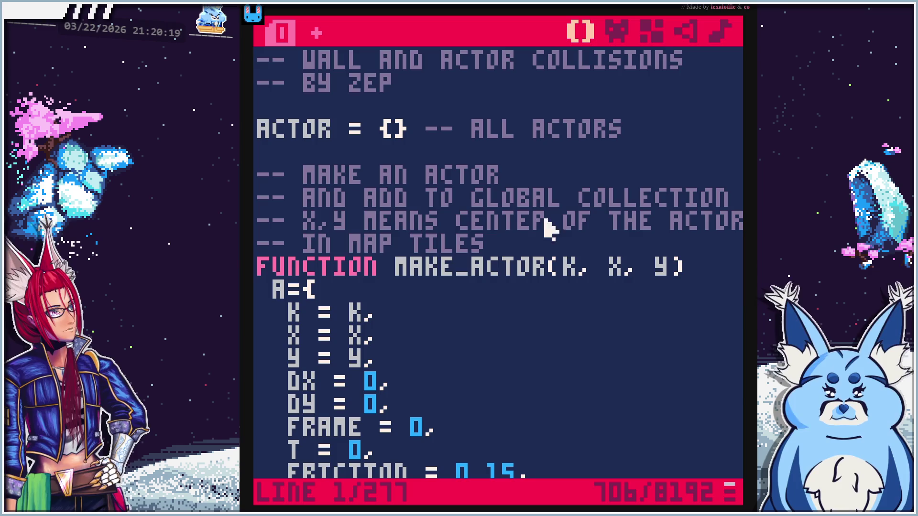
{"action": "scroll", "coordinate": [468, 279], "scroll_direction": "down", "scroll_amount": 2}
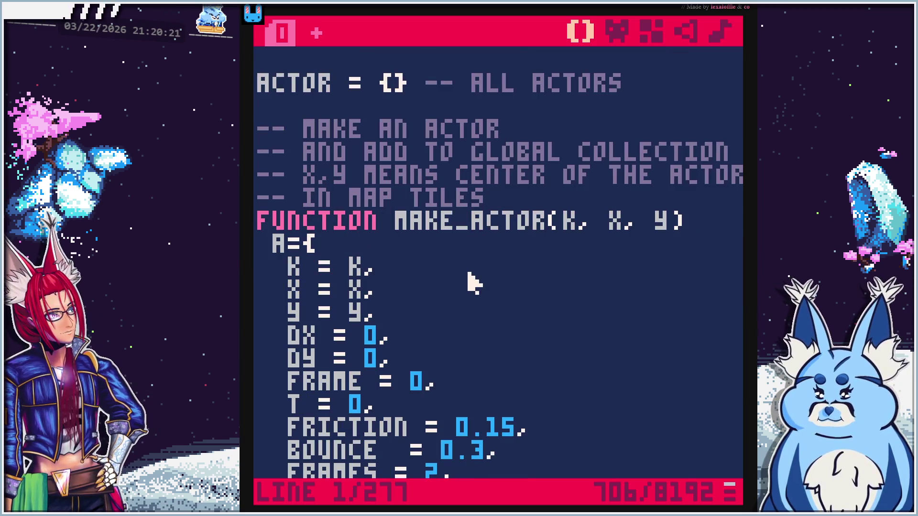
{"action": "scroll", "coordinate": [471, 283], "scroll_direction": "down", "scroll_amount": 4}
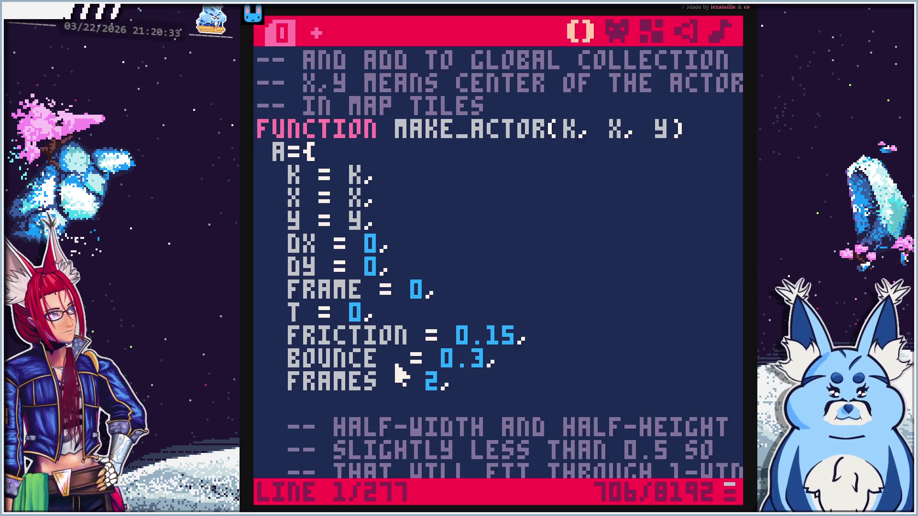
{"action": "scroll", "coordinate": [399, 373], "scroll_direction": "down", "scroll_amount": 5}
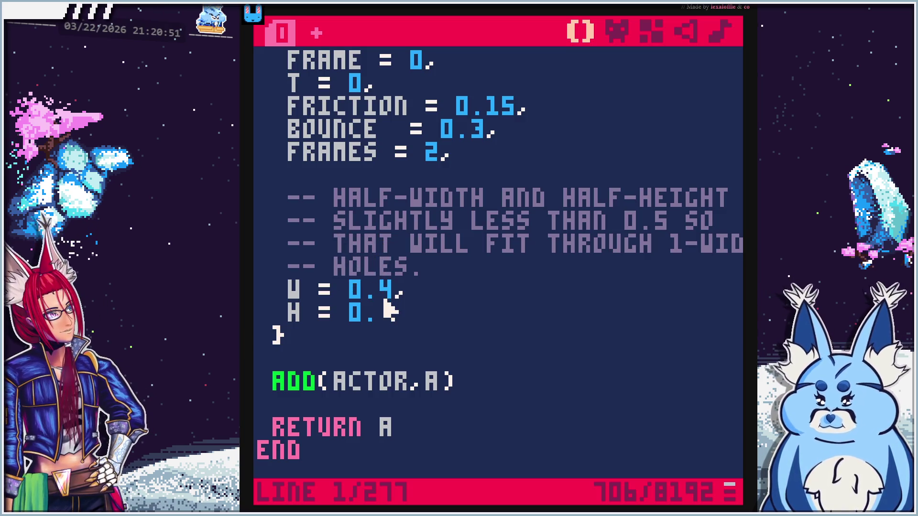
{"action": "scroll", "coordinate": [401, 381], "scroll_direction": "down", "scroll_amount": 3}
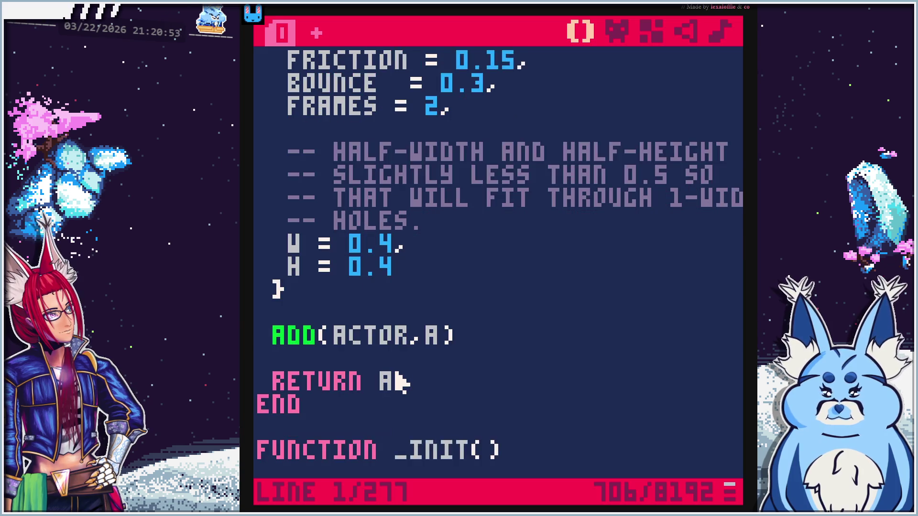
{"action": "scroll", "coordinate": [401, 381], "scroll_direction": "down", "scroll_amount": 2}
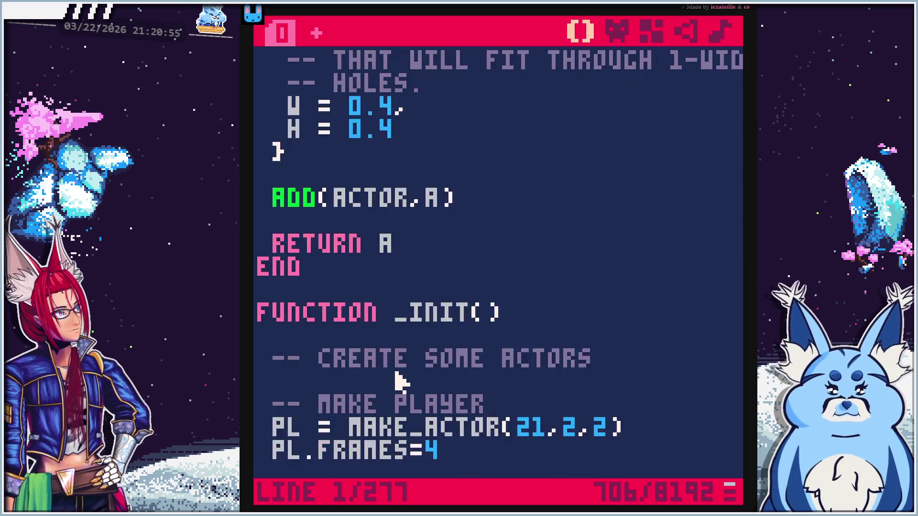
{"action": "scroll", "coordinate": [401, 381], "scroll_direction": "down", "scroll_amount": 2}
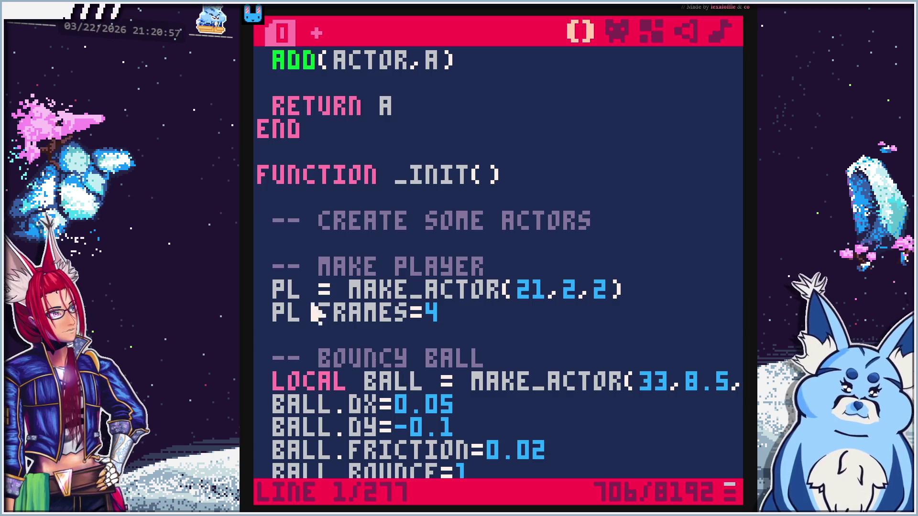
{"action": "scroll", "coordinate": [378, 406], "scroll_direction": "down", "scroll_amount": 1}
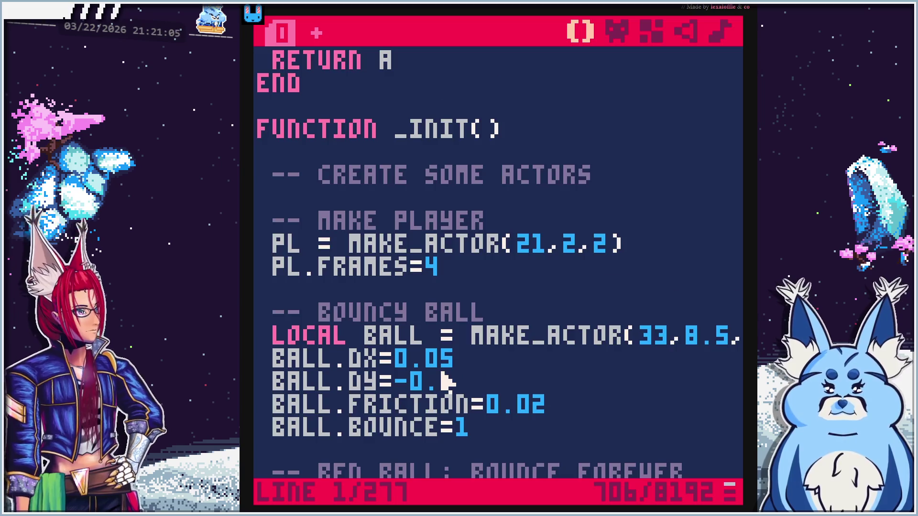
{"action": "scroll", "coordinate": [447, 381], "scroll_direction": "down", "scroll_amount": 3}
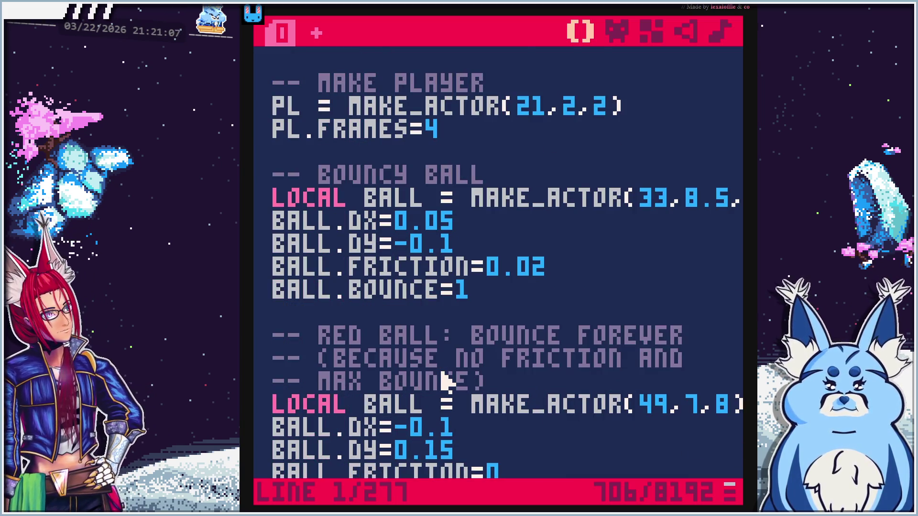
{"action": "scroll", "coordinate": [443, 380], "scroll_direction": "down", "scroll_amount": 2}
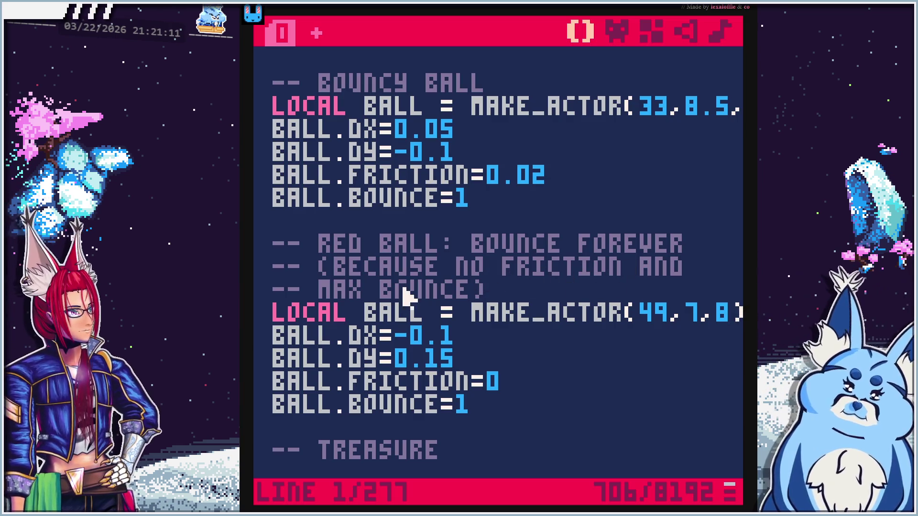
{"action": "scroll", "coordinate": [389, 434], "scroll_direction": "down", "scroll_amount": 2}
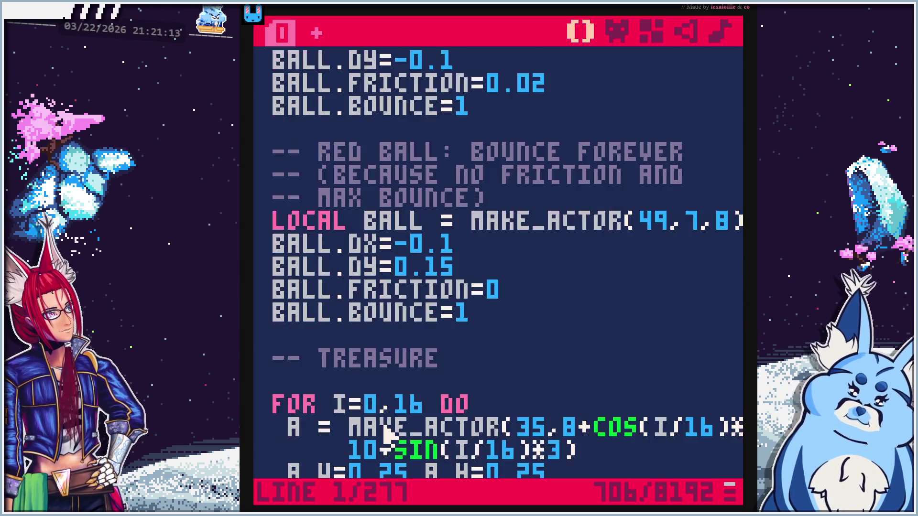
{"action": "scroll", "coordinate": [388, 434], "scroll_direction": "down", "scroll_amount": 5}
{"action": "scroll", "coordinate": [388, 434], "scroll_direction": "down", "scroll_amount": 10}
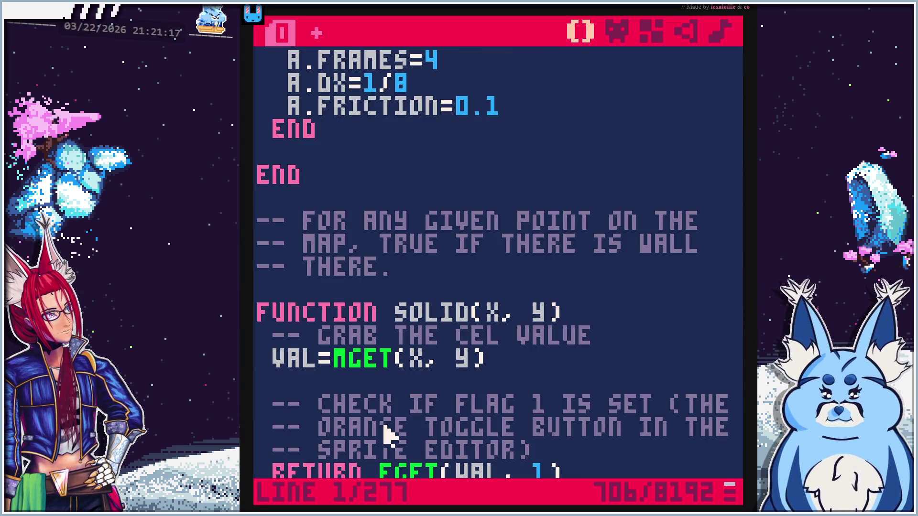
{"action": "scroll", "coordinate": [388, 433], "scroll_direction": "down", "scroll_amount": 2}
{"action": "scroll", "coordinate": [388, 434], "scroll_direction": "down", "scroll_amount": 3}
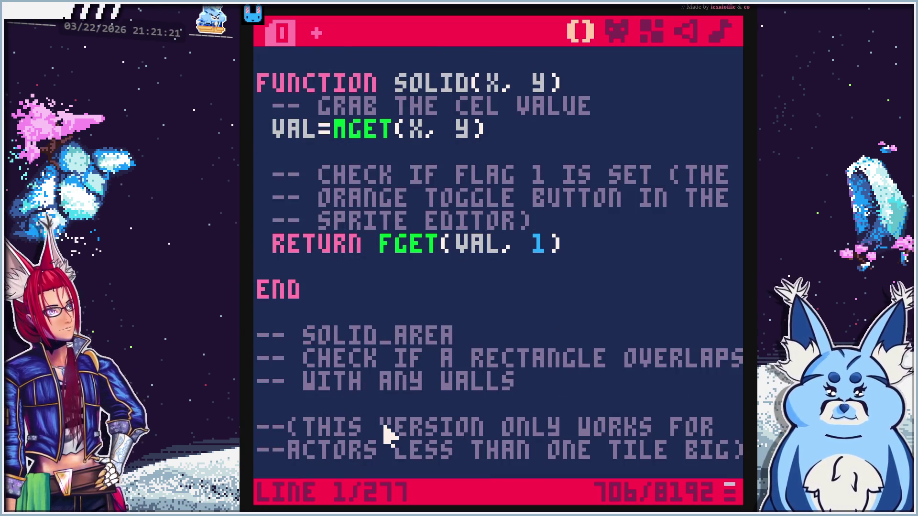
{"action": "scroll", "coordinate": [388, 433], "scroll_direction": "down", "scroll_amount": 5}
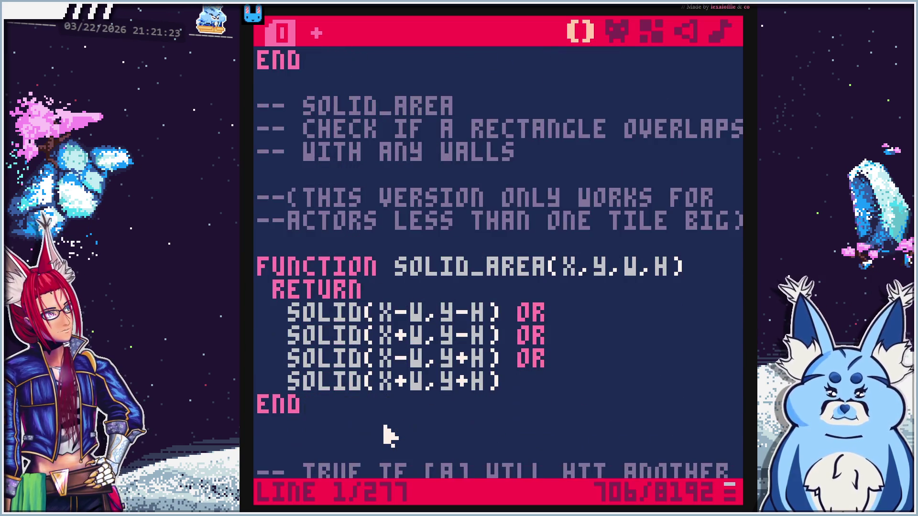
{"action": "scroll", "coordinate": [388, 434], "scroll_direction": "down", "scroll_amount": 4}
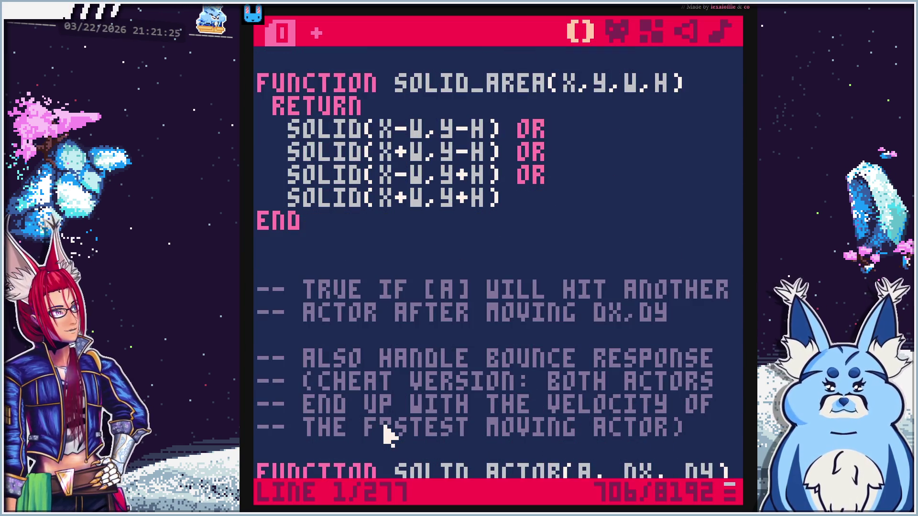
{"action": "scroll", "coordinate": [388, 434], "scroll_direction": "down", "scroll_amount": 6}
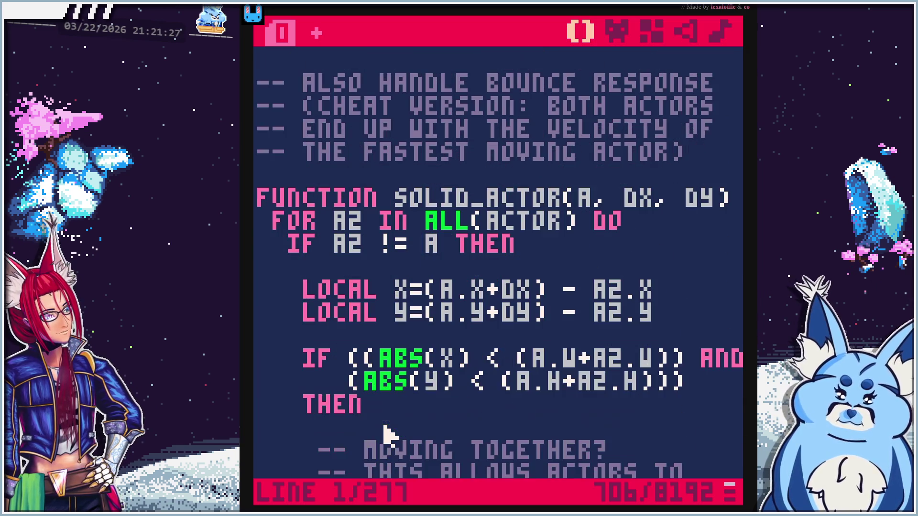
{"action": "scroll", "coordinate": [389, 433], "scroll_direction": "down", "scroll_amount": 5}
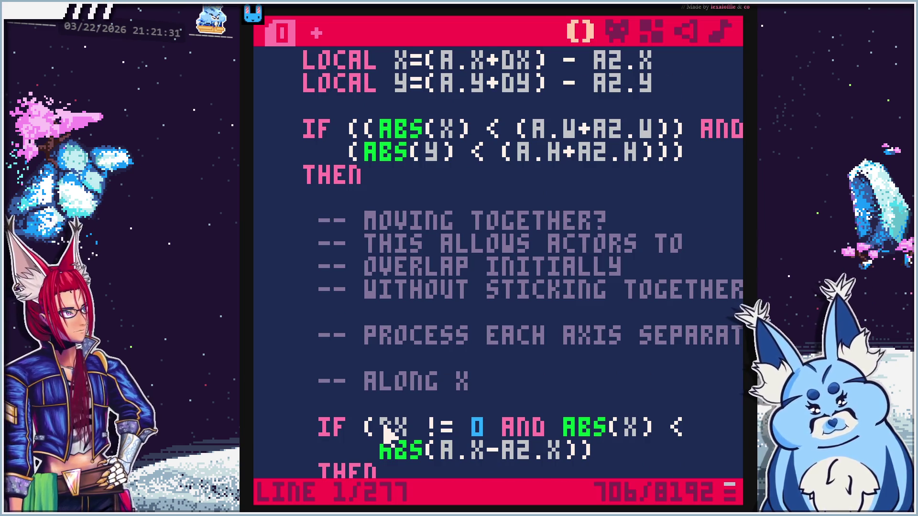
{"action": "scroll", "coordinate": [388, 433], "scroll_direction": "down", "scroll_amount": 3}
{"action": "scroll", "coordinate": [388, 434], "scroll_direction": "down", "scroll_amount": 8}
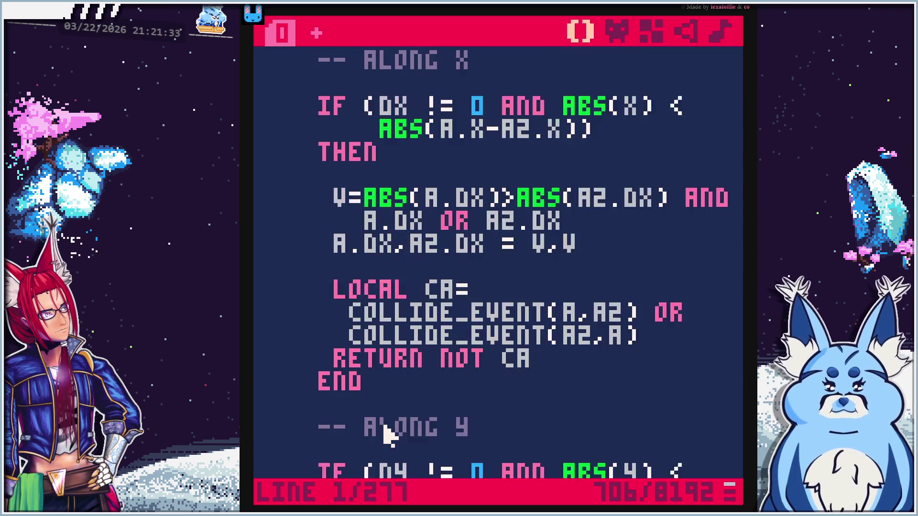
{"action": "scroll", "coordinate": [388, 433], "scroll_direction": "down", "scroll_amount": 4}
{"action": "scroll", "coordinate": [389, 434], "scroll_direction": "down", "scroll_amount": 4}
{"action": "scroll", "coordinate": [389, 434], "scroll_direction": "down", "scroll_amount": 7}
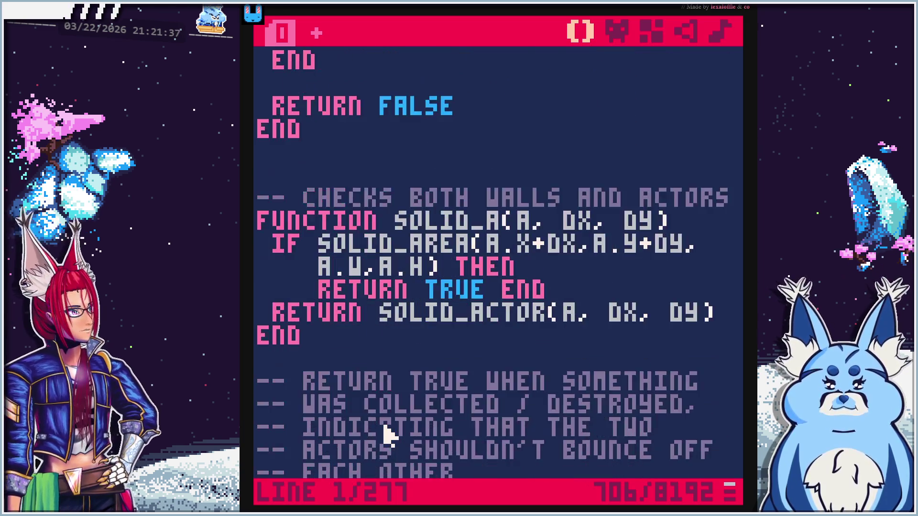
{"action": "scroll", "coordinate": [388, 433], "scroll_direction": "down", "scroll_amount": 8}
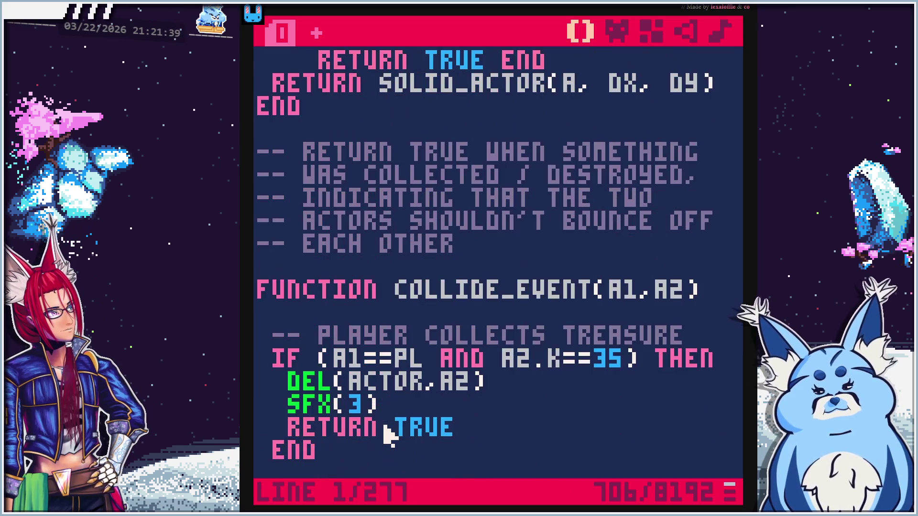
{"action": "scroll", "coordinate": [389, 434], "scroll_direction": "down", "scroll_amount": 10}
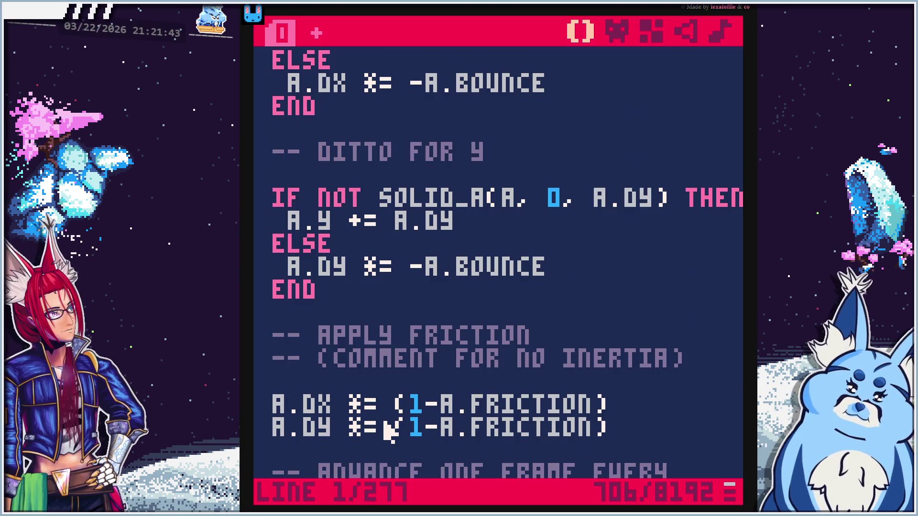
{"action": "scroll", "coordinate": [388, 433], "scroll_direction": "down", "scroll_amount": 5}
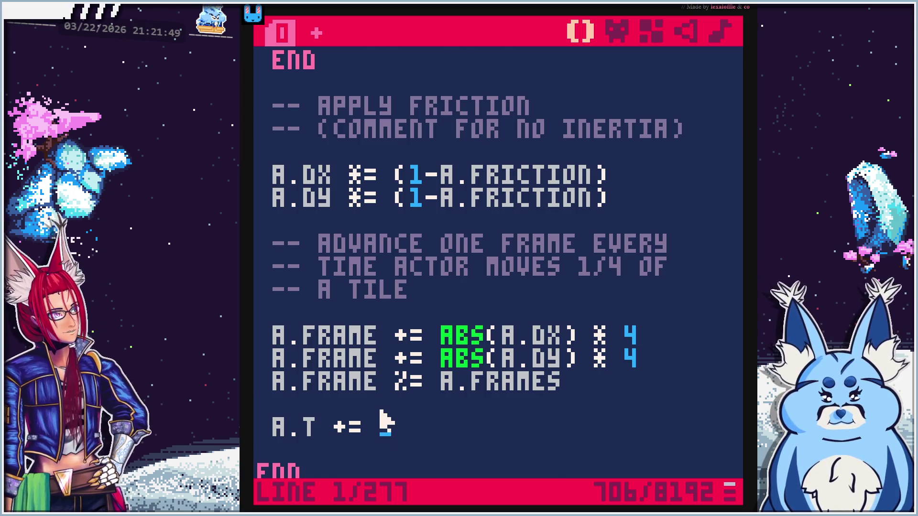
{"action": "scroll", "coordinate": [387, 423], "scroll_direction": "down", "scroll_amount": 6}
{"action": "scroll", "coordinate": [383, 424], "scroll_direction": "down", "scroll_amount": 1}
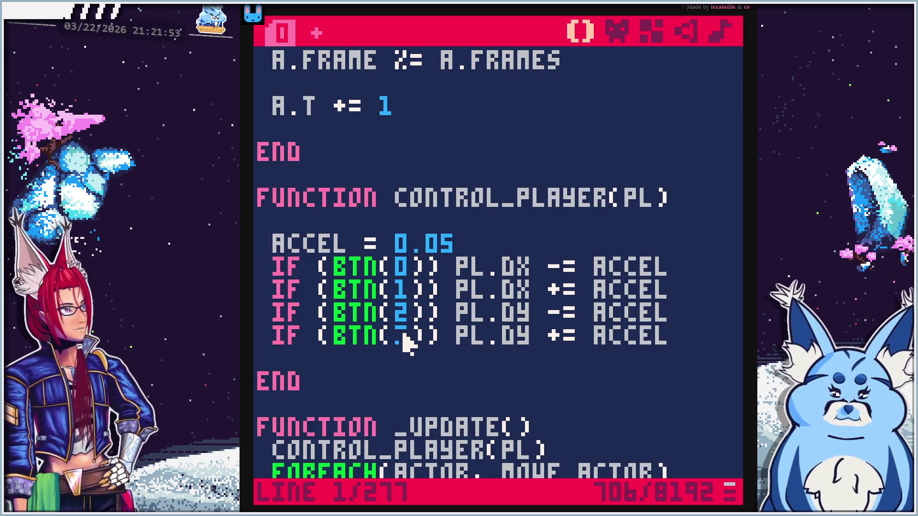
{"action": "scroll", "coordinate": [398, 367], "scroll_direction": "down", "scroll_amount": 4}
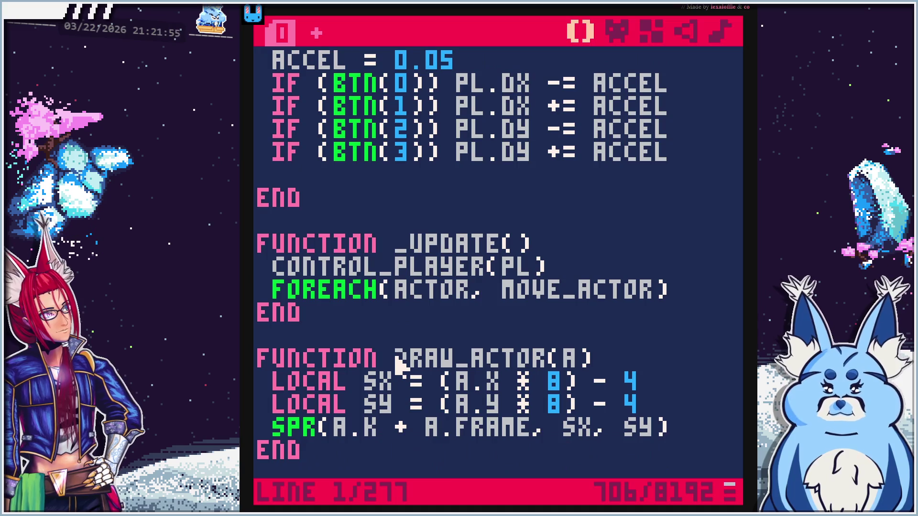
{"action": "scroll", "coordinate": [398, 368], "scroll_direction": "down", "scroll_amount": 1}
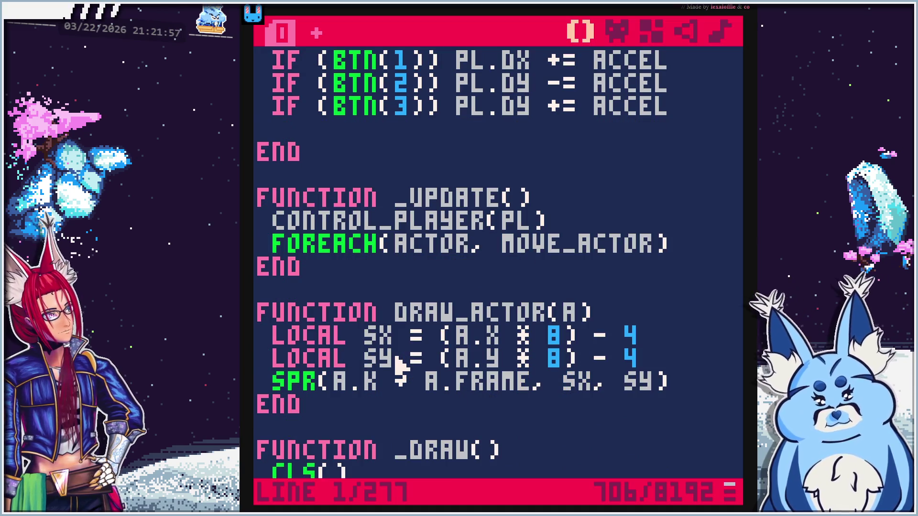
{"action": "scroll", "coordinate": [398, 367], "scroll_direction": "down", "scroll_amount": 3}
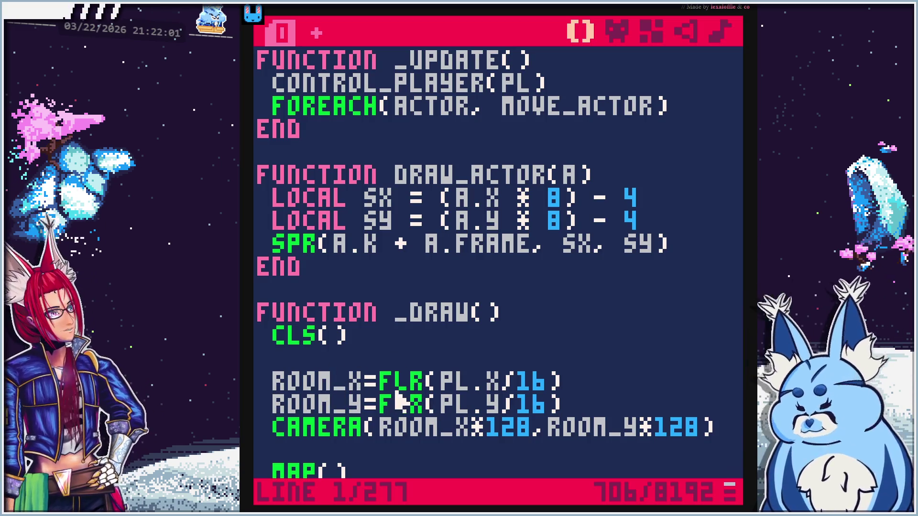
{"action": "scroll", "coordinate": [397, 400], "scroll_direction": "down", "scroll_amount": 1}
{"action": "scroll", "coordinate": [397, 400], "scroll_direction": "down", "scroll_amount": 1}
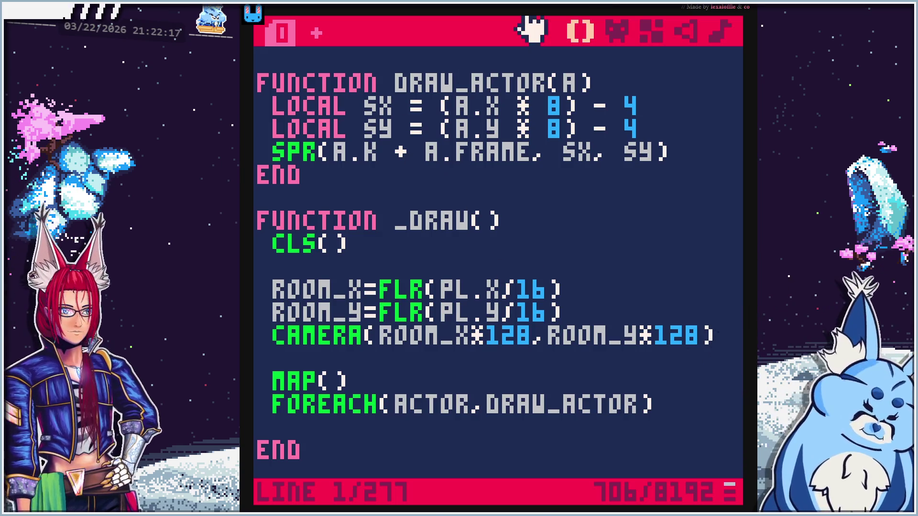
{"action": "key", "text": "alt+Tab"}
Search the PICO-8 manual in Firefox for 'flr', then return to the PICO-8 code
{"action": "key", "text": "ctrl+f"}
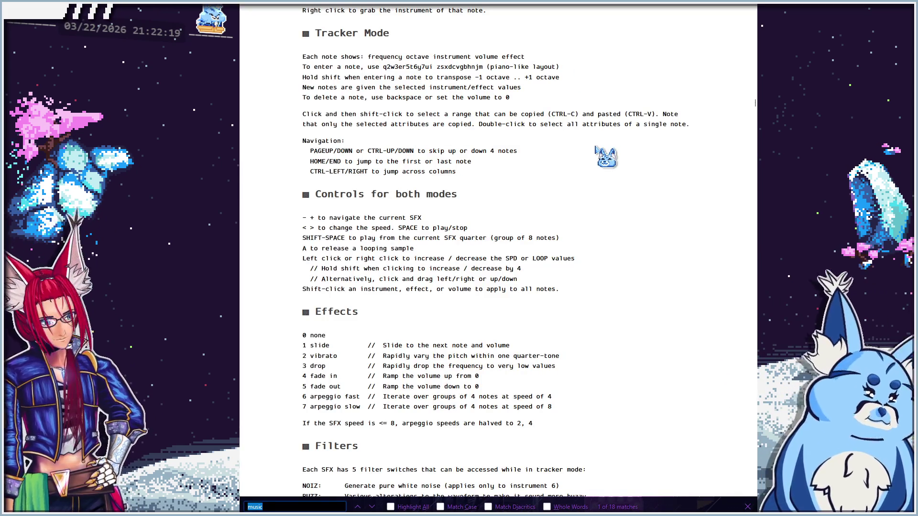
{"action": "type", "text": "flr"}
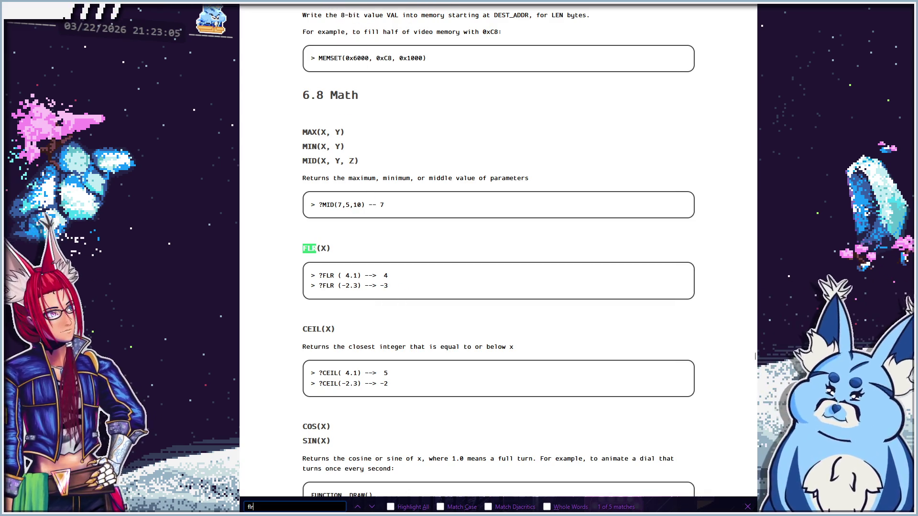
{"action": "key", "text": "alt+Tab"}
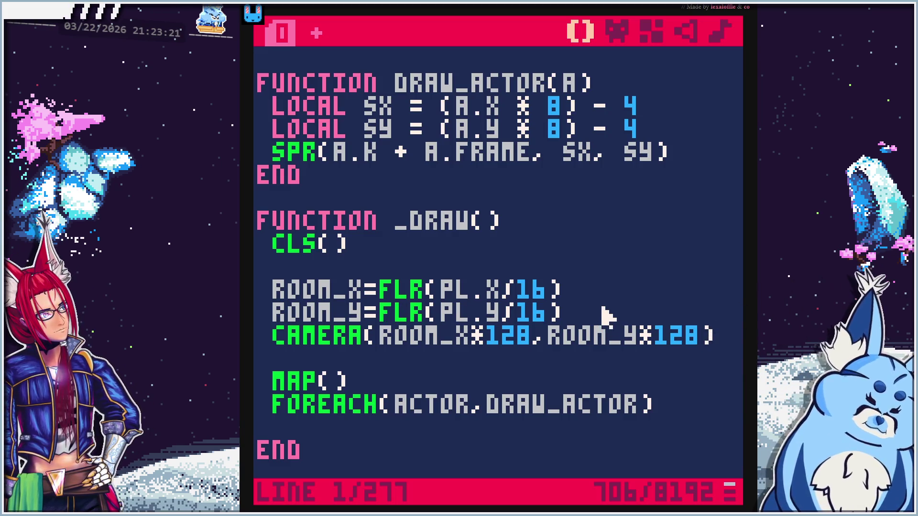
Select and review the _DRAW function's ROOM_Y and camera lines, then switch to the 79-line code
{"action": "left_click", "coordinate": [603, 316]}
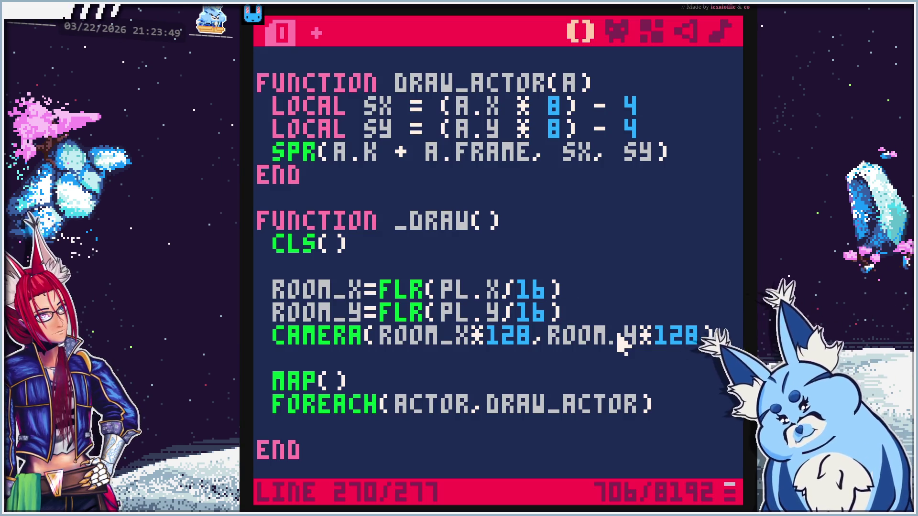
{"action": "mouse_move", "coordinate": [351, 381]}
{"action": "left_mouse_down"}
{"action": "mouse_move", "coordinate": [287, 328]}
{"action": "mouse_move", "coordinate": [252, 246]}
{"action": "left_mouse_up"}
{"action": "left_click", "coordinate": [258, 261]}
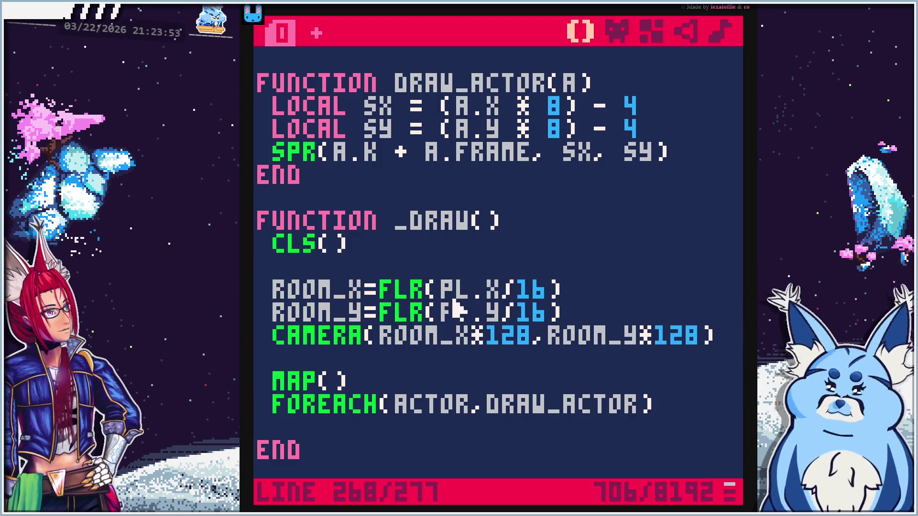
{"action": "left_click_drag", "start_coordinate": [343, 455], "coordinate": [258, 405]}
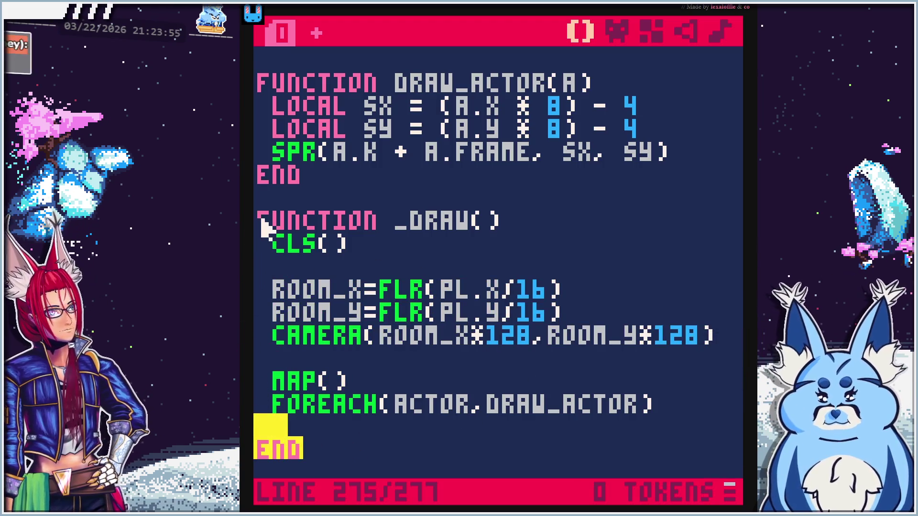
{"action": "left_click", "coordinate": [363, 431]}
{"action": "mouse_move", "coordinate": [358, 461]}
{"action": "left_mouse_down"}
{"action": "mouse_move", "coordinate": [280, 381]}
{"action": "mouse_move", "coordinate": [287, 242]}
{"action": "mouse_move", "coordinate": [273, 223]}
{"action": "left_mouse_up"}
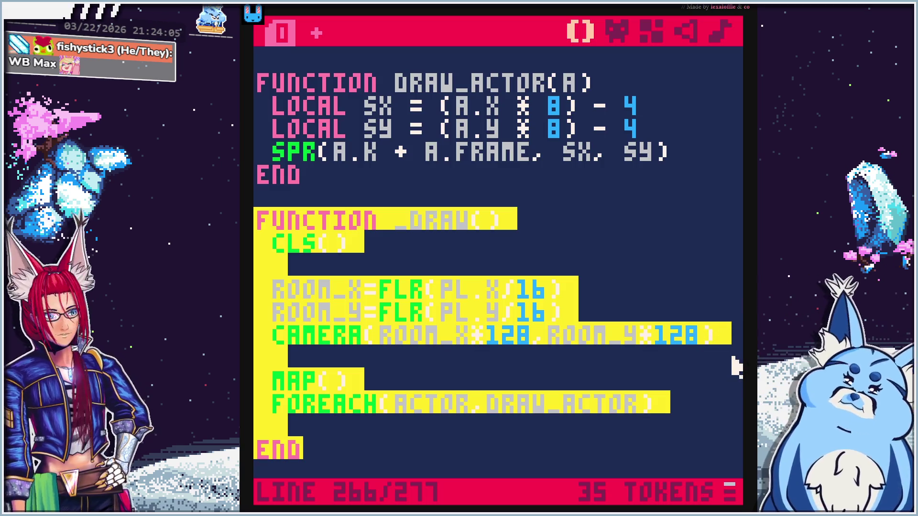
{"action": "left_click", "coordinate": [597, 337]}
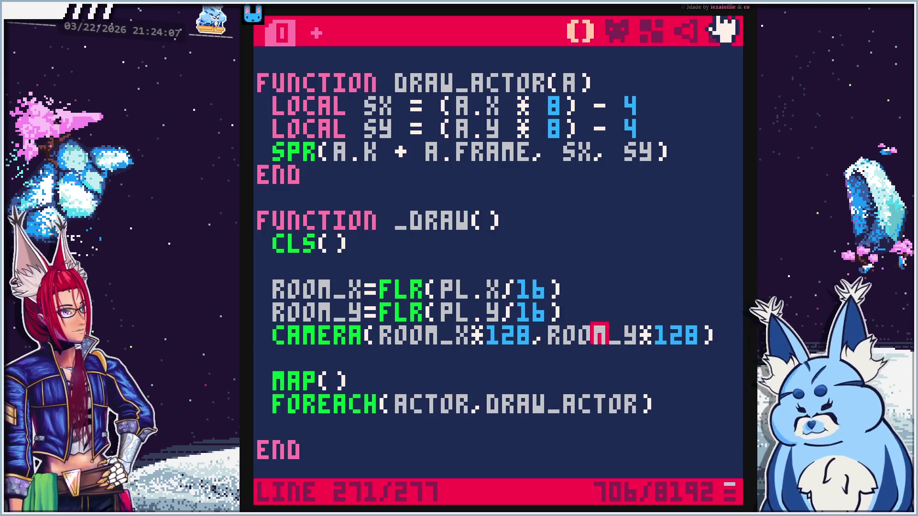
{"action": "left_click", "coordinate": [580, 31]}
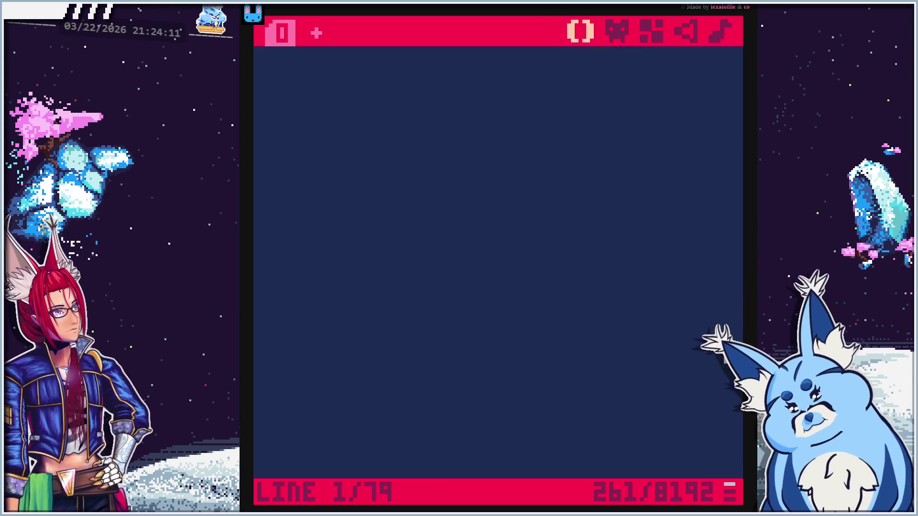
Run the 79-line cave cart with Ctrl+R to watch the blue creature, then stop it
{"action": "left_click", "coordinate": [639, 348]}
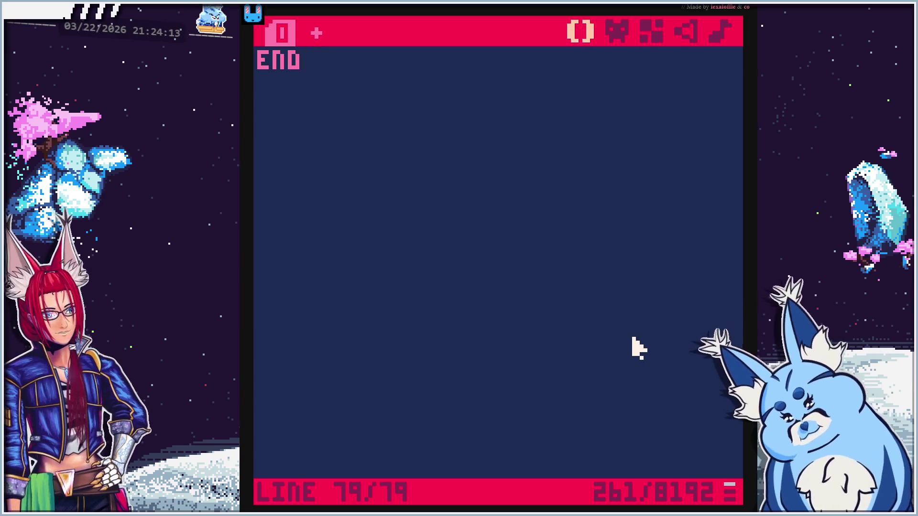
{"action": "key", "text": "ctrl+r"}
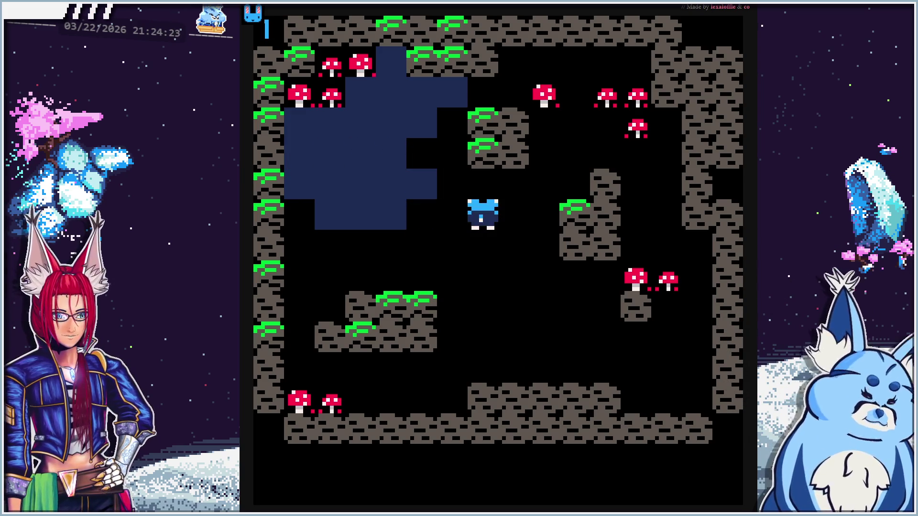
{"action": "key", "text": "Escape"}
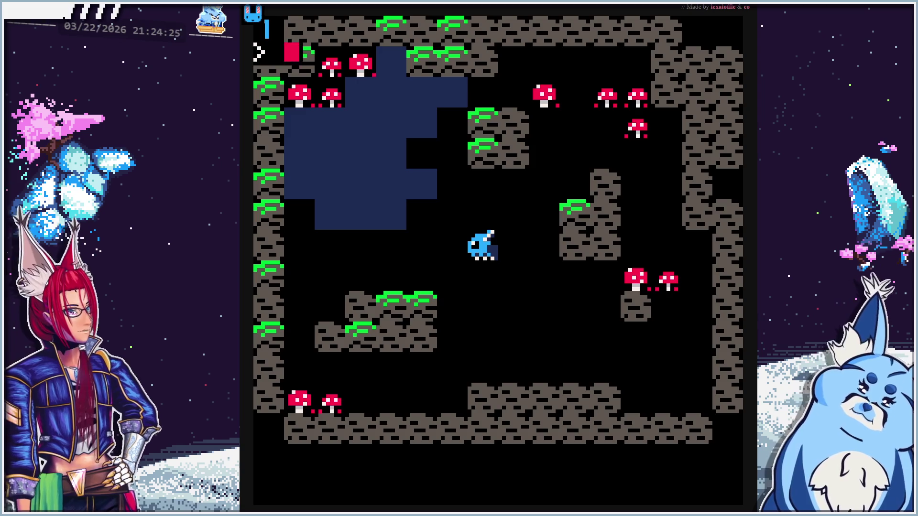
In the full-view map editor, erase two rock tiles from the first room's bottom wall
{"action": "key", "text": "Escape"}
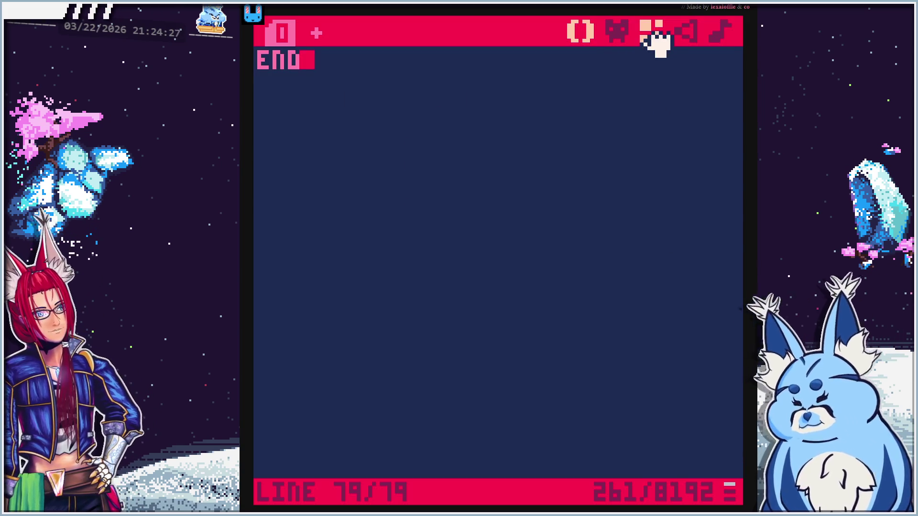
{"action": "left_click", "coordinate": [652, 33]}
{"action": "left_click", "coordinate": [315, 31]}
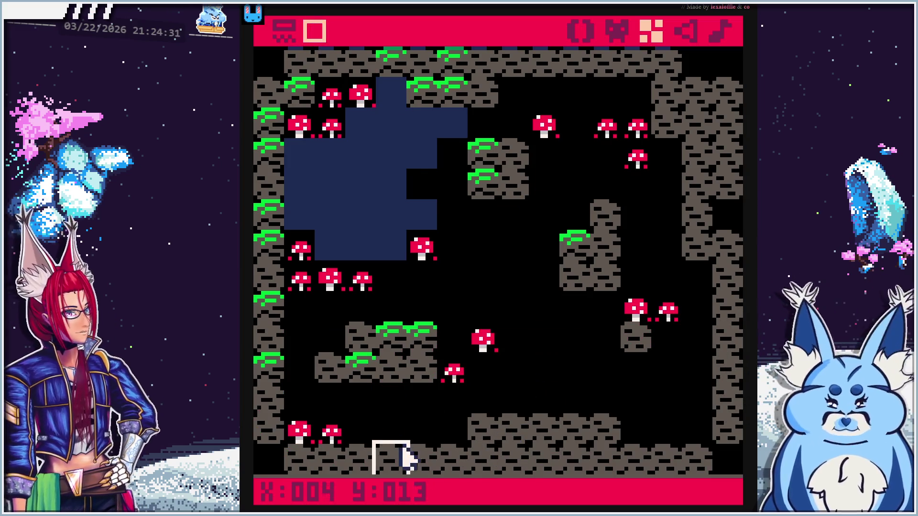
{"action": "left_click_drag", "start_coordinate": [451, 456], "coordinate": [413, 466]}
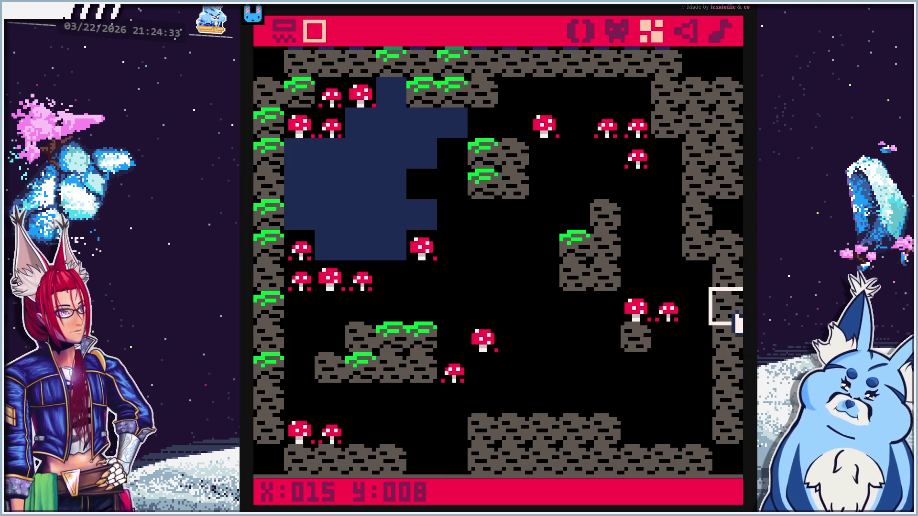
Glance at the whole world map, then pan down to the empty area below the room
{"action": "key", "text": "Tab"}
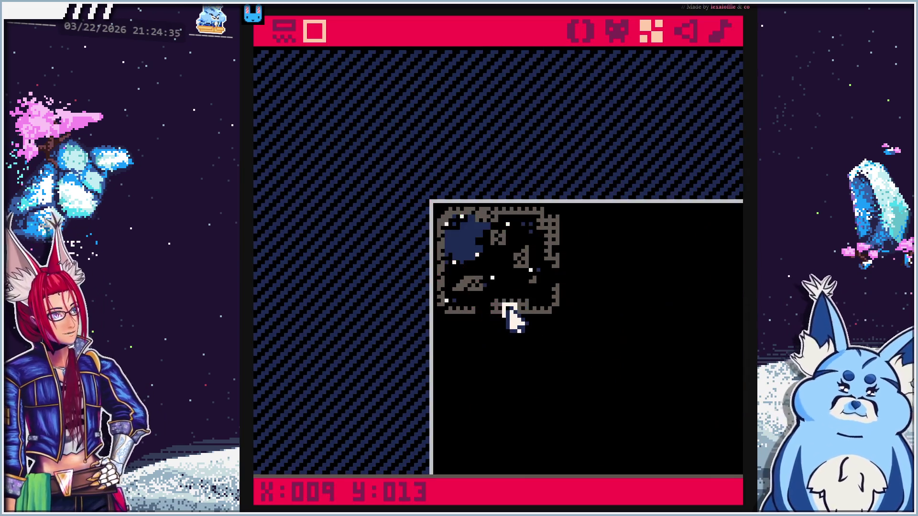
{"action": "key", "text": "Tab"}
{"action": "mouse_move", "coordinate": [550, 410]}
{"action": "left_mouse_down"}
{"action": "mouse_move", "coordinate": [537, 267]}
{"action": "mouse_move", "coordinate": [543, 153]}
{"action": "left_mouse_up"}
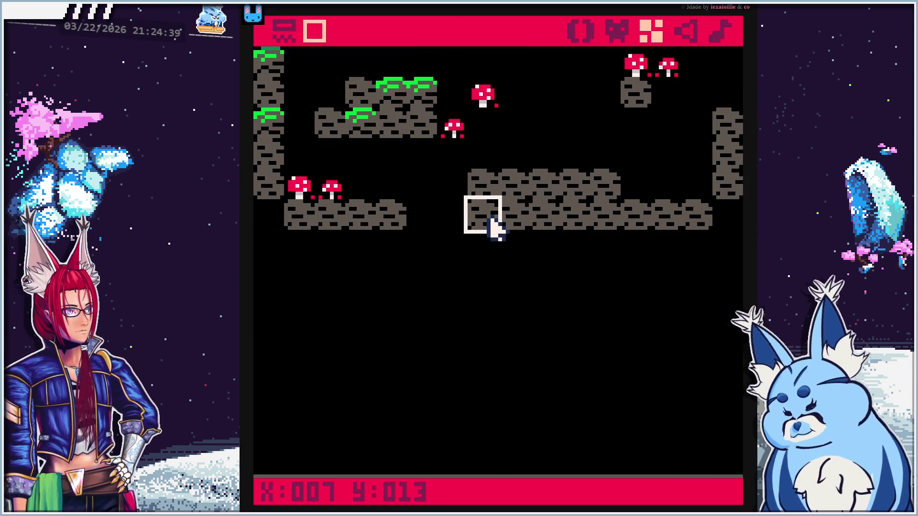
{"action": "left_click_drag", "start_coordinate": [508, 338], "coordinate": [506, 195]}
{"action": "mouse_move", "coordinate": [461, 236]}
{"action": "left_mouse_down"}
{"action": "mouse_move", "coordinate": [492, 254]}
{"action": "mouse_move", "coordinate": [484, 227]}
{"action": "mouse_move", "coordinate": [489, 275]}
{"action": "left_mouse_up"}
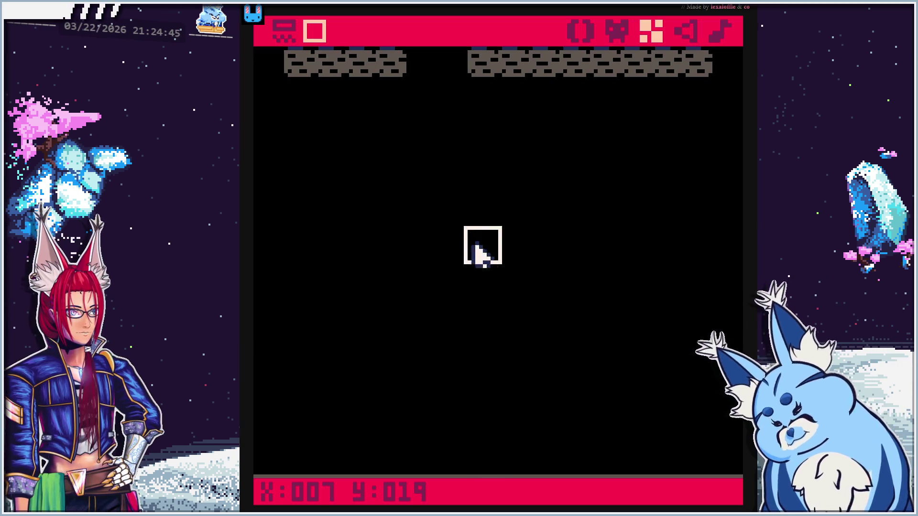
Paint the shaft below the gap, a left ceiling, the left wall with a row-22 ledge, and the floor
{"action": "left_click", "coordinate": [385, 101]}
{"action": "left_click", "coordinate": [471, 100]}
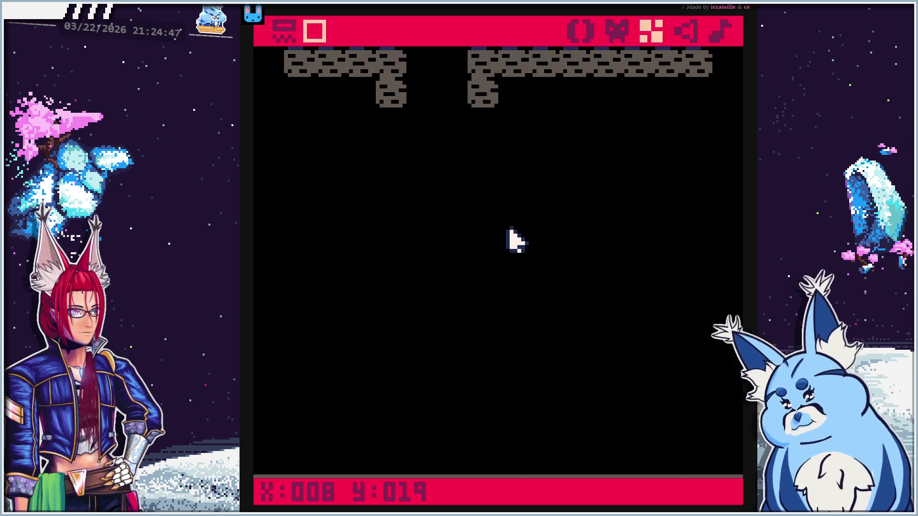
{"action": "left_click_drag", "start_coordinate": [508, 229], "coordinate": [509, 195]}
{"action": "left_click_drag", "start_coordinate": [351, 91], "coordinate": [308, 97]}
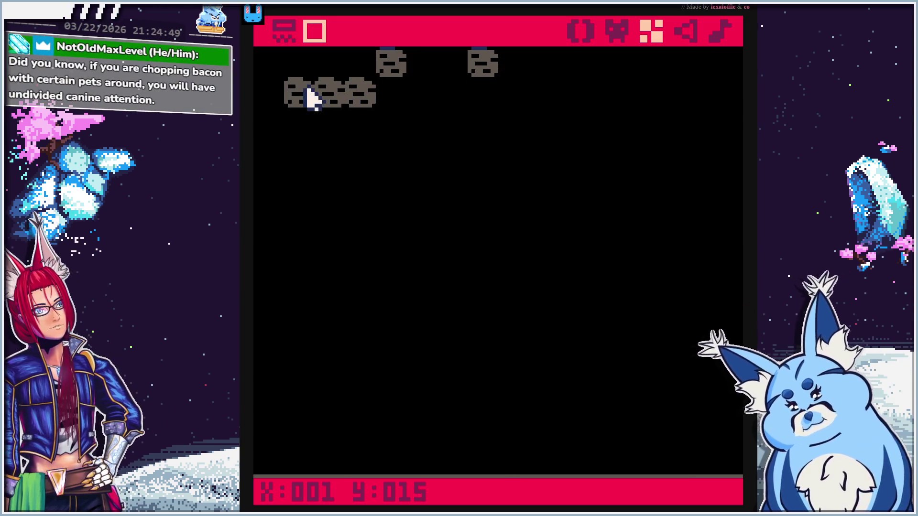
{"action": "left_click_drag", "start_coordinate": [273, 136], "coordinate": [285, 280]}
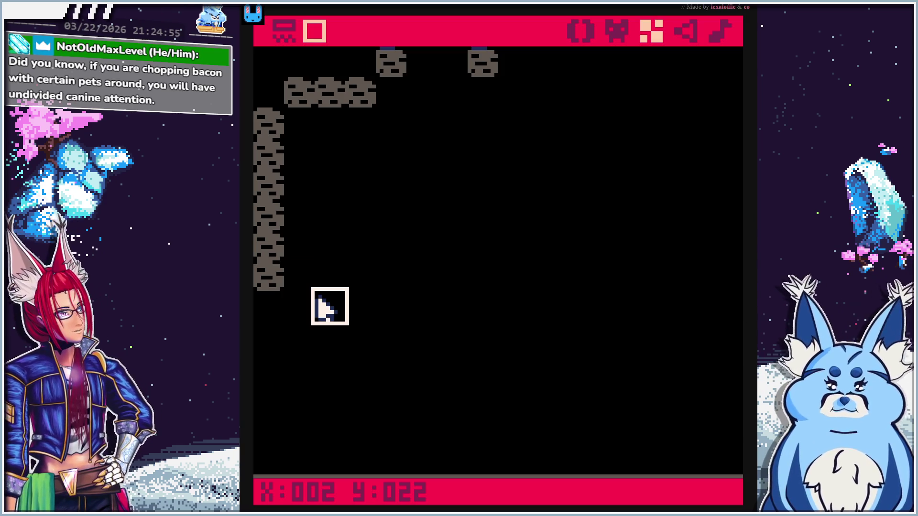
{"action": "mouse_move", "coordinate": [311, 306]}
{"action": "left_mouse_down"}
{"action": "mouse_move", "coordinate": [377, 320]}
{"action": "mouse_move", "coordinate": [300, 272]}
{"action": "mouse_move", "coordinate": [303, 263]}
{"action": "mouse_move", "coordinate": [318, 274]}
{"action": "left_mouse_up"}
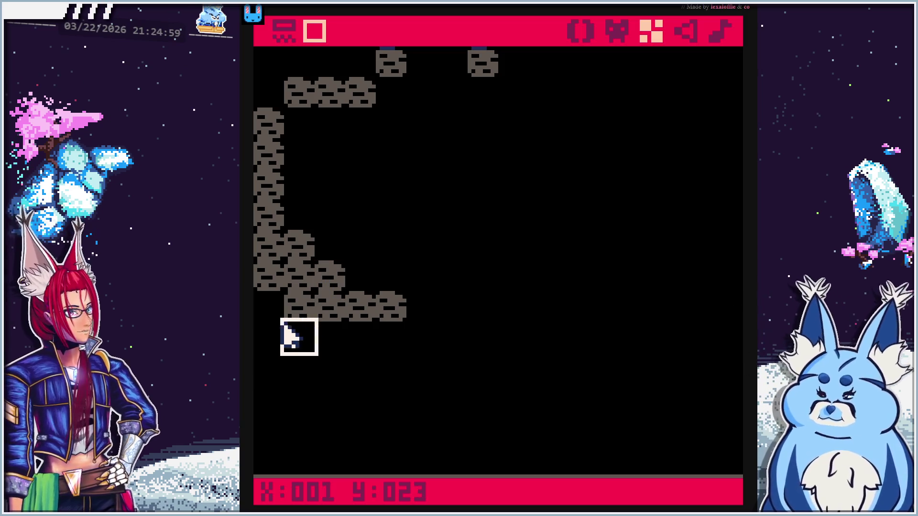
{"action": "left_click", "coordinate": [276, 329]}
{"action": "left_click_drag", "start_coordinate": [276, 331], "coordinate": [277, 398]}
{"action": "mouse_move", "coordinate": [273, 436]}
{"action": "left_mouse_down"}
{"action": "mouse_move", "coordinate": [293, 467]}
{"action": "mouse_move", "coordinate": [488, 460]}
{"action": "mouse_move", "coordinate": [667, 430]}
{"action": "left_mouse_up"}
Paint the right floor step, right wall, top wall and row-20 ledge, then pan up and run the game
{"action": "left_click", "coordinate": [699, 402]}
{"action": "mouse_move", "coordinate": [722, 374]}
{"action": "left_mouse_down"}
{"action": "mouse_move", "coordinate": [689, 416]}
{"action": "mouse_move", "coordinate": [621, 451]}
{"action": "mouse_move", "coordinate": [688, 449]}
{"action": "left_mouse_up"}
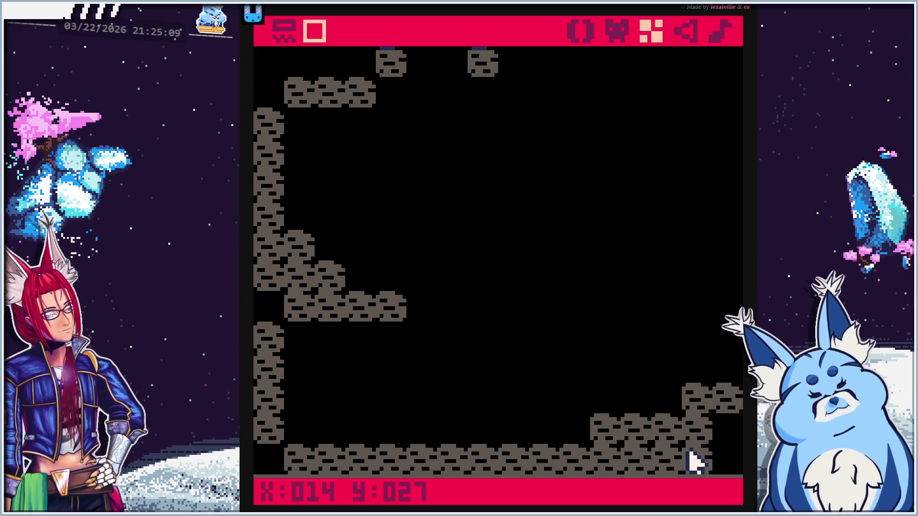
{"action": "left_click_drag", "start_coordinate": [726, 369], "coordinate": [727, 239]}
{"action": "mouse_move", "coordinate": [365, 76]}
{"action": "left_mouse_down"}
{"action": "mouse_move", "coordinate": [310, 72]}
{"action": "mouse_move", "coordinate": [276, 98]}
{"action": "left_mouse_up"}
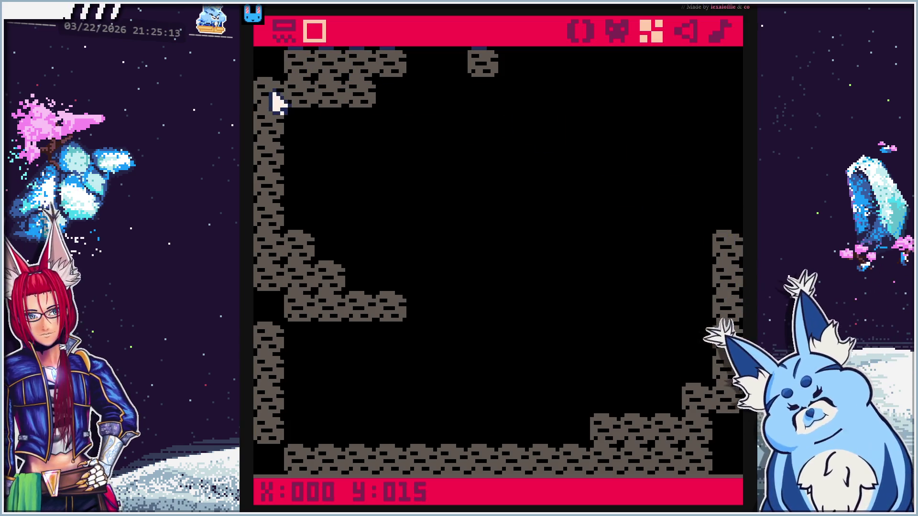
{"action": "left_click_drag", "start_coordinate": [698, 253], "coordinate": [604, 260]}
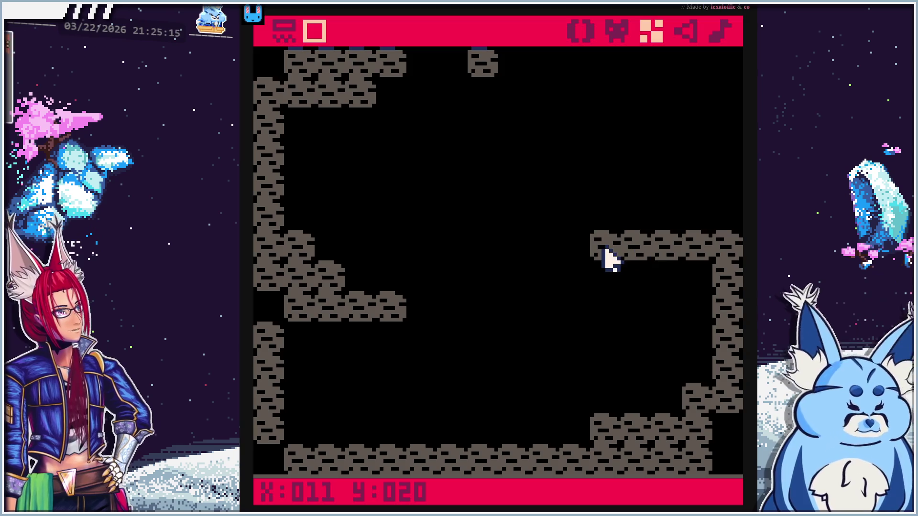
{"action": "mouse_move", "coordinate": [512, 76]}
{"action": "left_mouse_down"}
{"action": "mouse_move", "coordinate": [676, 81]}
{"action": "mouse_move", "coordinate": [698, 92]}
{"action": "left_mouse_up"}
{"action": "mouse_move", "coordinate": [712, 123]}
{"action": "left_mouse_down"}
{"action": "mouse_move", "coordinate": [721, 199]}
{"action": "mouse_move", "coordinate": [720, 89]}
{"action": "mouse_move", "coordinate": [697, 91]}
{"action": "left_mouse_up"}
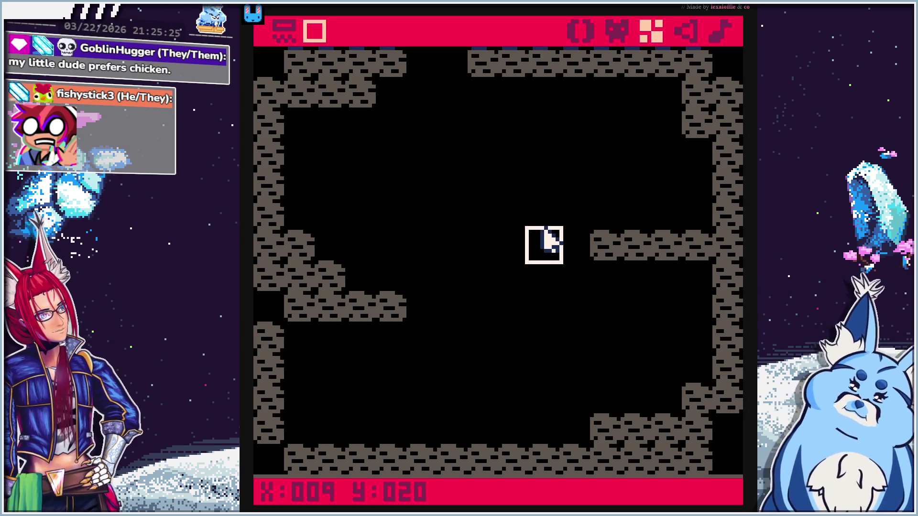
{"action": "mouse_move", "coordinate": [532, 187]}
{"action": "left_mouse_down"}
{"action": "mouse_move", "coordinate": [549, 199]}
{"action": "mouse_move", "coordinate": [533, 383]}
{"action": "left_mouse_up"}
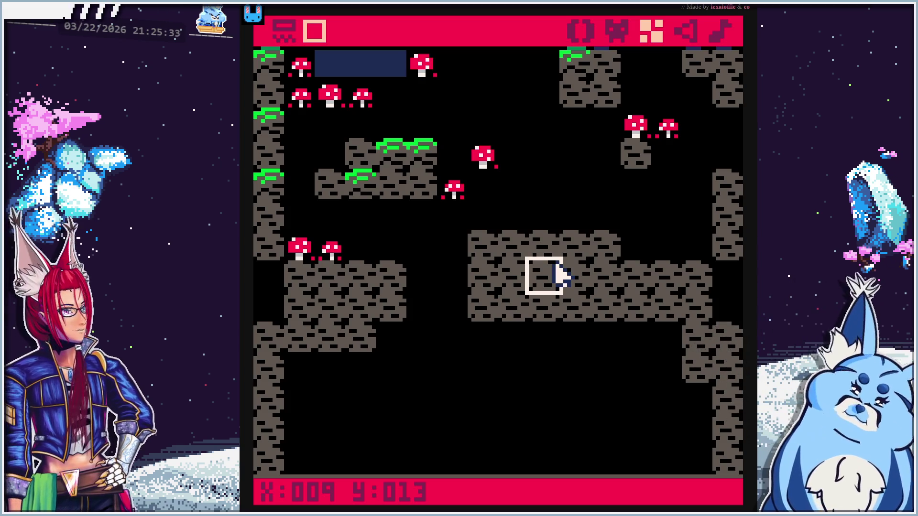
{"action": "left_click", "coordinate": [586, 29]}
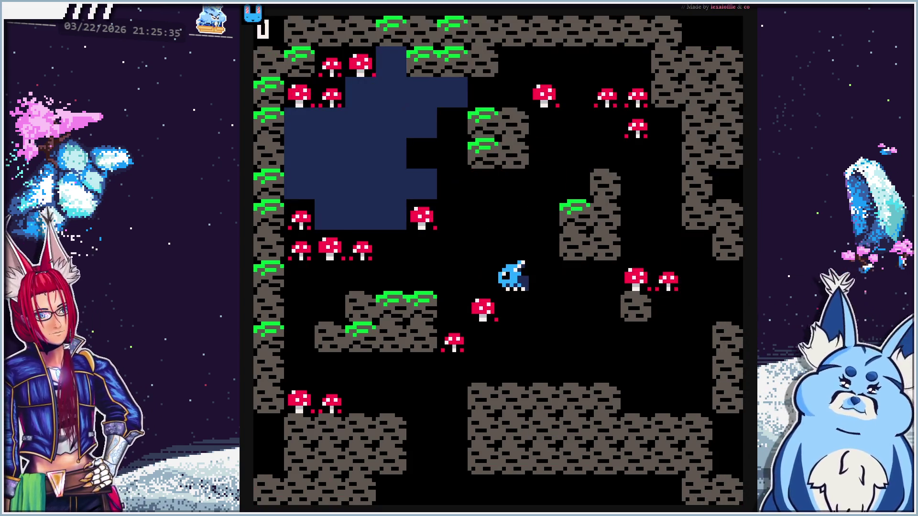
Walk the player left into the gap, drop down the shaft and jump around, then stop the game
{"action": "key", "text": "Left"}
{"action": "key", "text": "Left"}
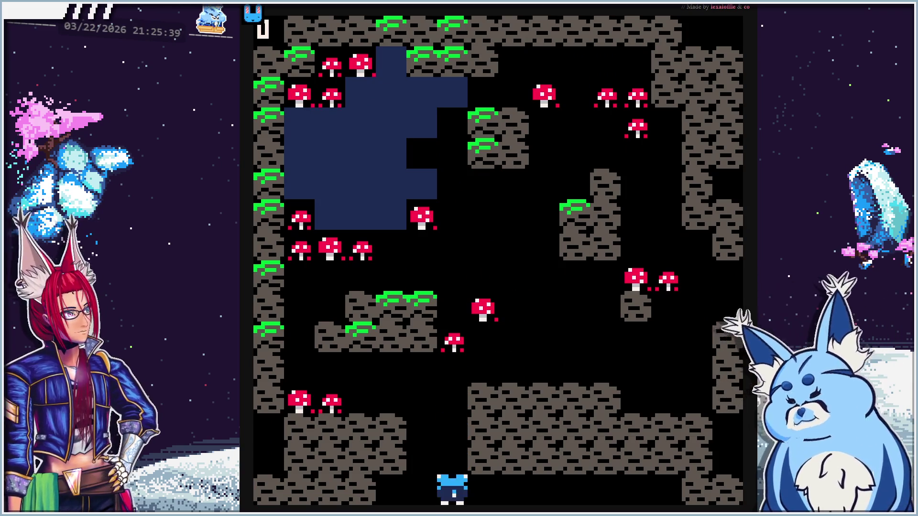
{"action": "key", "text": "Up"}
{"action": "key", "text": "Up"}
{"action": "key", "text": "Up"}
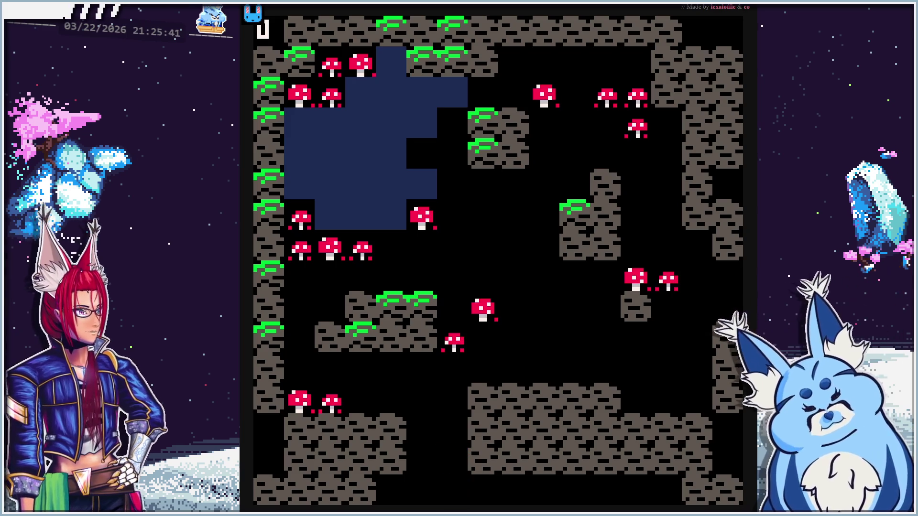
{"action": "key", "text": "Up"}
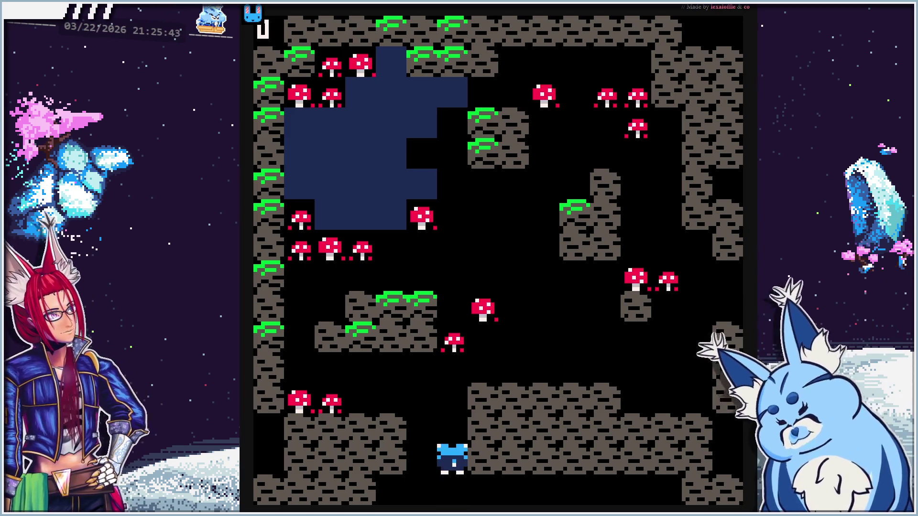
{"action": "key", "text": "Up"}
{"action": "key", "text": "Up"}
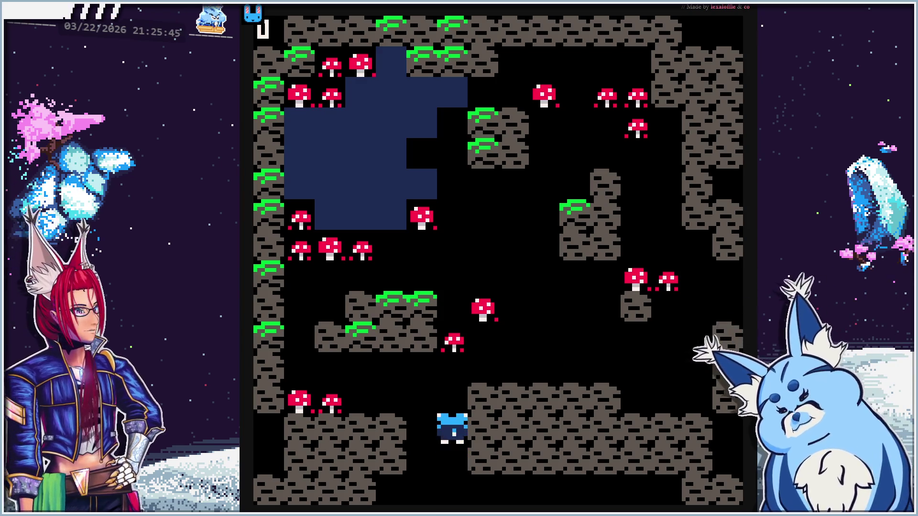
{"action": "key", "text": "Down"}
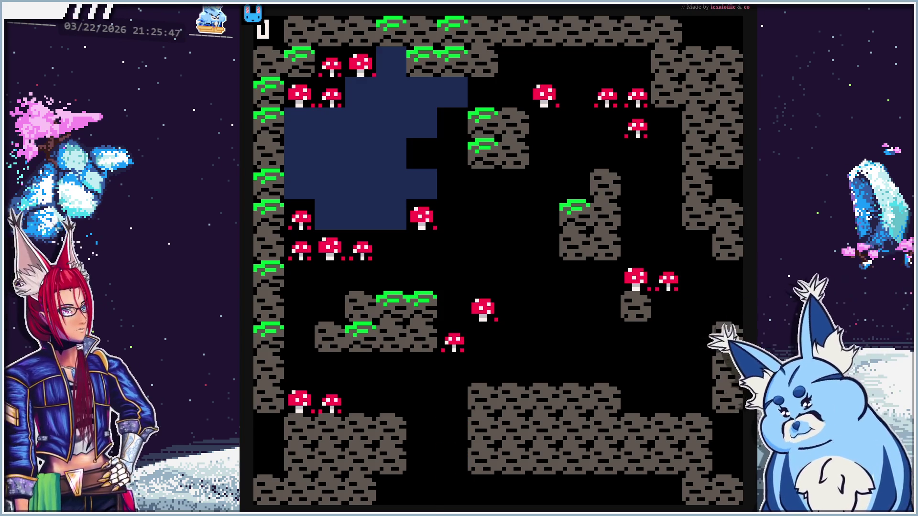
{"action": "key", "text": "Up"}
{"action": "key", "text": "Right"}
{"action": "key", "text": "Right"}
{"action": "key", "text": "Down"}
{"action": "key", "text": "Up"}
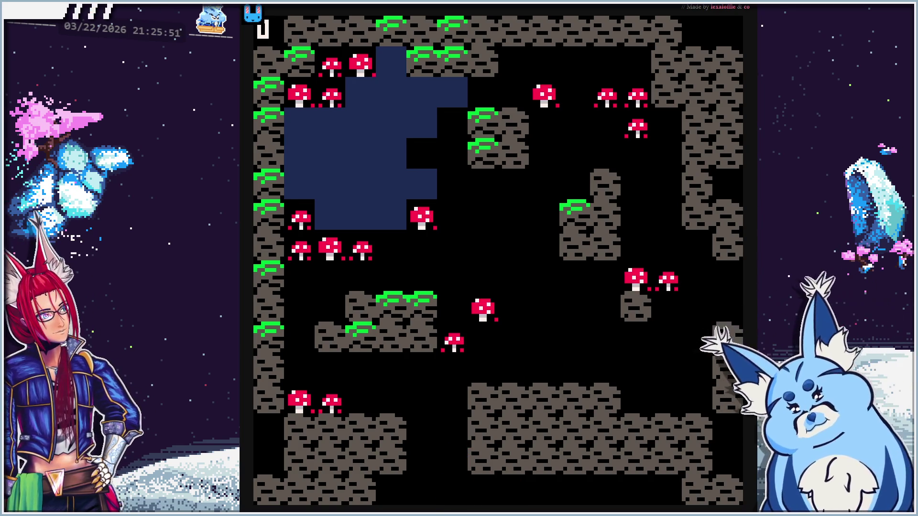
{"action": "key", "text": "Up"}
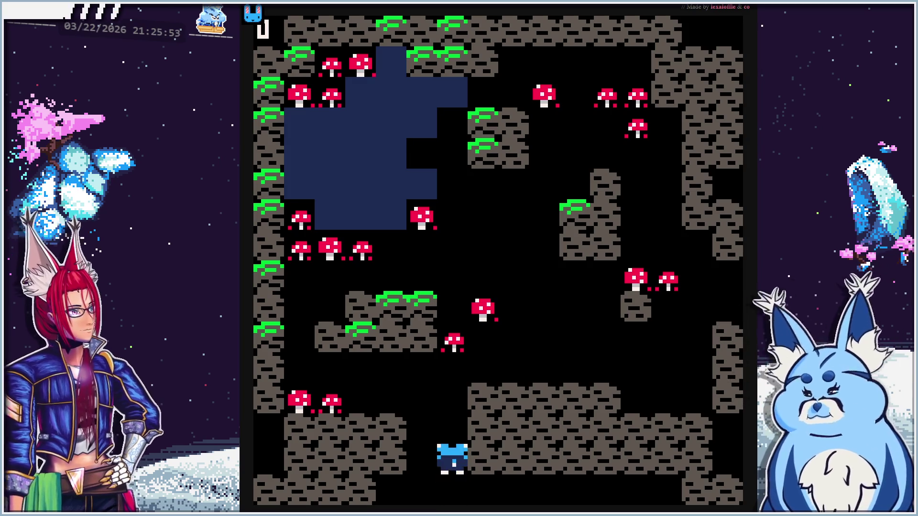
{"action": "key", "text": "Escape"}
{"action": "key", "text": "Escape"}
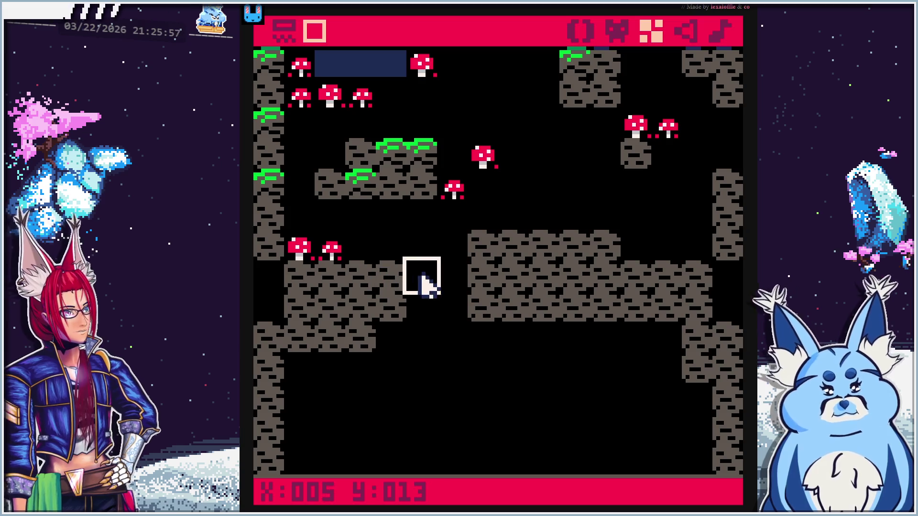
Clear stone in row Y:013 (X:001–004, X:007–013), add stone along Y:015 X:007–011, and test-run
{"action": "left_click_drag", "start_coordinate": [385, 282], "coordinate": [299, 282]}
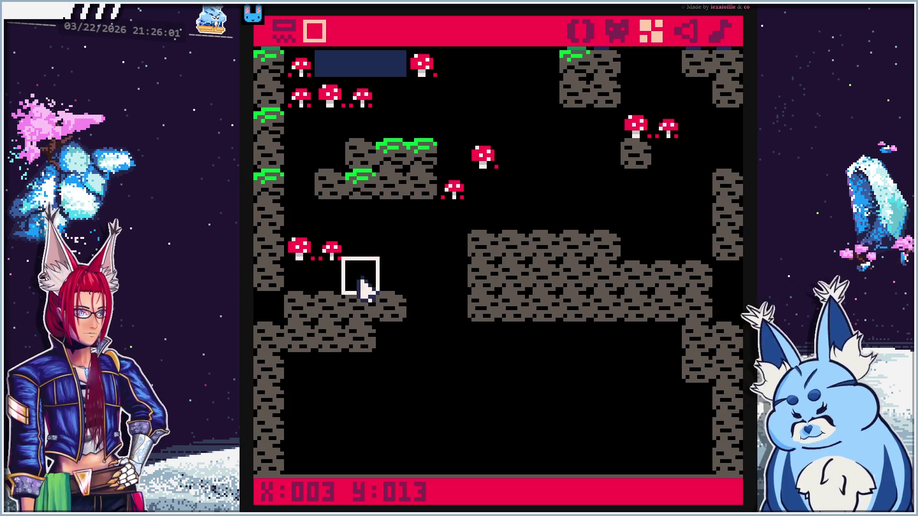
{"action": "left_click_drag", "start_coordinate": [461, 281], "coordinate": [649, 268]}
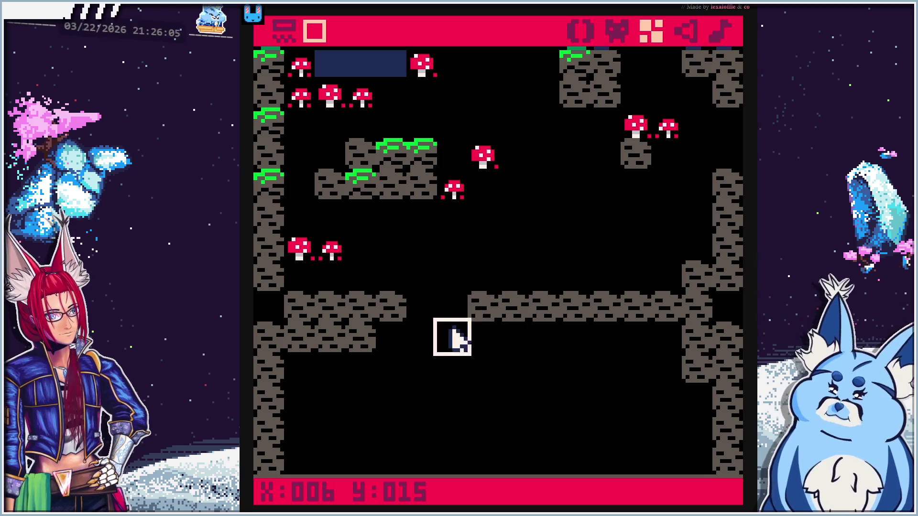
{"action": "left_click_drag", "start_coordinate": [492, 334], "coordinate": [600, 330]}
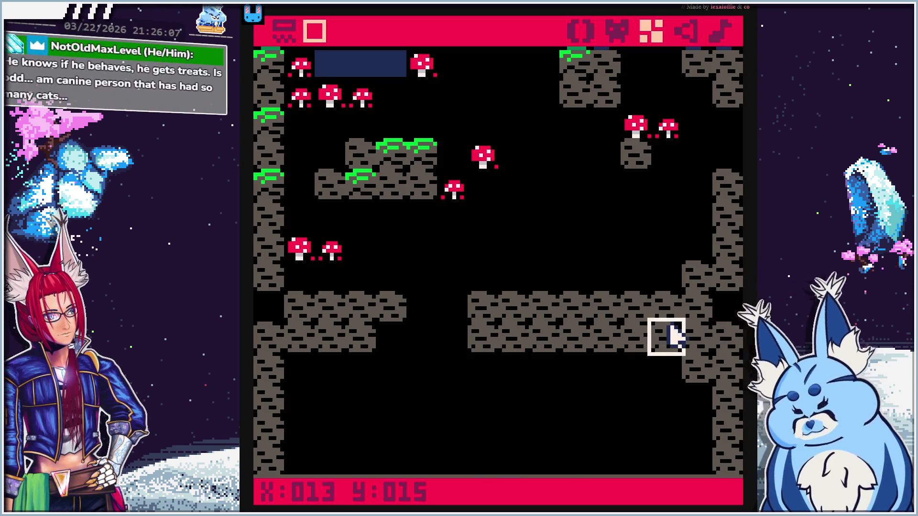
{"action": "key", "text": "ctrl+r"}
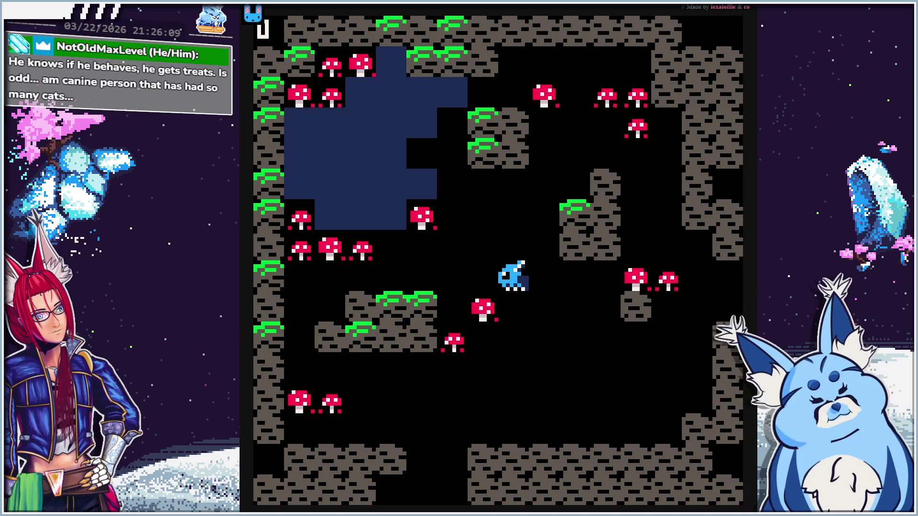
Clear row Y:014 at X:002–004 and X:007–010, add stone at Y:016 X:001–002, then run again
{"action": "key", "text": "Escape"}
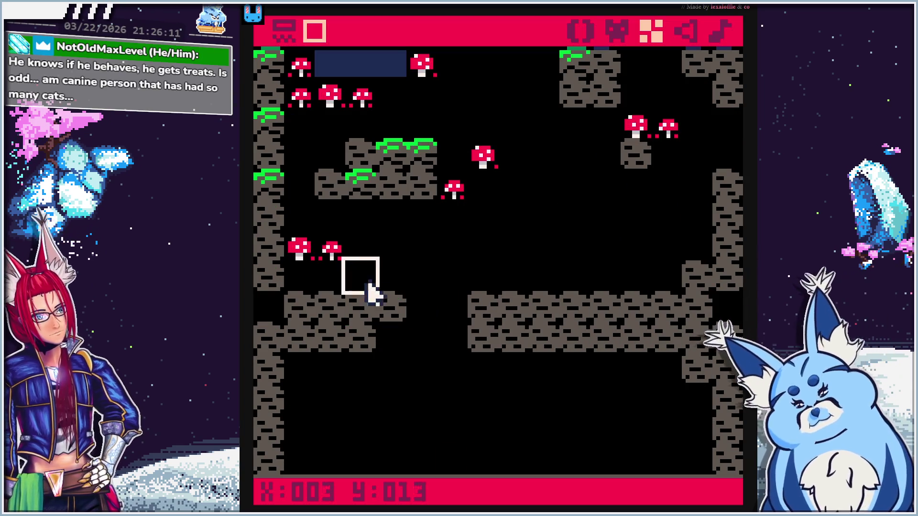
{"action": "left_click_drag", "start_coordinate": [382, 302], "coordinate": [325, 306]}
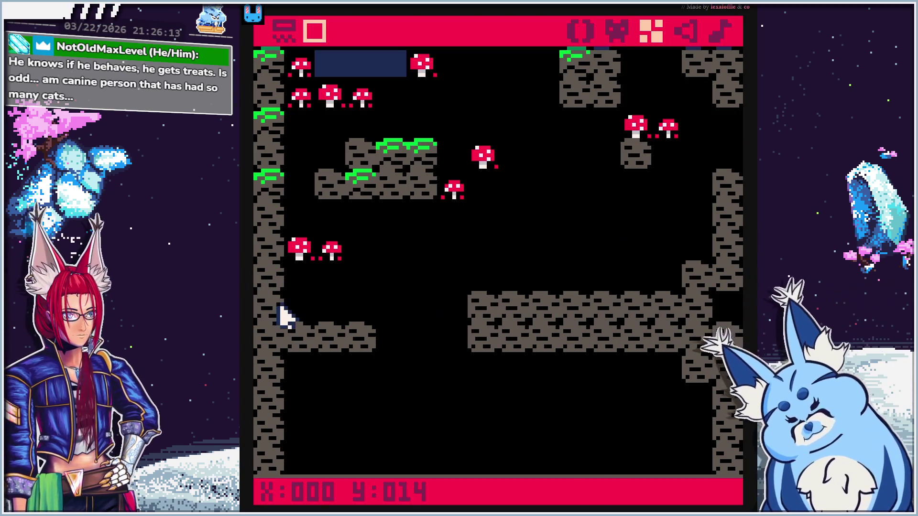
{"action": "left_click_drag", "start_coordinate": [297, 367], "coordinate": [331, 368]}
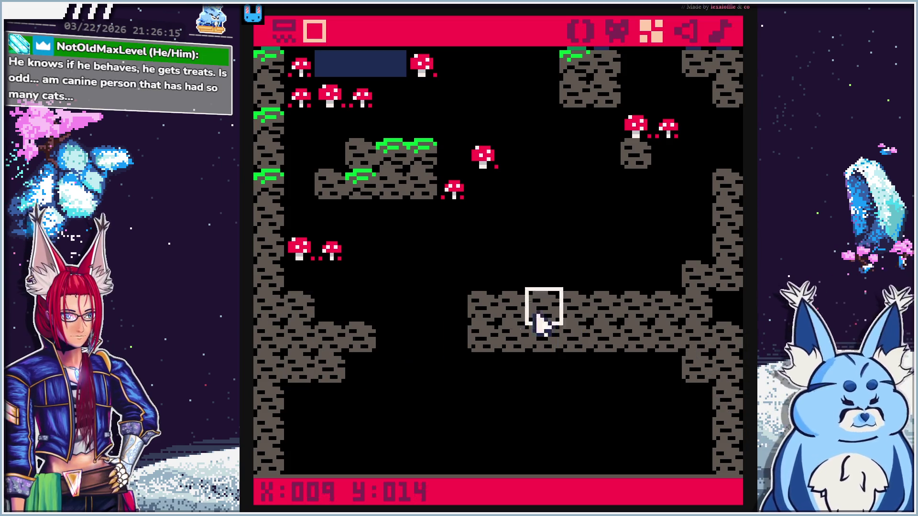
{"action": "left_click_drag", "start_coordinate": [460, 302], "coordinate": [576, 309]}
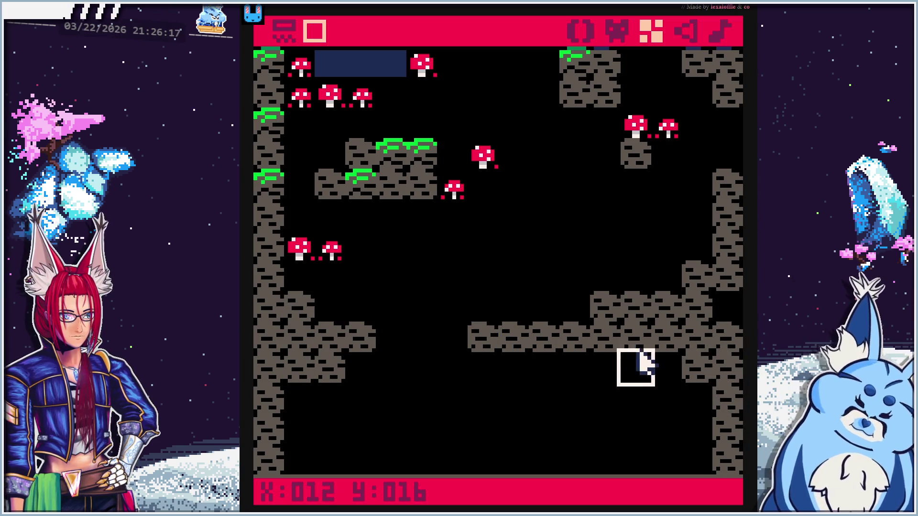
{"action": "key", "text": "ctrl+r"}
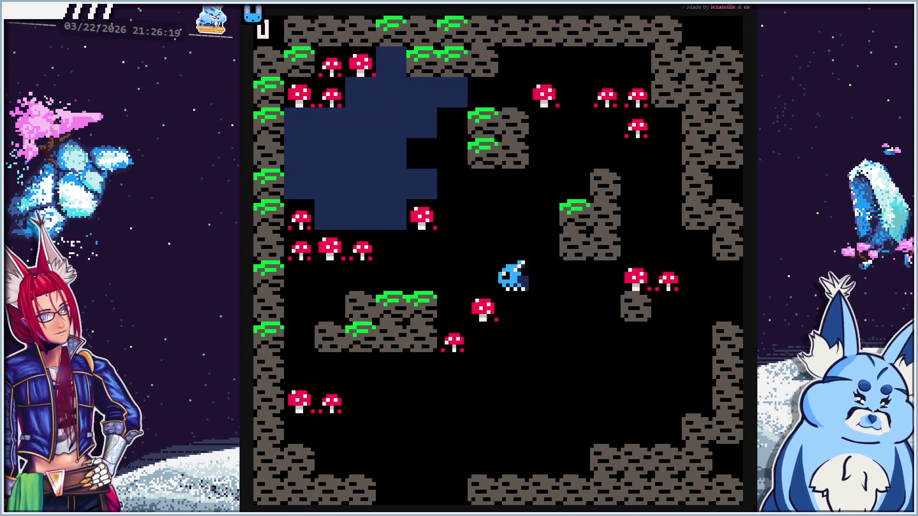
Move the player down the reshaped passage and into the bottom opening, then stop the game
{"action": "key", "text": "Down"}
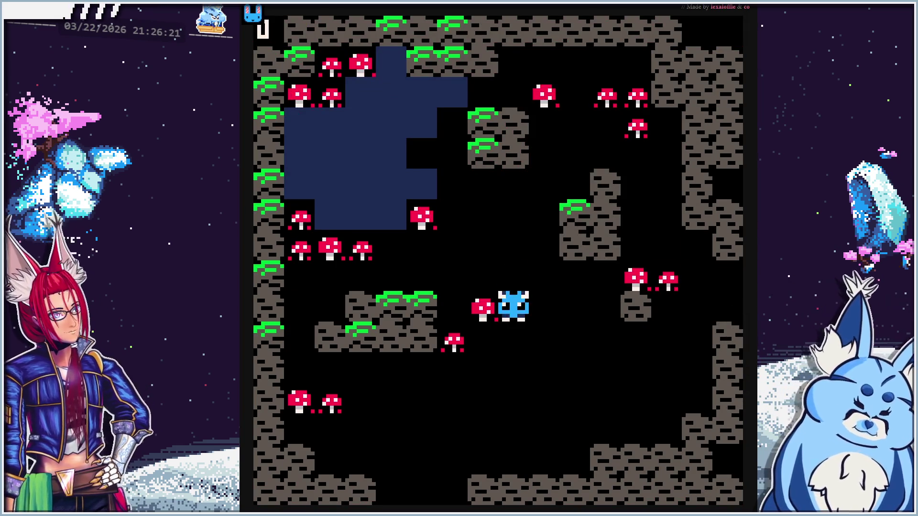
{"action": "key", "text": "Down"}
{"action": "key", "text": "Left"}
{"action": "key", "text": "Left"}
{"action": "key", "text": "Down"}
{"action": "key", "text": "Down"}
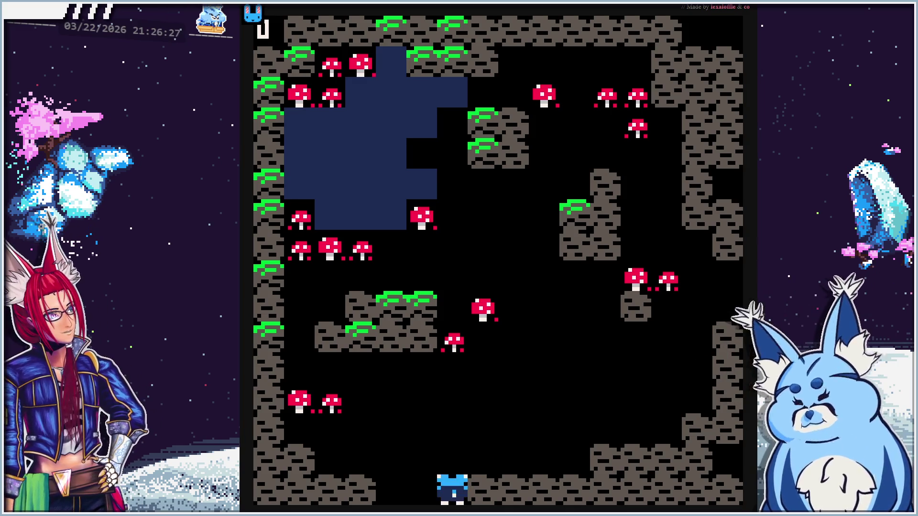
{"action": "key", "text": "Up"}
{"action": "key", "text": "Left"}
{"action": "key", "text": "Down"}
{"action": "key", "text": "Up"}
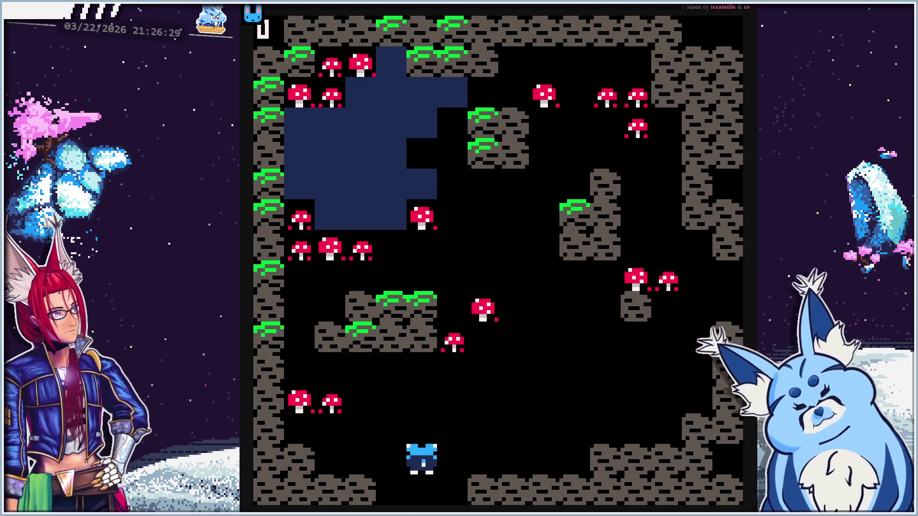
{"action": "key", "text": "Escape"}
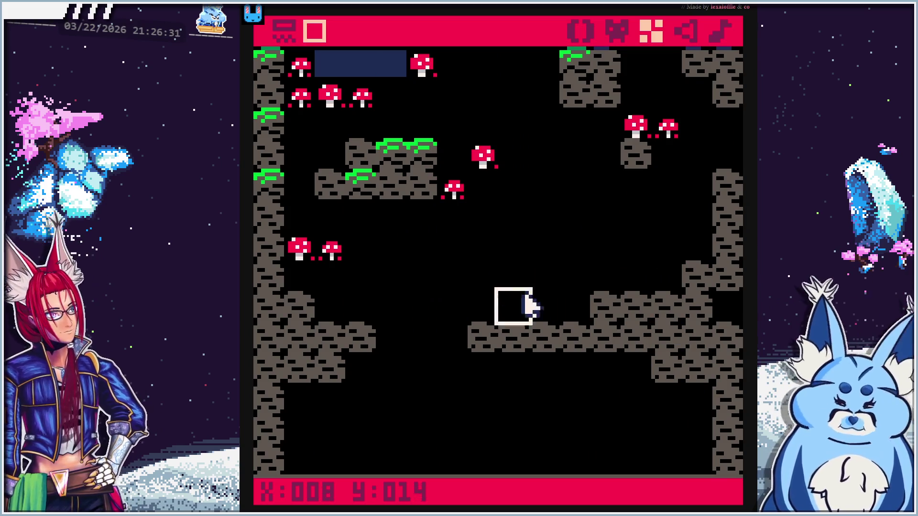
Pan the map from the lower rock back up toward the mushrooms, then switch to the code editor
{"action": "key", "text": "Down"}
{"action": "key", "text": "Down"}
{"action": "key", "text": "Down"}
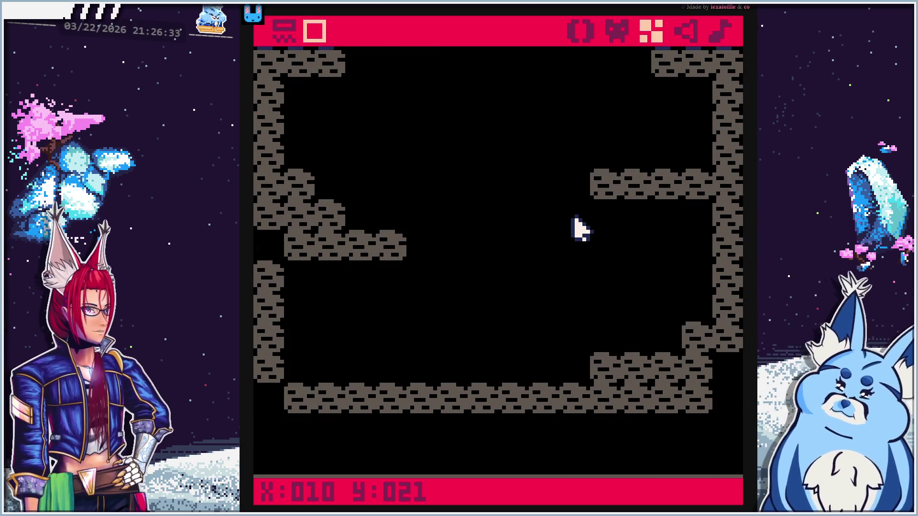
{"action": "key", "text": "Up"}
{"action": "key", "text": "Up"}
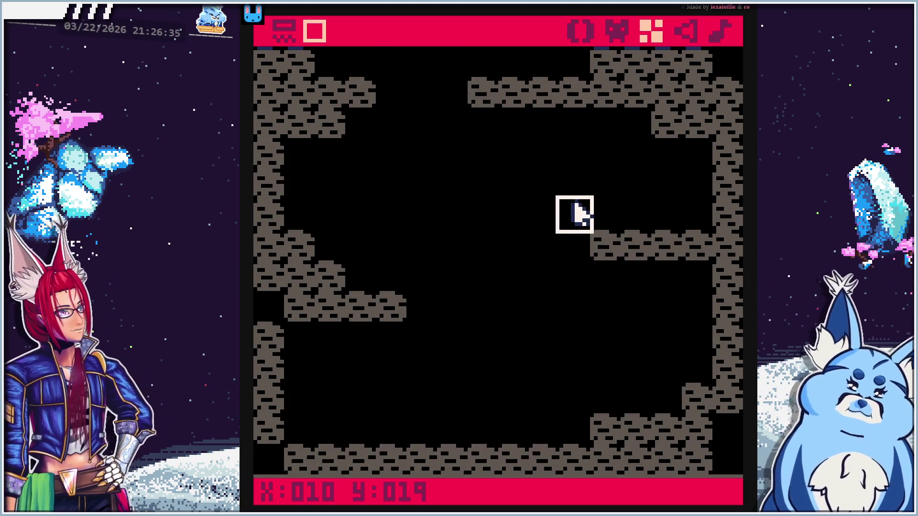
{"action": "key", "text": "Right"}
{"action": "key", "text": "Up"}
{"action": "key", "text": "Up"}
{"action": "key", "text": "Up"}
{"action": "key", "text": "Left"}
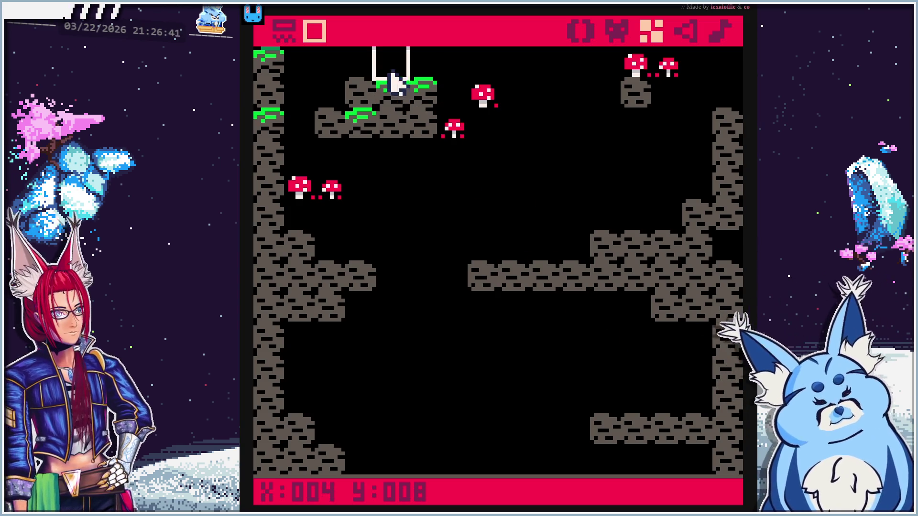
{"action": "left_click", "coordinate": [576, 39]}
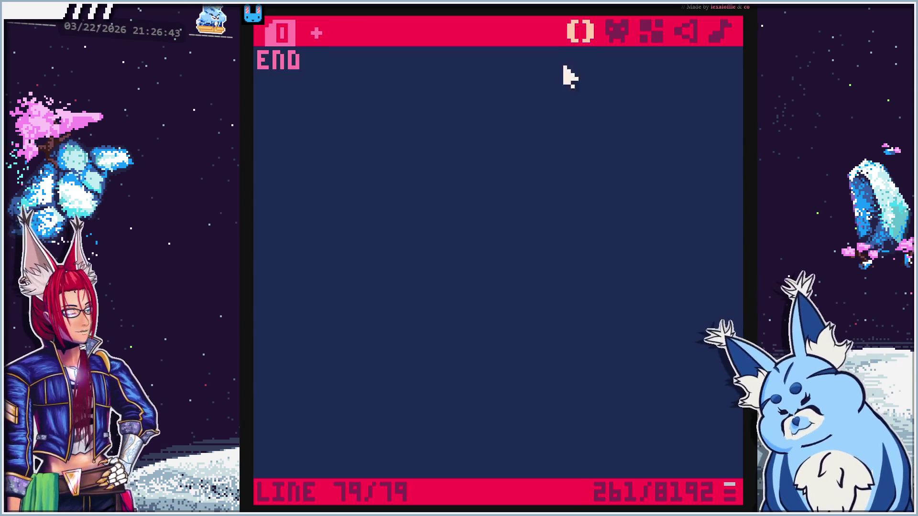
Add a 'player sprite pos & facing' comment line below the MAP() call
{"action": "scroll", "coordinate": [468, 263], "scroll_direction": "up", "scroll_amount": 10}
{"action": "scroll", "coordinate": [447, 338], "scroll_direction": "up", "scroll_amount": 3}
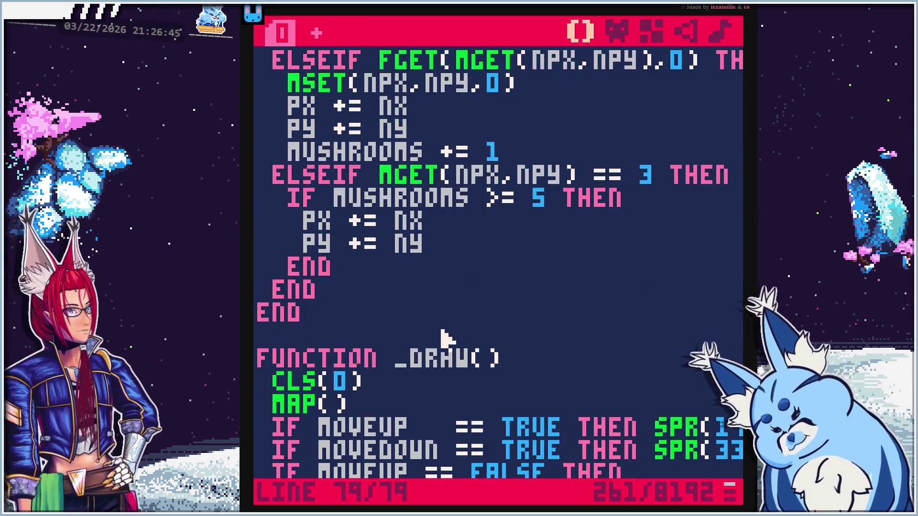
{"action": "scroll", "coordinate": [449, 332], "scroll_direction": "down", "scroll_amount": 4}
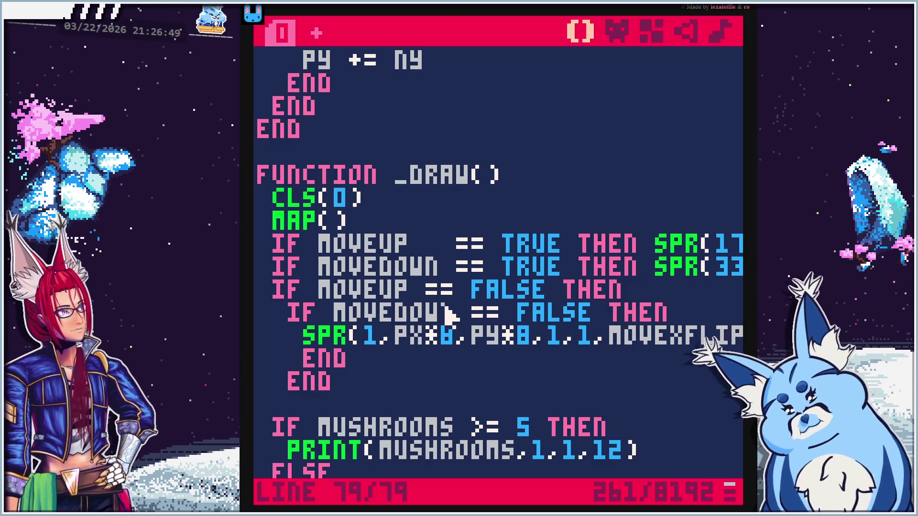
{"action": "left_click", "coordinate": [351, 218]}
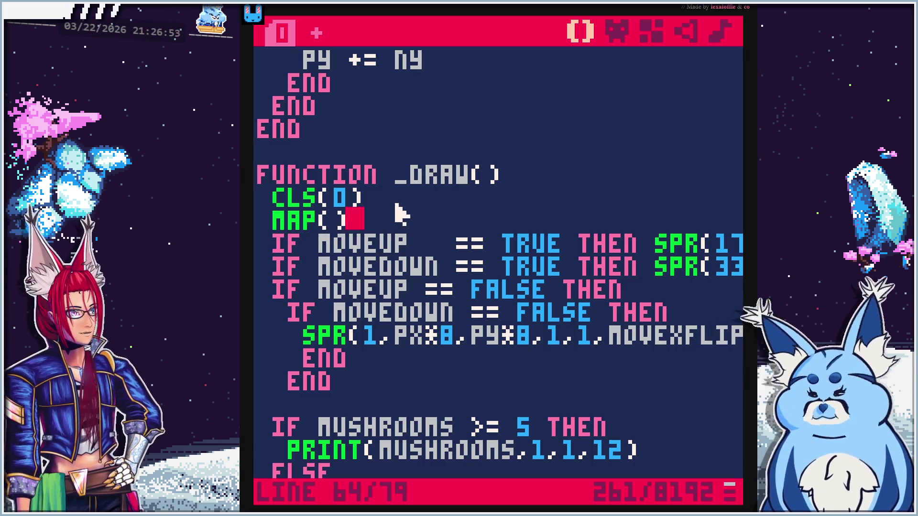
{"action": "scroll", "coordinate": [364, 230], "scroll_direction": "down", "scroll_amount": 2}
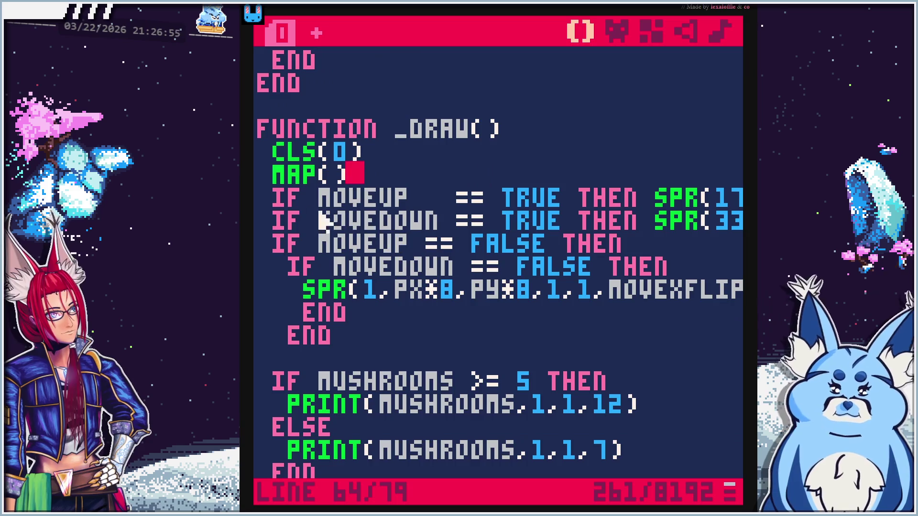
{"action": "key", "text": "Return"}
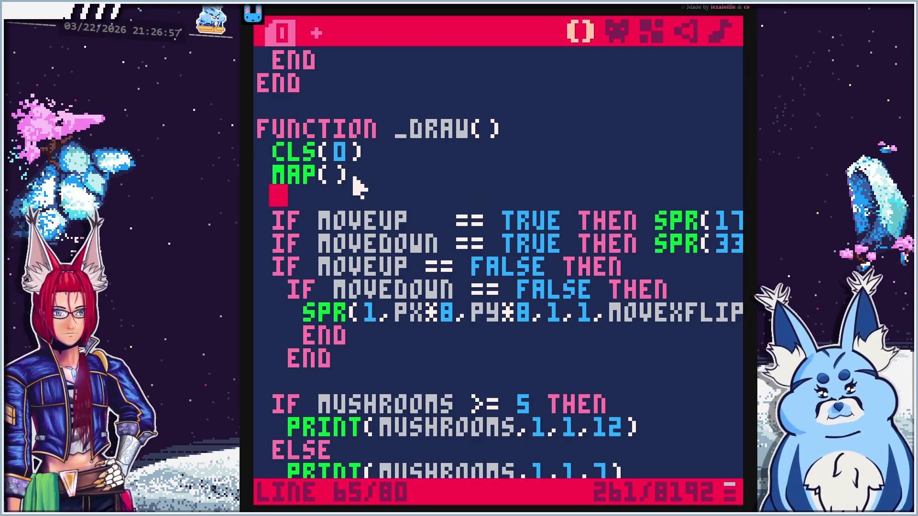
{"action": "key", "text": "Return"}
{"action": "type", "text": "--◆"}
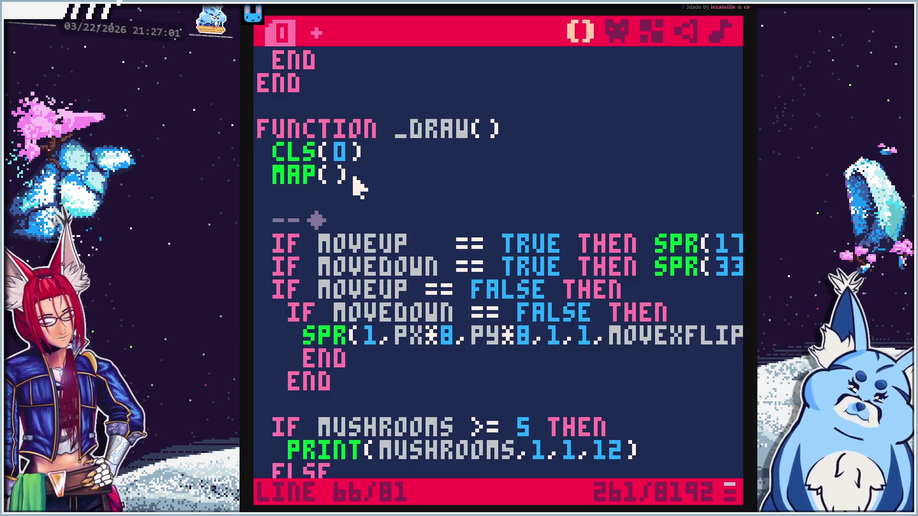
{"action": "type", "text": "layer"}
{"action": "key", "text": "BackSpace"}
{"action": "key", "text": "BackSpace"}
{"action": "key", "text": "BackSpace"}
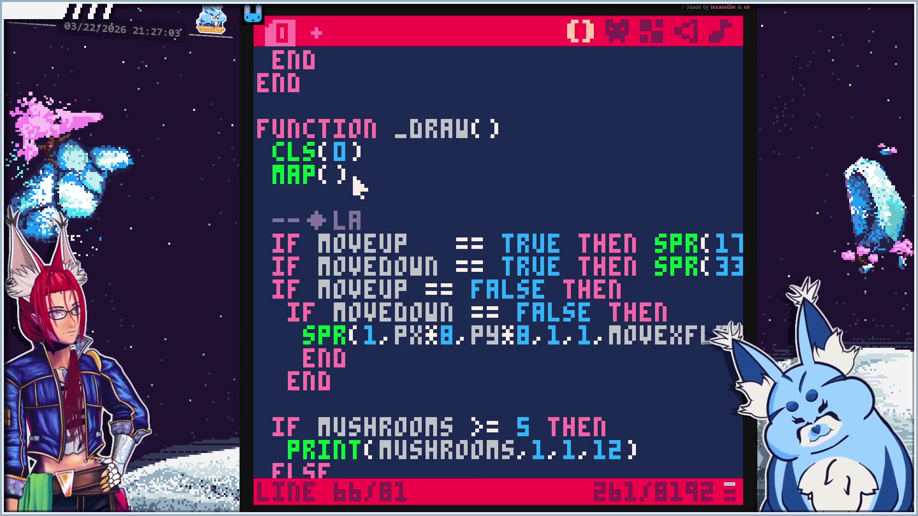
{"action": "type", "text": "pl"}
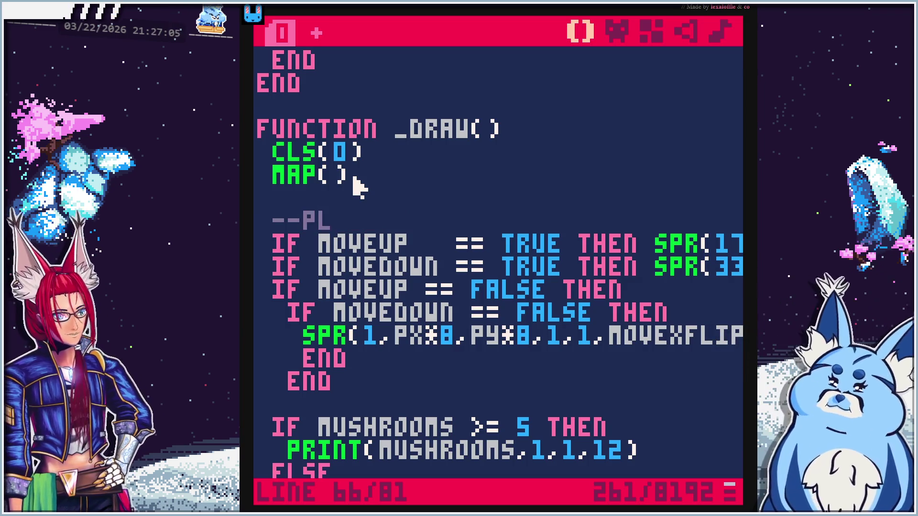
{"action": "type", "text": "ayer sprite fac"}
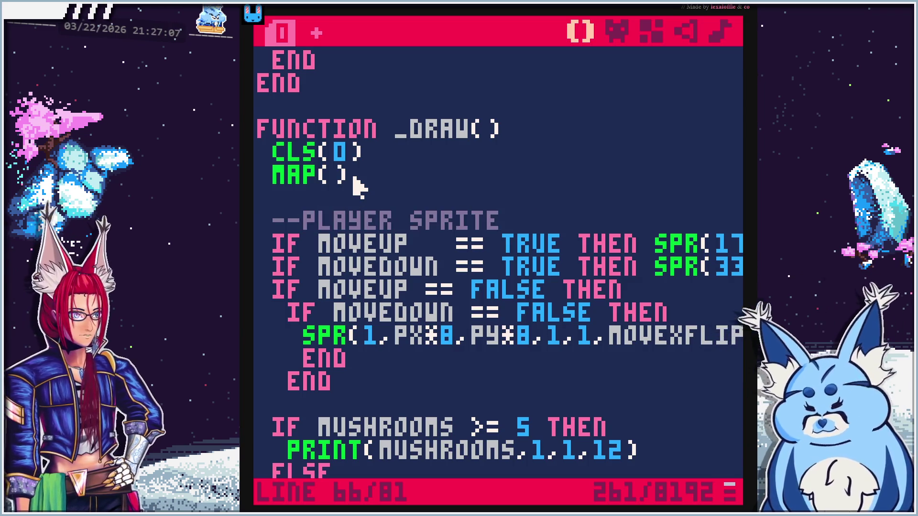
{"action": "type", "text": "ing"}
{"action": "key", "text": "Left"}
{"action": "key", "text": "Left"}
{"action": "key", "text": "Left"}
{"action": "type", "text": "pos "}
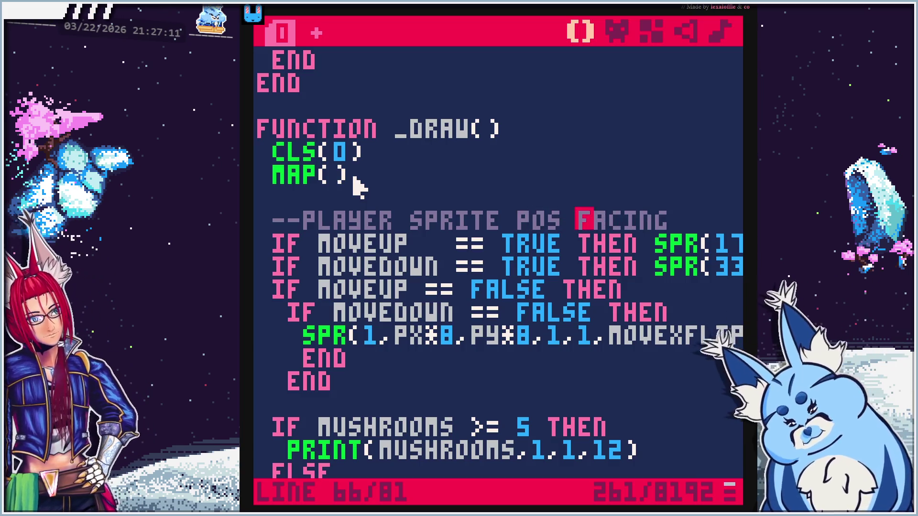
{"action": "type", "text": "&"}
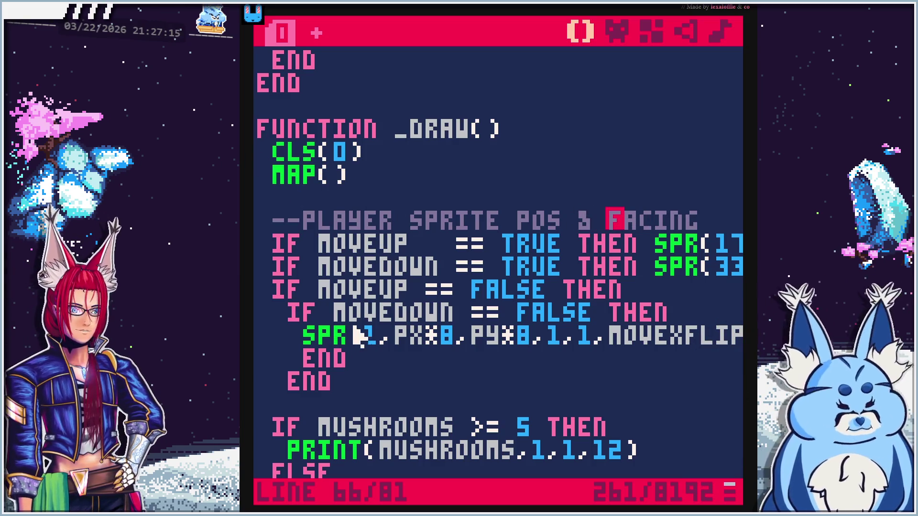
{"action": "scroll", "coordinate": [363, 337], "scroll_direction": "down", "scroll_amount": 2}
Add a 'mushroom count' comment above the IF MUSHROOMS >= 5 block
{"action": "left_click", "coordinate": [363, 352]}
{"action": "type", "text": "--"}
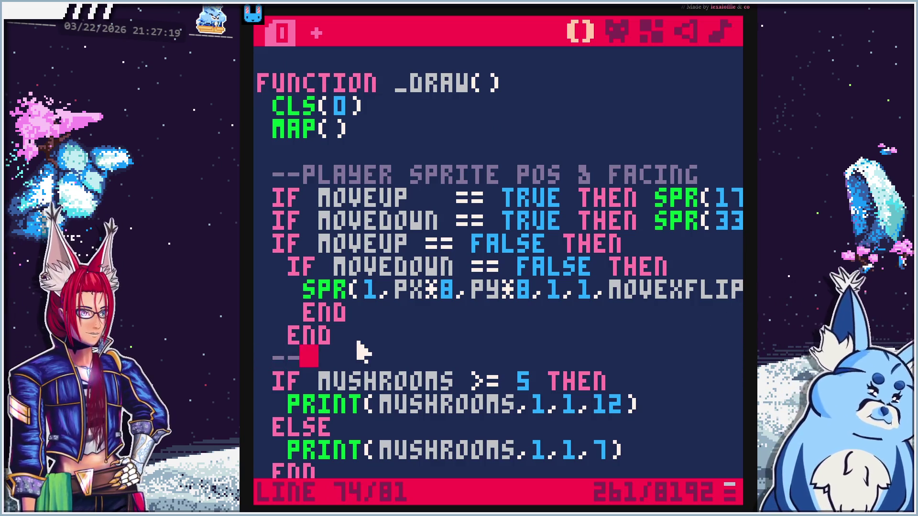
{"action": "type", "text": "mushr"}
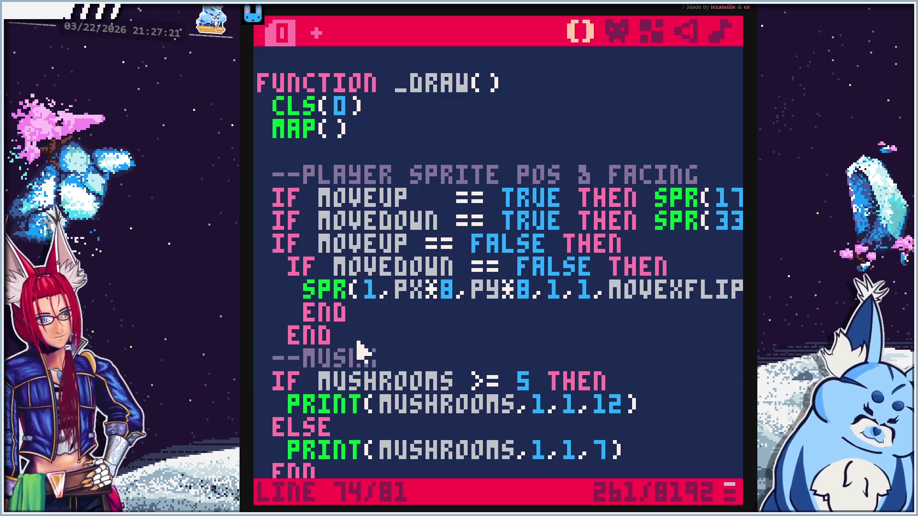
{"action": "type", "text": "oom count"}
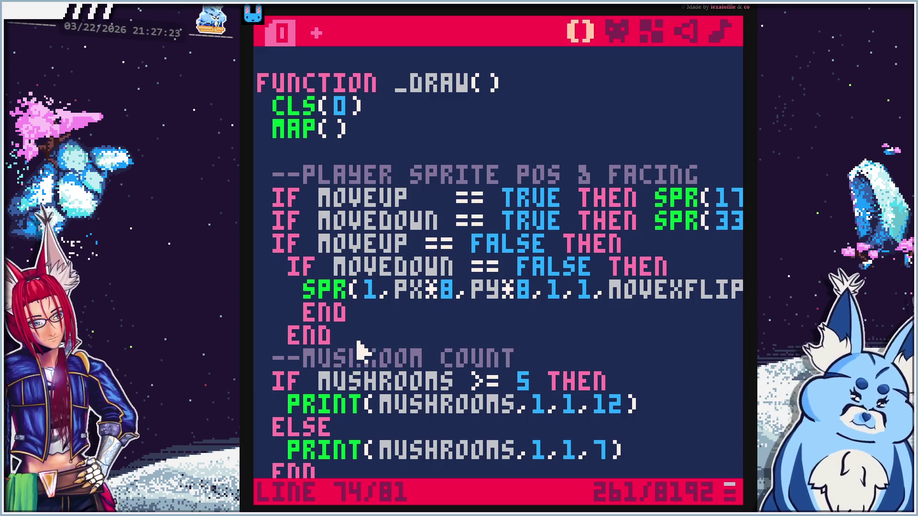
{"action": "scroll", "coordinate": [362, 350], "scroll_direction": "down", "scroll_amount": 3}
{"action": "scroll", "coordinate": [385, 348], "scroll_direction": "up", "scroll_amount": 5}
{"action": "left_click", "coordinate": [377, 234]}
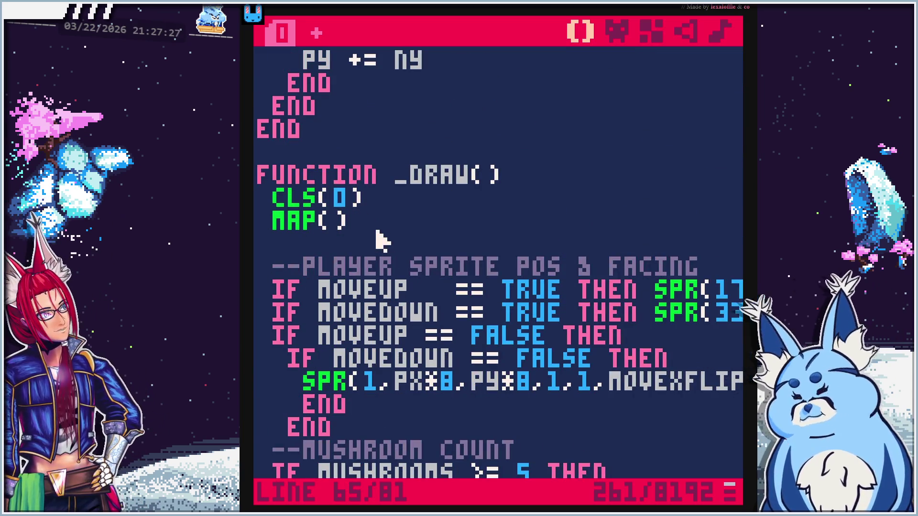
Paste the ROOM_X, ROOM_Y and CAMERA lines after CLS(0) and fix their indent
{"action": "left_click", "coordinate": [400, 195]}
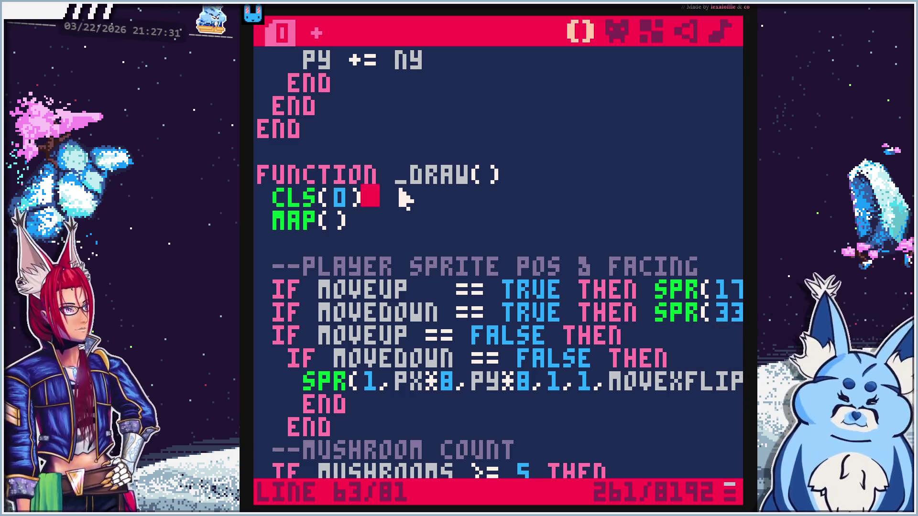
{"action": "key", "text": "Return"}
{"action": "key", "text": "Return"}
{"action": "key", "text": "Return"}
{"action": "key", "text": "Up"}
{"action": "key", "text": "Up"}
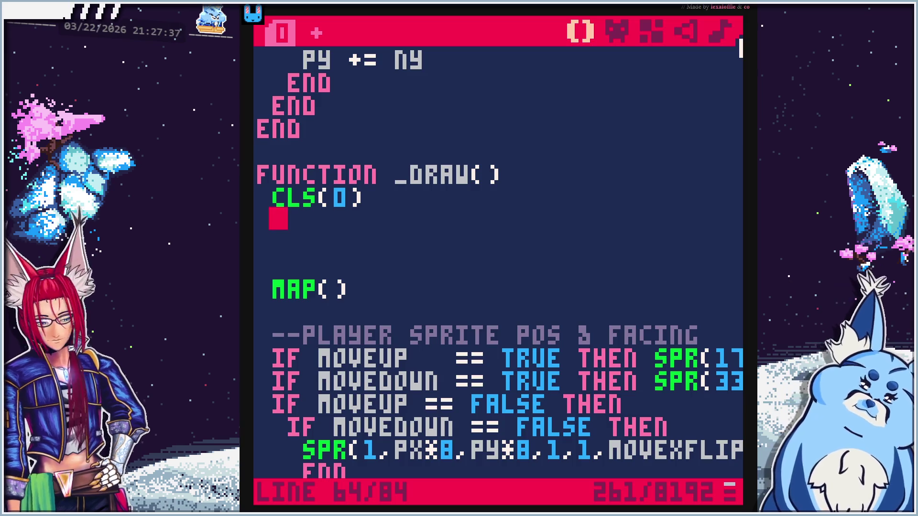
{"action": "type", "text": "room_x=flr(pl.x/16)  room_y=flr(pl.y/16)  camera(room_x*128,room_y*128)   map()"}
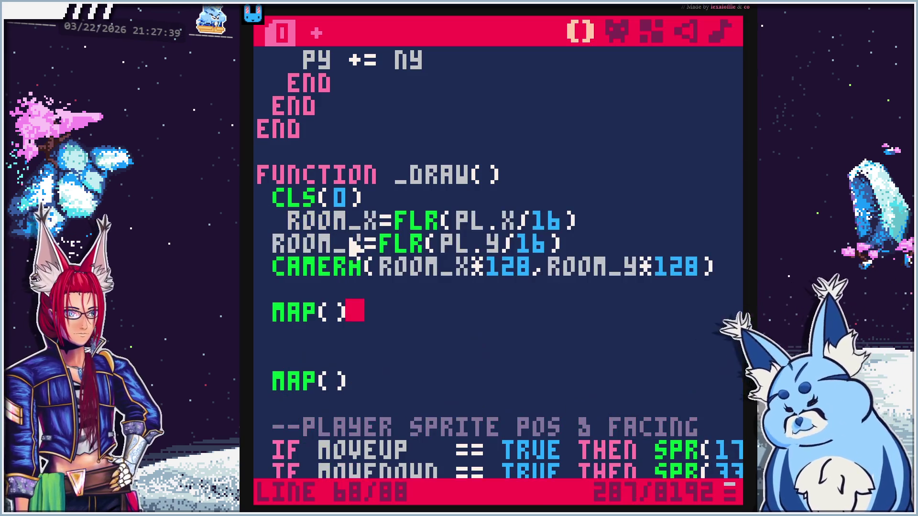
{"action": "left_click", "coordinate": [287, 224]}
{"action": "key", "text": "BackSpace"}
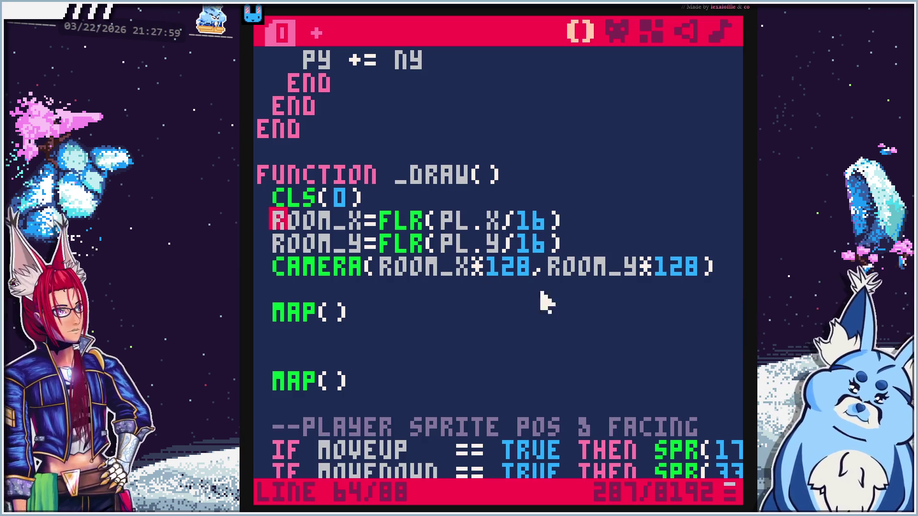
Delete the duplicate MAP() and leftover blank lines below the CAMERA call
{"action": "left_click", "coordinate": [396, 287]}
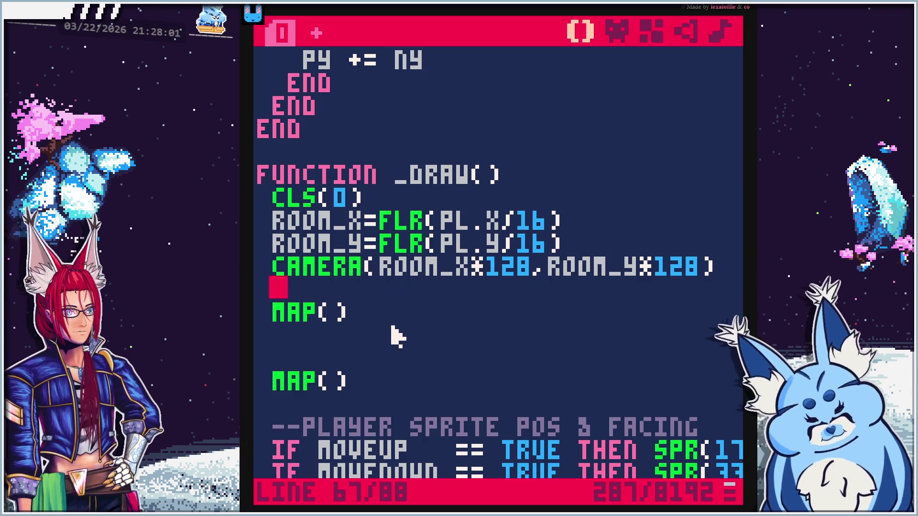
{"action": "key", "text": "BackSpace"}
{"action": "key", "text": "BackSpace"}
{"action": "key", "text": "BackSpace"}
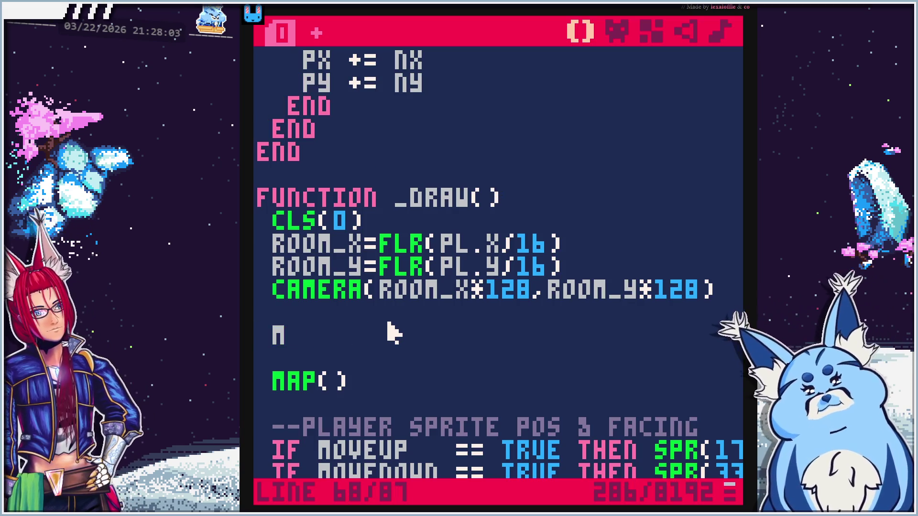
{"action": "key", "text": "BackSpace"}
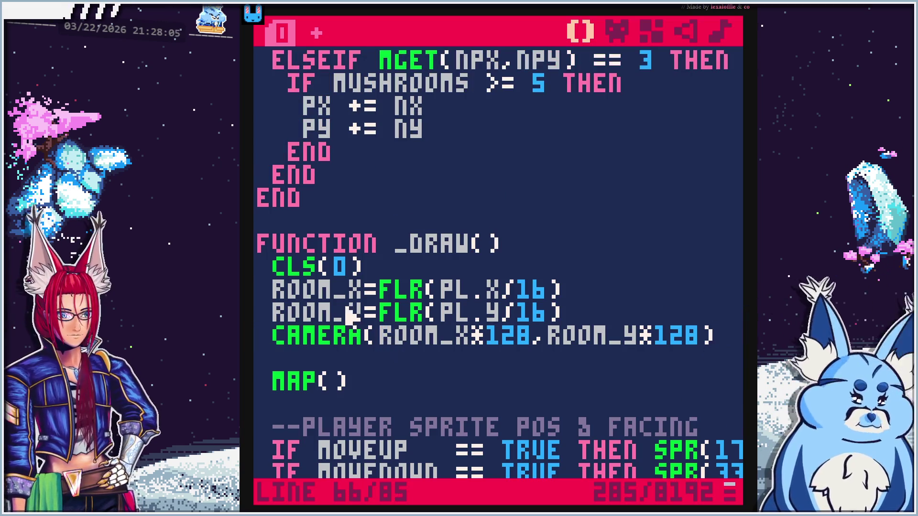
{"action": "key", "text": "Up"}
{"action": "key", "text": "Up"}
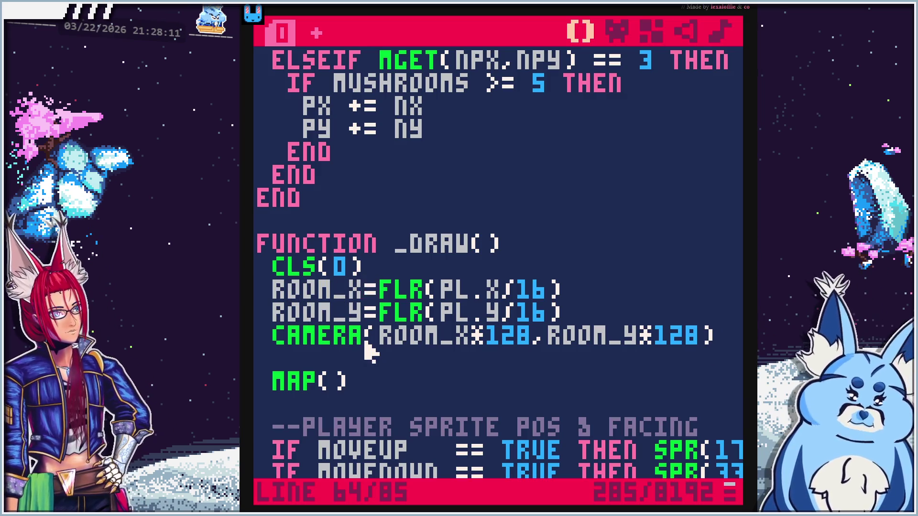
{"action": "scroll", "coordinate": [420, 368], "scroll_direction": "up", "scroll_amount": 12}
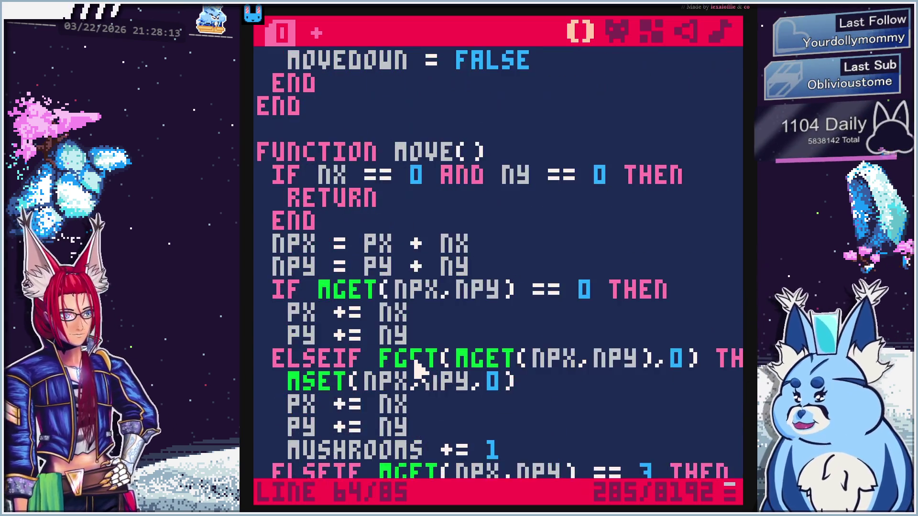
Add ROOM_X = 0 and ROOM_Y = 0 on new lines below MOVEDOWN = FALSE
{"action": "left_click", "coordinate": [557, 174]}
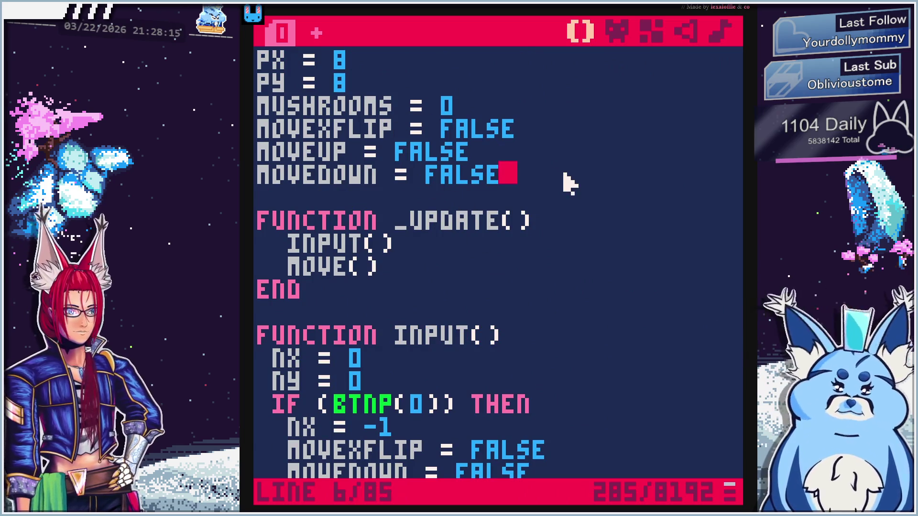
{"action": "key", "text": "Return"}
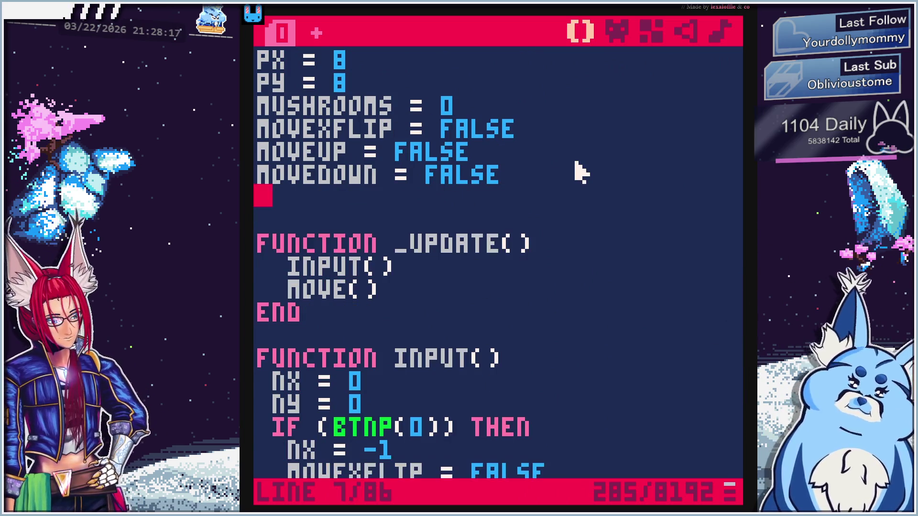
{"action": "type", "text": "ROOM_X "}
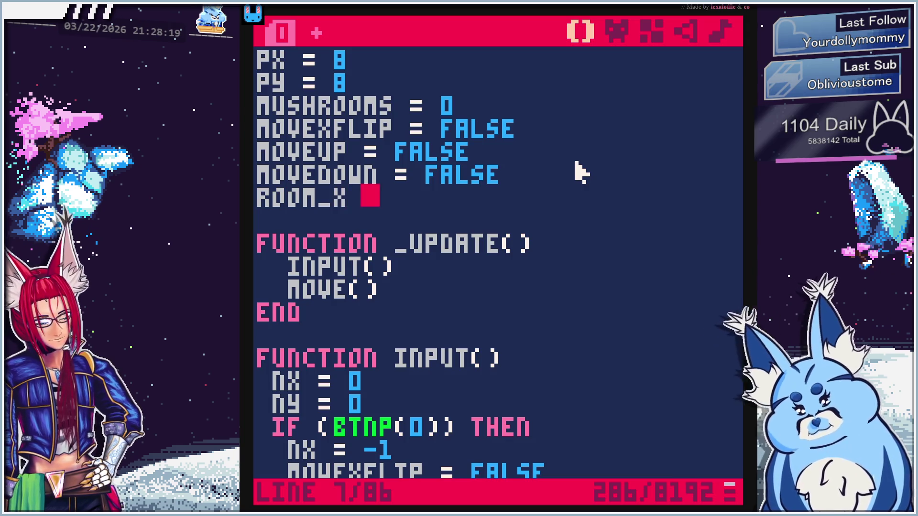
{"action": "type", "text": "= 0"}
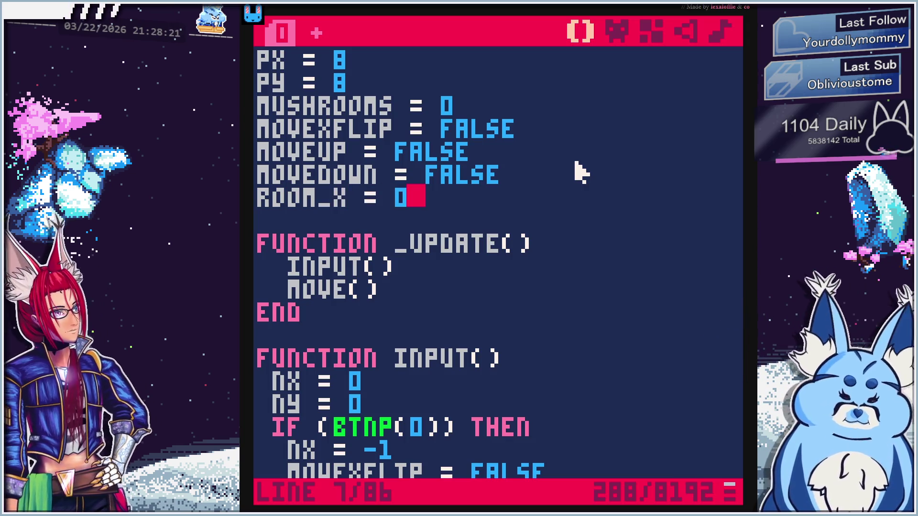
{"action": "key", "text": "Return"}
{"action": "type", "text": "ROOM"}
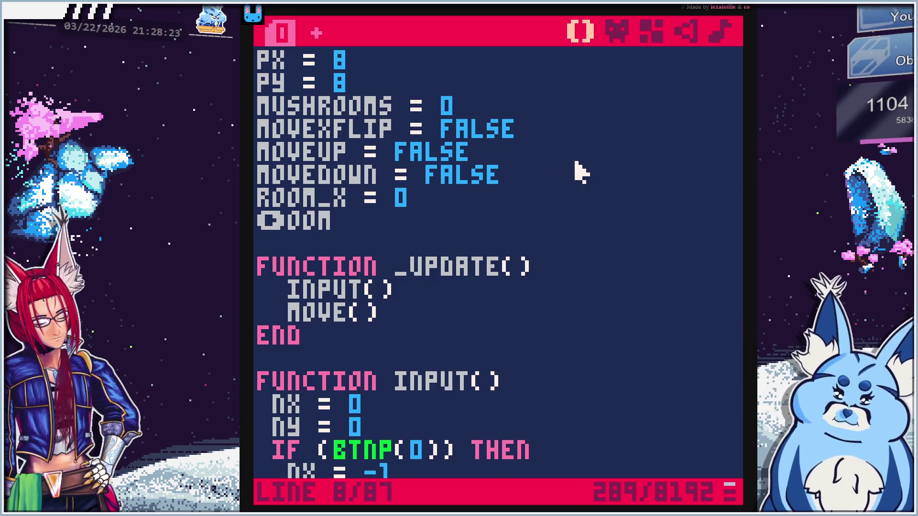
{"action": "key", "text": "BackSpace"}
{"action": "key", "text": "BackSpace"}
{"action": "key", "text": "BackSpace"}
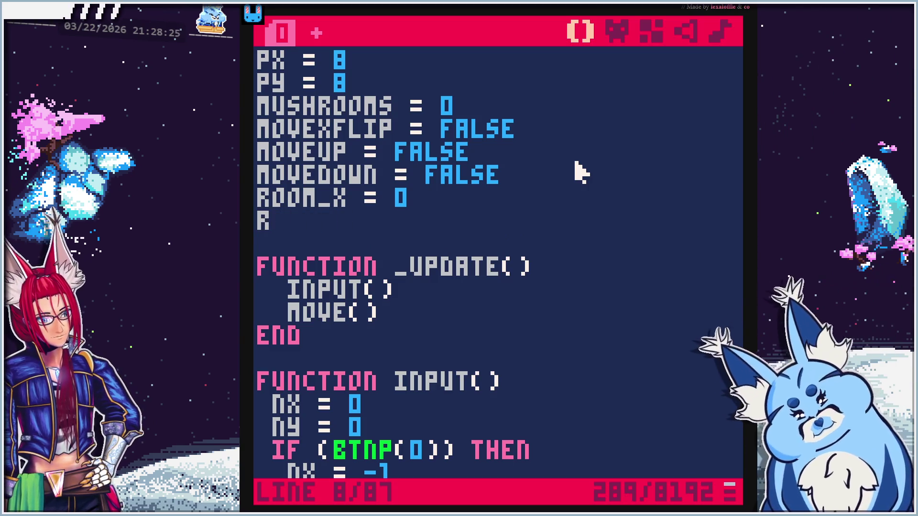
{"action": "type", "text": "OOM_Y ="}
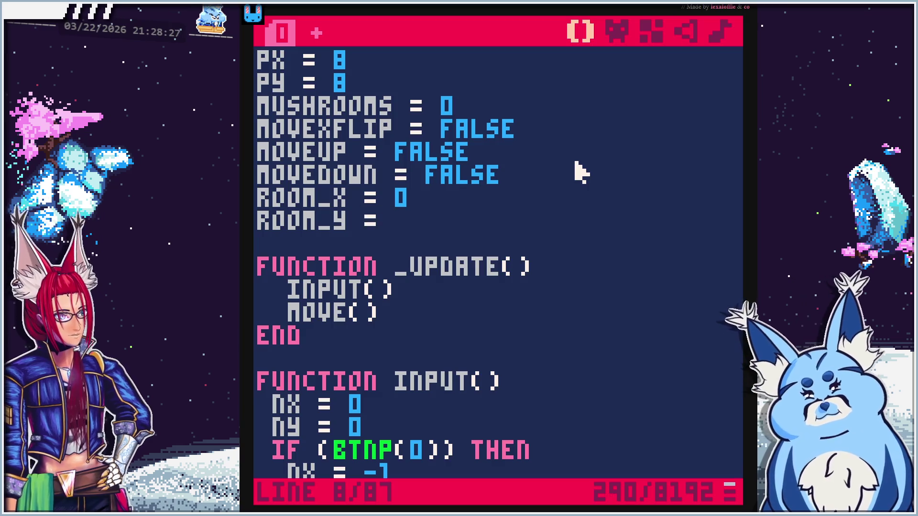
{"action": "type", "text": " 0"}
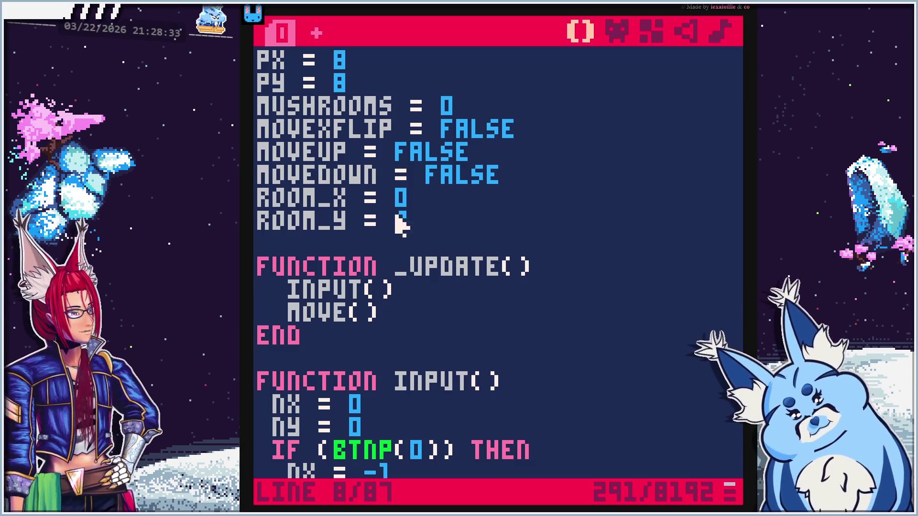
Change PL.X and PL.Y to PX and PY in the room calculations, then run the game
{"action": "scroll", "coordinate": [421, 286], "scroll_direction": "down", "scroll_amount": 20}
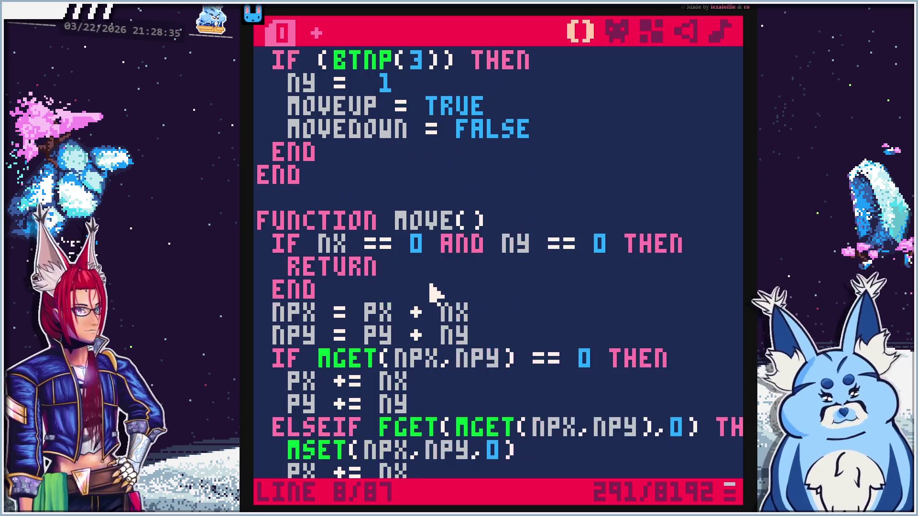
{"action": "scroll", "coordinate": [421, 285], "scroll_direction": "down", "scroll_amount": 4}
{"action": "scroll", "coordinate": [421, 287], "scroll_direction": "up", "scroll_amount": 4}
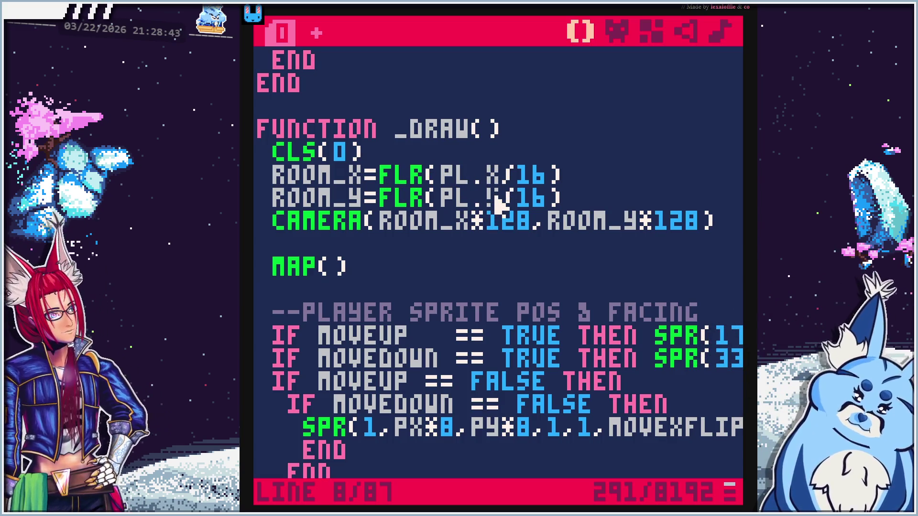
{"action": "scroll", "coordinate": [608, 292], "scroll_direction": "down", "scroll_amount": 2}
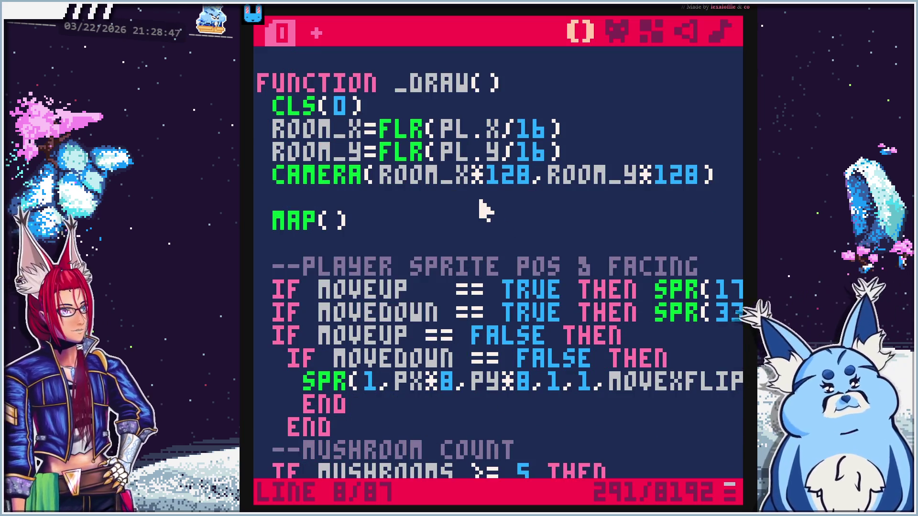
{"action": "scroll", "coordinate": [481, 209], "scroll_direction": "up", "scroll_amount": 12}
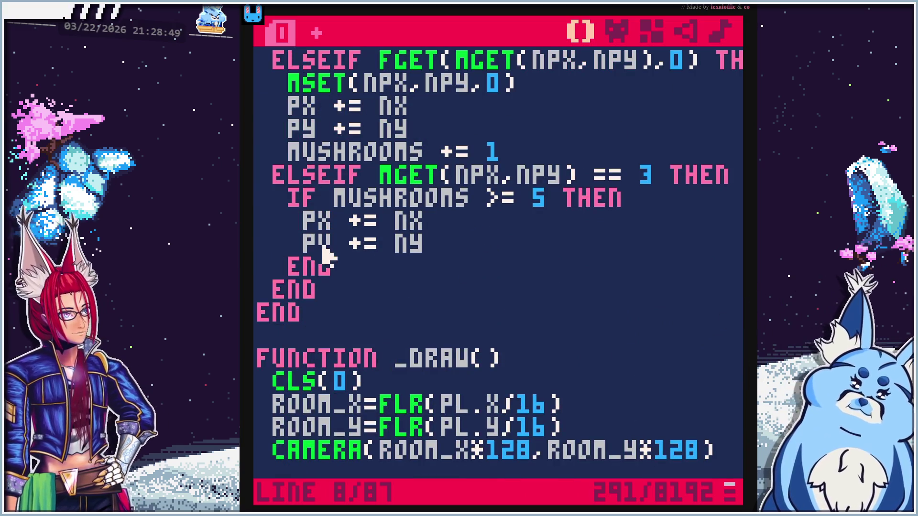
{"action": "scroll", "coordinate": [498, 287], "scroll_direction": "down", "scroll_amount": 8}
{"action": "left_click", "coordinate": [484, 222]}
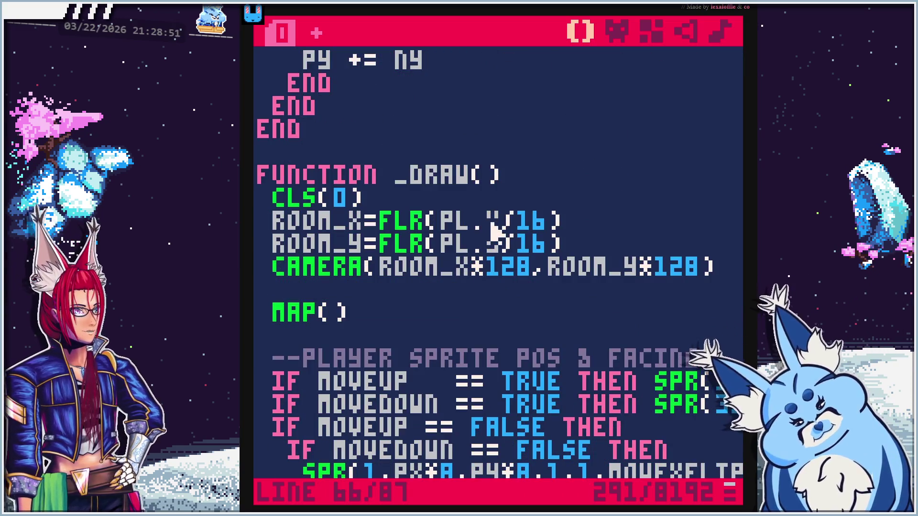
{"action": "key", "text": "BackSpace"}
{"action": "key", "text": "BackSpace"}
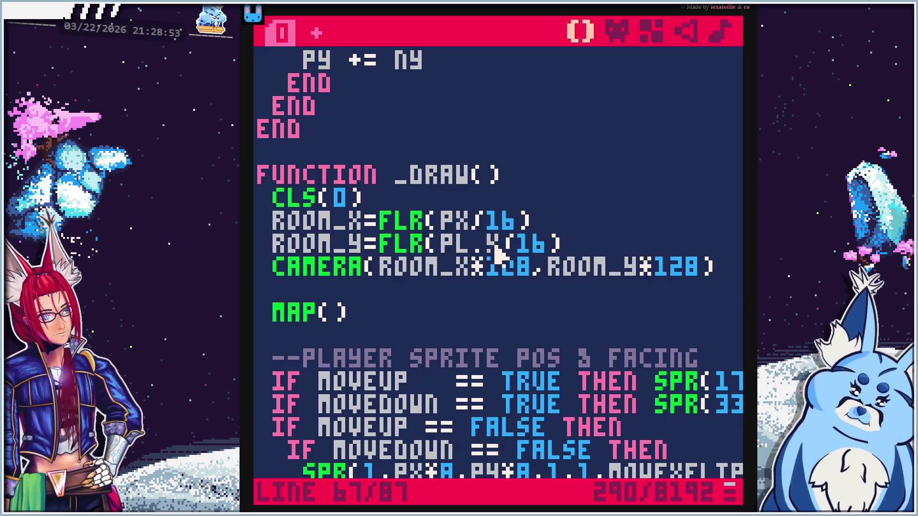
{"action": "left_click", "coordinate": [492, 242]}
{"action": "key", "text": "BackSpace"}
{"action": "key", "text": "BackSpace"}
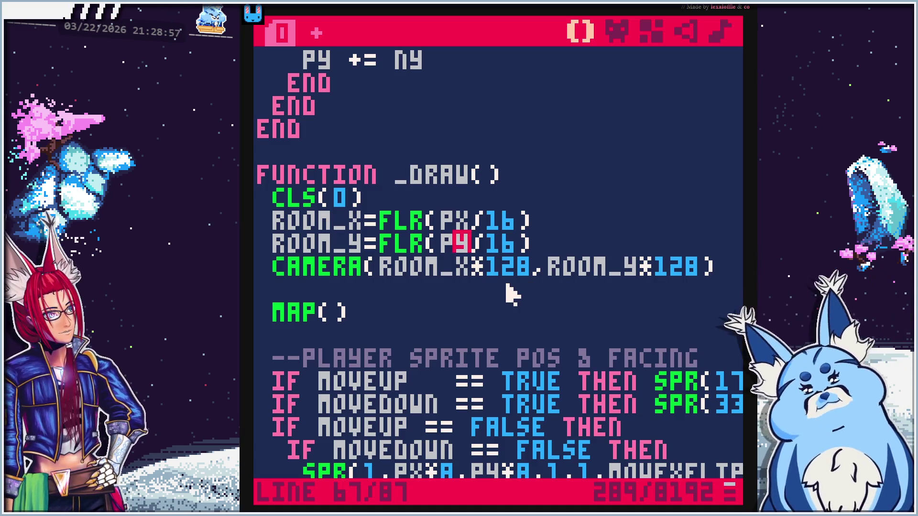
{"action": "key", "text": "ctrl+r"}
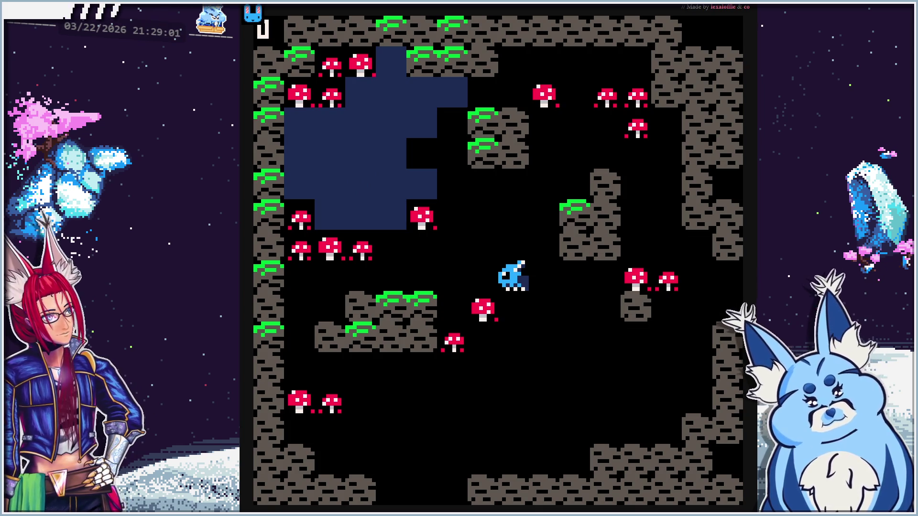
Walk the player down through the cave and collect a mushroom
{"action": "key", "text": "Down"}
{"action": "key", "text": "Down"}
{"action": "key", "text": "Down"}
{"action": "key", "text": "Right"}
{"action": "key", "text": "Down"}
{"action": "key", "text": "Down"}
{"action": "key", "text": "Left"}
{"action": "key", "text": "Left"}
{"action": "key", "text": "Up"}
{"action": "key", "text": "Up"}
{"action": "key", "text": "Left"}
{"action": "key", "text": "Left"}
{"action": "key", "text": "Right"}
{"action": "key", "text": "Right"}
{"action": "key", "text": "Up"}
{"action": "key", "text": "Left"}
{"action": "key", "text": "Down"}
{"action": "key", "text": "Down"}
{"action": "key", "text": "Down"}
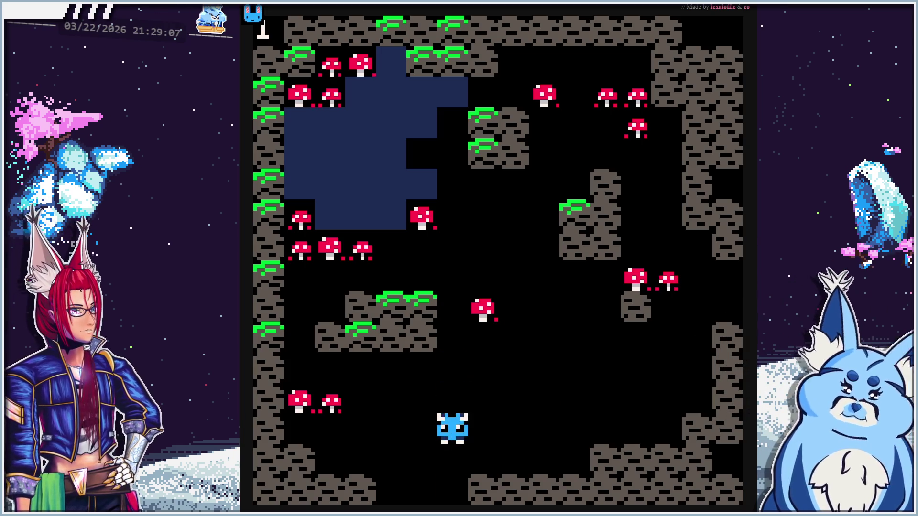
{"action": "key", "text": "Down"}
{"action": "key", "text": "Down"}
{"action": "key", "text": "Down"}
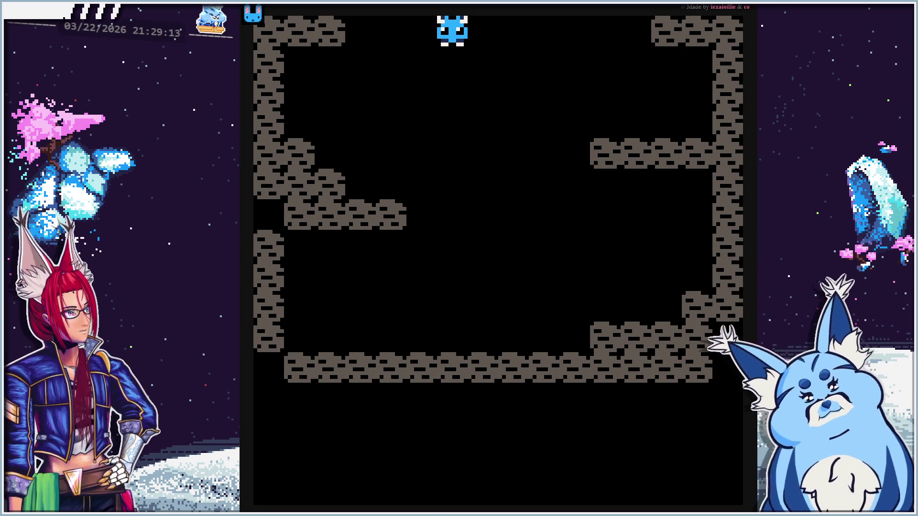
Walk back up into the mushroom room and along the floor, then stop the game
{"action": "key", "text": "Up"}
{"action": "key", "text": "Up"}
{"action": "key", "text": "Up"}
{"action": "key", "text": "Right"}
{"action": "key", "text": "Right"}
{"action": "key", "text": "Right"}
{"action": "key", "text": "Up"}
{"action": "key", "text": "Up"}
{"action": "key", "text": "Up"}
{"action": "key", "text": "Right"}
{"action": "key", "text": "Right"}
{"action": "key", "text": "Right"}
{"action": "key", "text": "Right"}
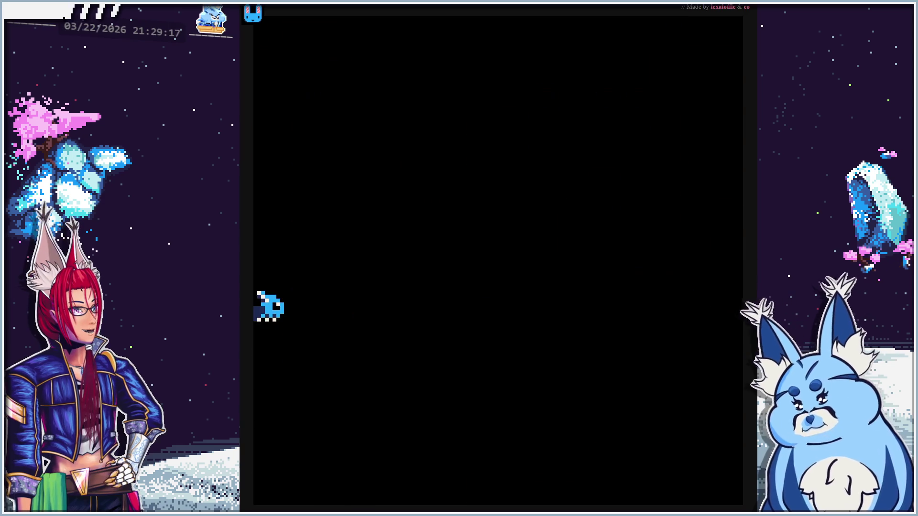
{"action": "key", "text": "Left"}
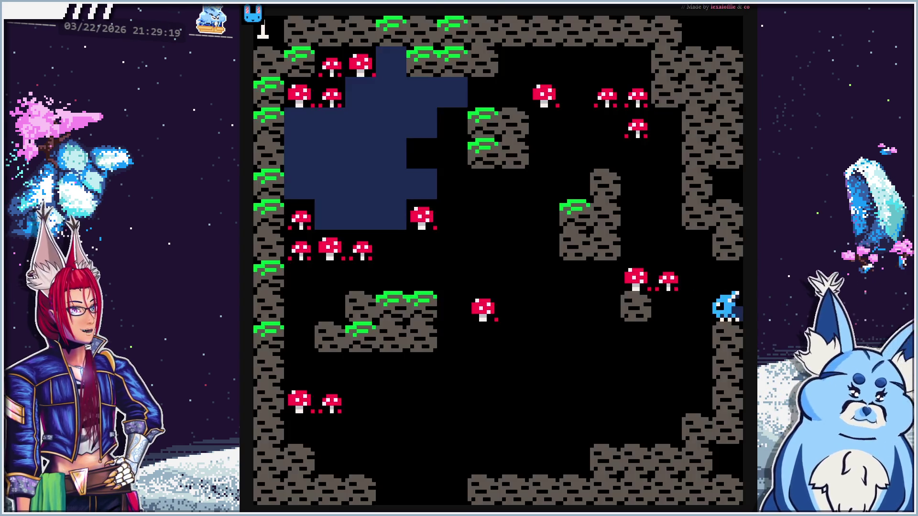
{"action": "key", "text": "Left"}
{"action": "key", "text": "Left"}
{"action": "key", "text": "Left"}
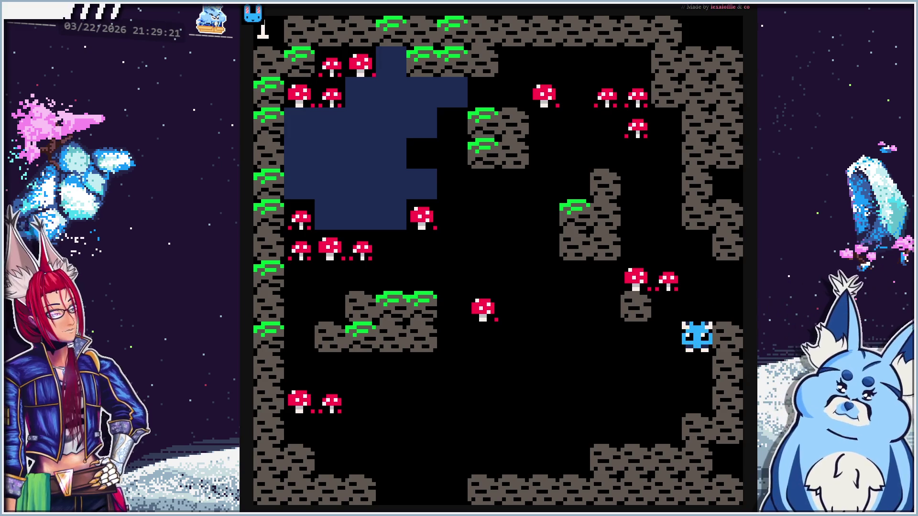
{"action": "key", "text": "Left"}
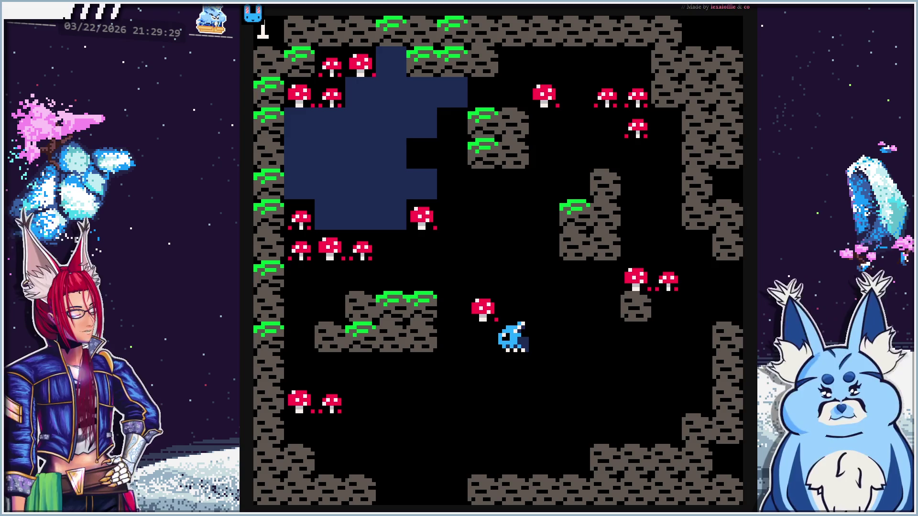
{"action": "key", "text": "Escape"}
{"action": "key", "text": "Escape"}
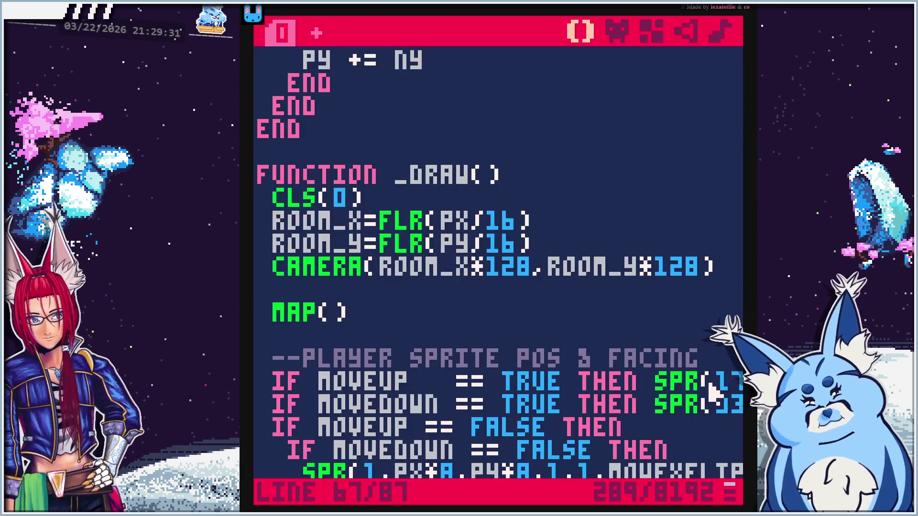
On the map, fill the lower room's left wall gaps and bottom corners with bricks
{"action": "left_click", "coordinate": [653, 29]}
{"action": "left_click_drag", "start_coordinate": [586, 406], "coordinate": [593, 173]}
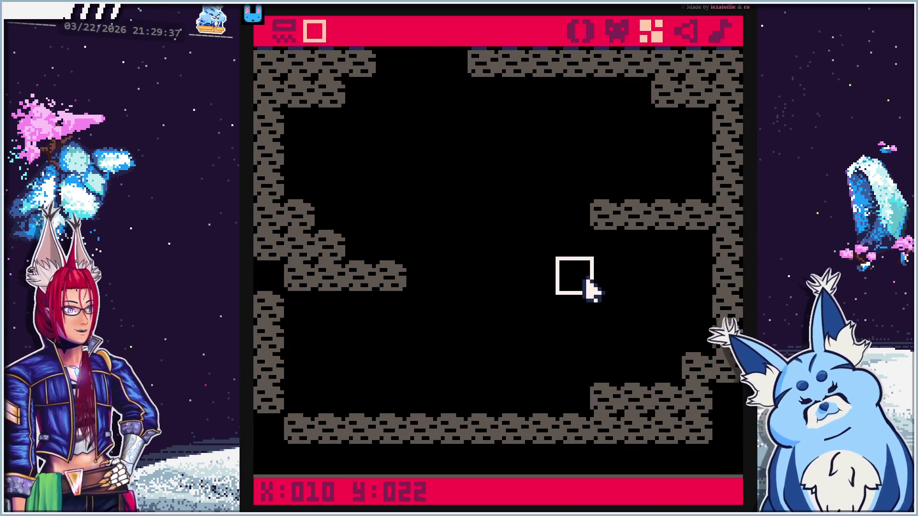
{"action": "left_click_drag", "start_coordinate": [584, 278], "coordinate": [585, 254]}
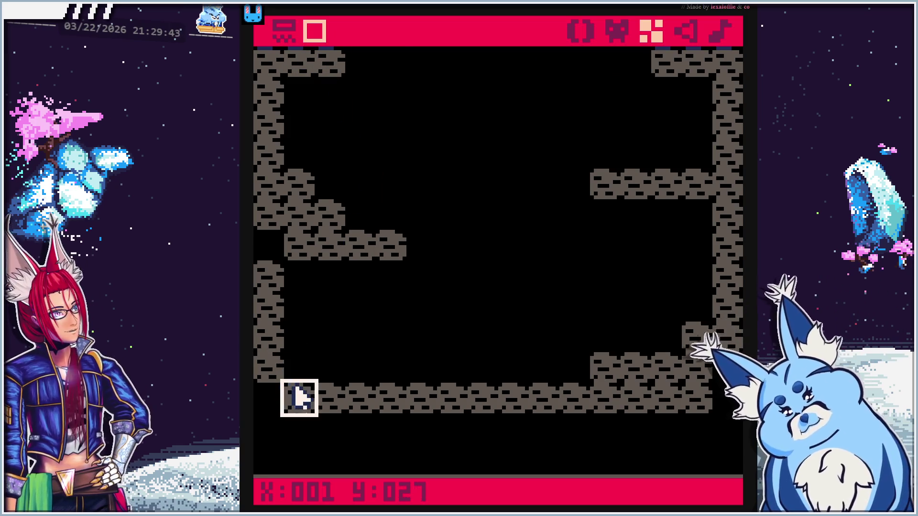
{"action": "left_click", "coordinate": [272, 458]}
{"action": "left_click", "coordinate": [277, 433]}
{"action": "left_click", "coordinate": [273, 406]}
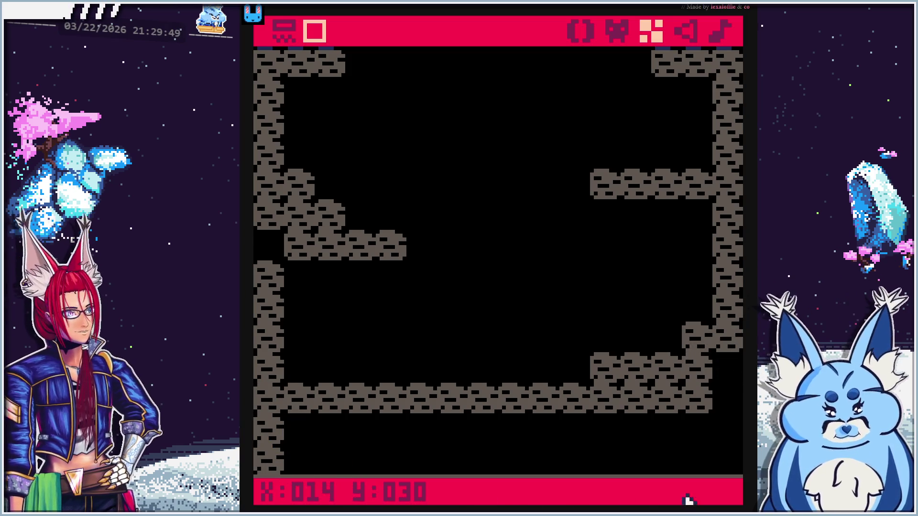
{"action": "left_click", "coordinate": [727, 458]}
{"action": "left_click", "coordinate": [727, 430]}
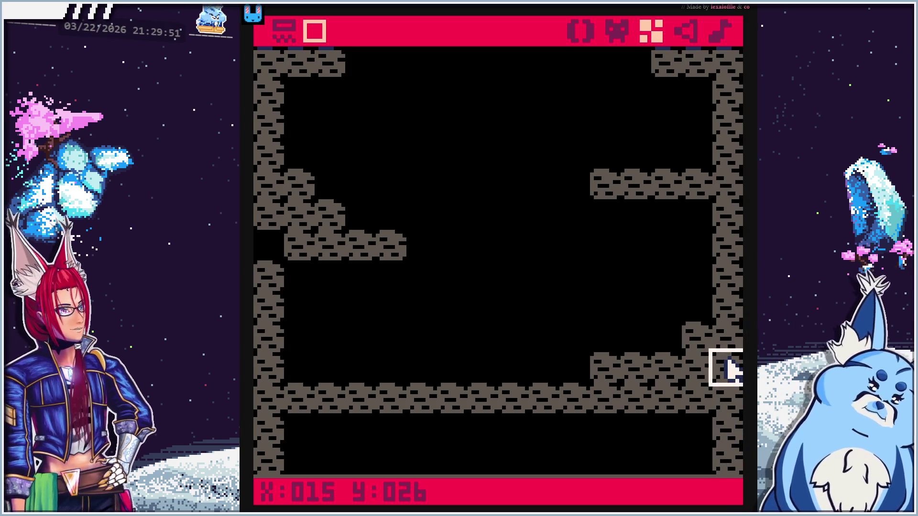
{"action": "left_click", "coordinate": [299, 430]}
{"action": "left_click", "coordinate": [301, 457]}
Paint a solid brick floor along row Y:029, erase a stray row, and run the game
{"action": "mouse_move", "coordinate": [303, 449]}
{"action": "left_mouse_down"}
{"action": "mouse_move", "coordinate": [631, 444]}
{"action": "mouse_move", "coordinate": [703, 433]}
{"action": "mouse_move", "coordinate": [330, 430]}
{"action": "left_mouse_up"}
{"action": "mouse_move", "coordinate": [345, 352]}
{"action": "left_mouse_down"}
{"action": "mouse_move", "coordinate": [317, 390]}
{"action": "mouse_move", "coordinate": [662, 404]}
{"action": "mouse_move", "coordinate": [693, 429]}
{"action": "mouse_move", "coordinate": [368, 420]}
{"action": "mouse_move", "coordinate": [307, 461]}
{"action": "mouse_move", "coordinate": [592, 461]}
{"action": "mouse_move", "coordinate": [674, 449]}
{"action": "mouse_move", "coordinate": [356, 433]}
{"action": "mouse_move", "coordinate": [364, 467]}
{"action": "mouse_move", "coordinate": [286, 446]}
{"action": "left_mouse_up"}
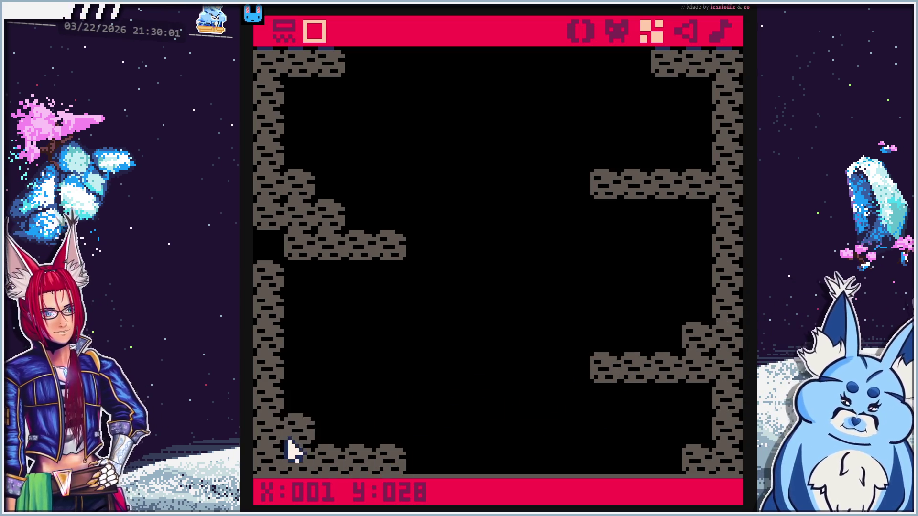
{"action": "left_click_drag", "start_coordinate": [512, 409], "coordinate": [511, 282]}
{"action": "left_click_drag", "start_coordinate": [435, 339], "coordinate": [669, 335]}
{"action": "key", "text": "Up"}
{"action": "key", "text": "Up"}
{"action": "key", "text": "Up"}
{"action": "key", "text": "Left"}
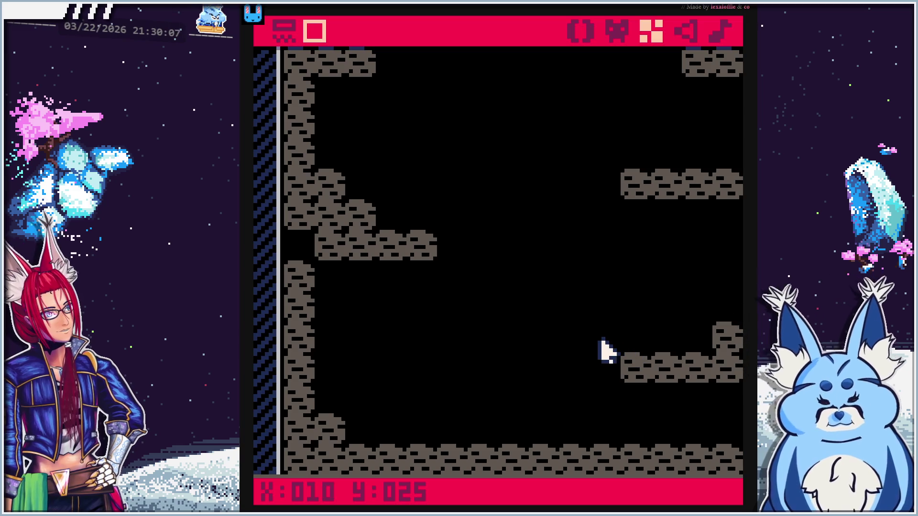
{"action": "key", "text": "Right"}
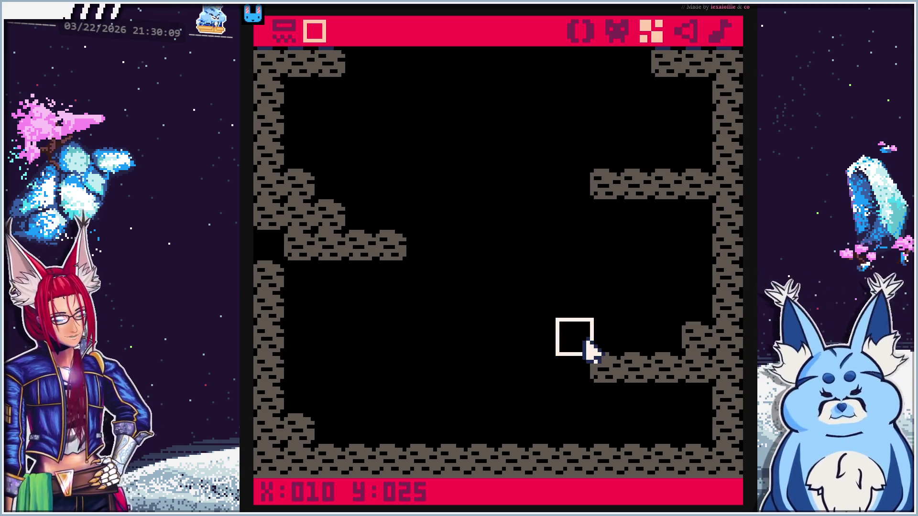
{"action": "key", "text": "ctrl+r"}
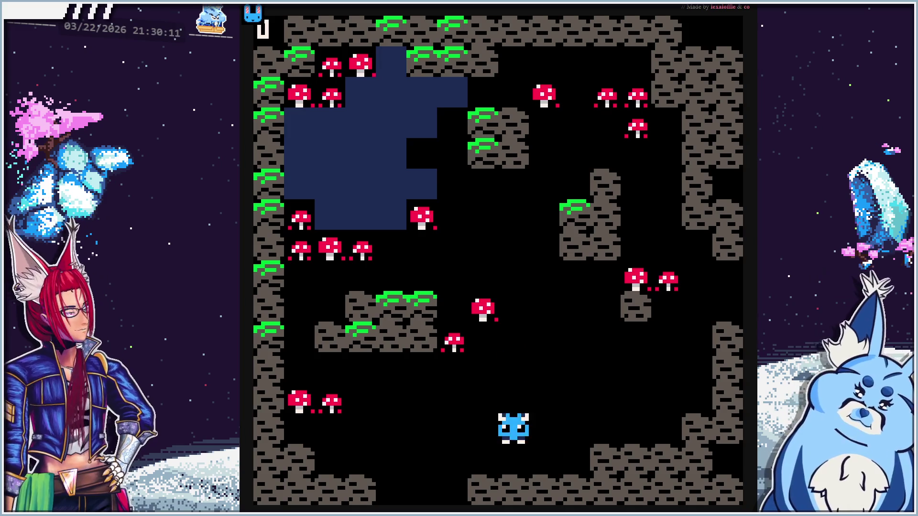
{"action": "key", "text": "Left"}
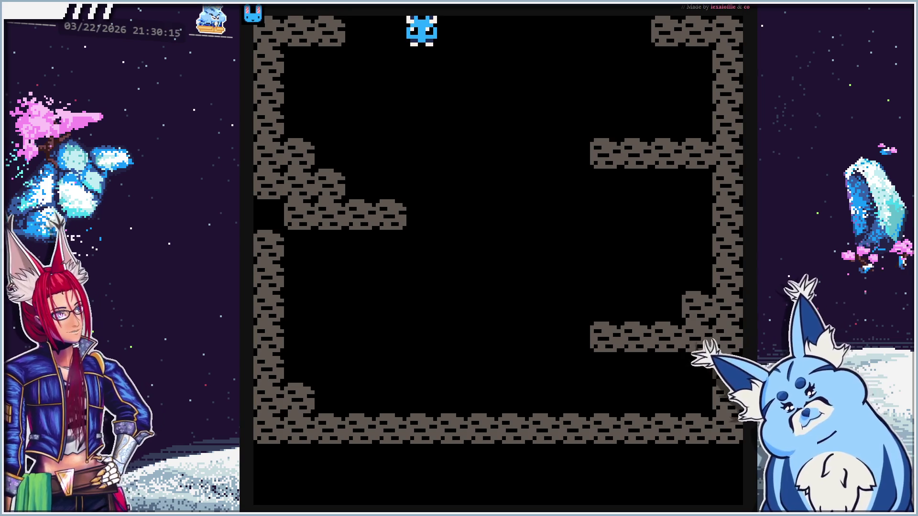
{"action": "key", "text": "Up"}
{"action": "key", "text": "Up"}
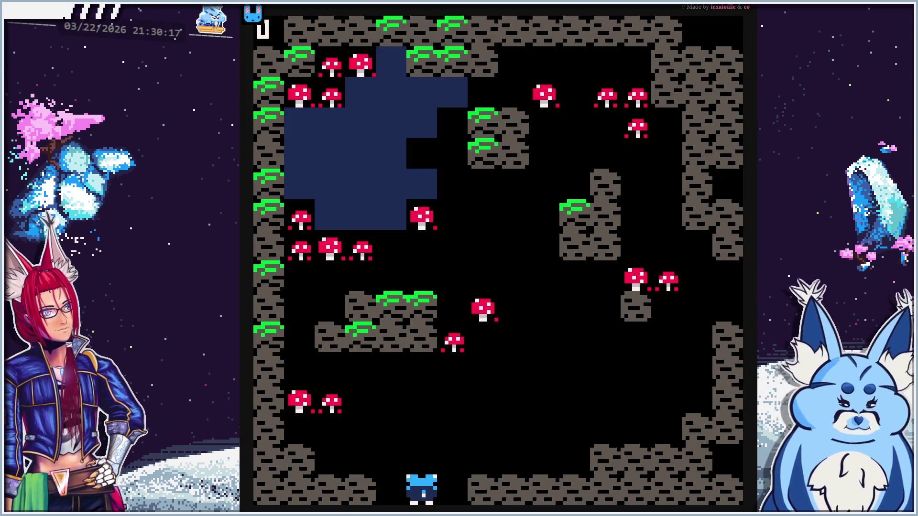
{"action": "key", "text": "Up"}
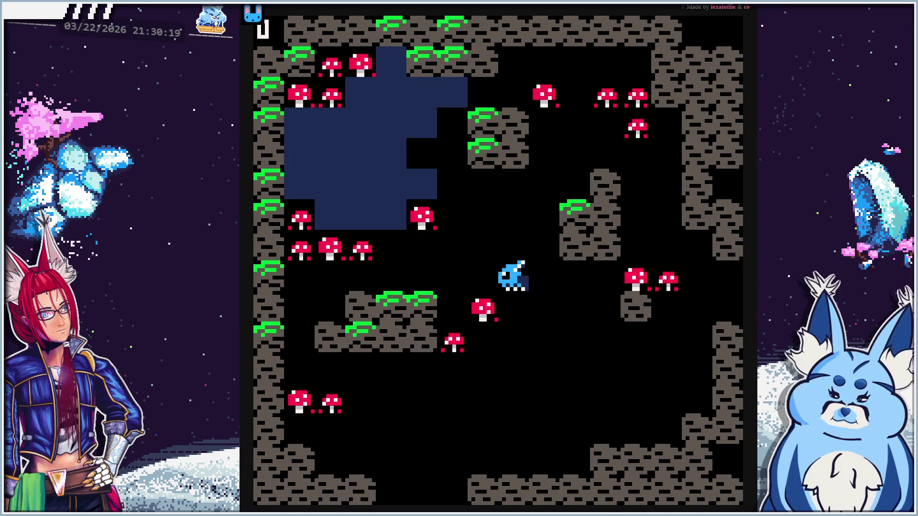
{"action": "key", "text": "Escape"}
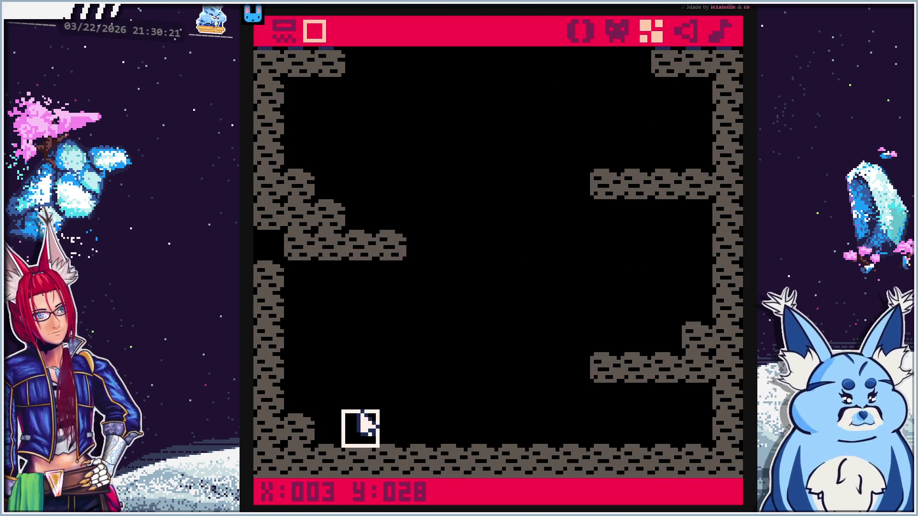
Paint bricks along the lower room's top wall row, then run the game
{"action": "left_click_drag", "start_coordinate": [620, 158], "coordinate": [631, 272]}
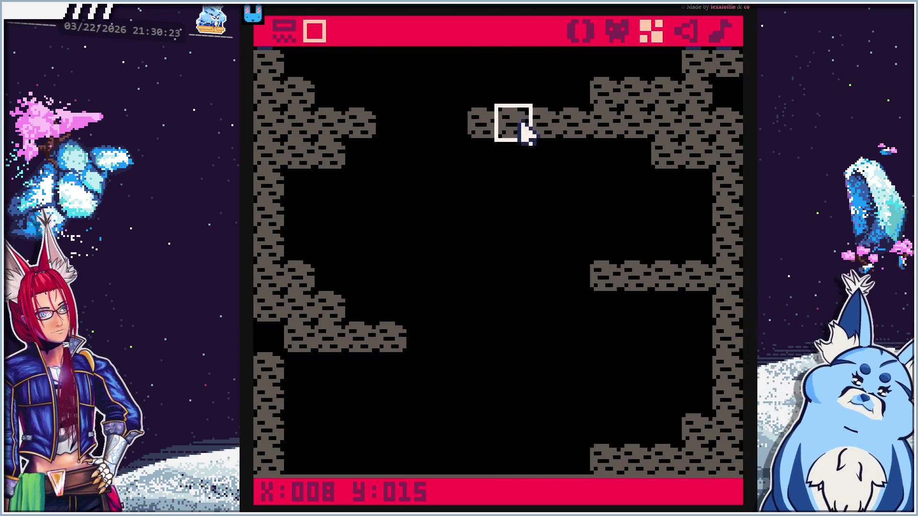
{"action": "left_click_drag", "start_coordinate": [473, 155], "coordinate": [637, 156]}
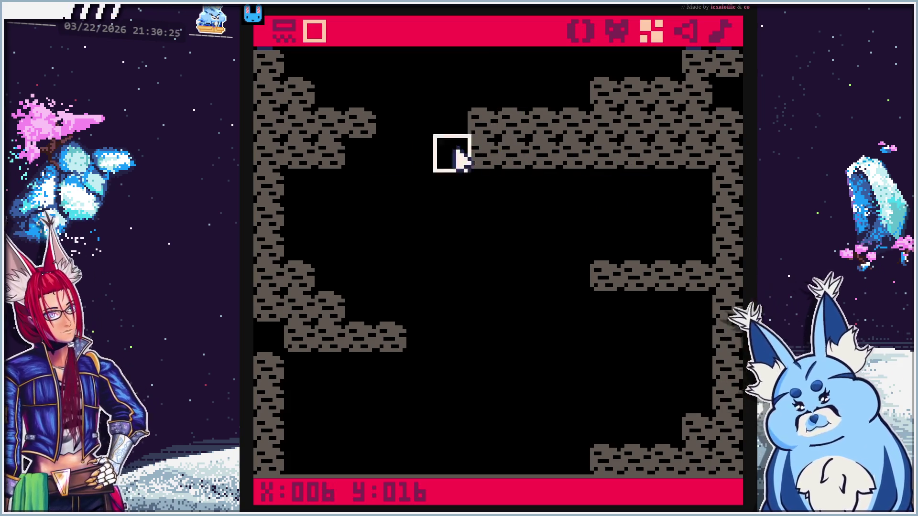
{"action": "left_click", "coordinate": [358, 154]}
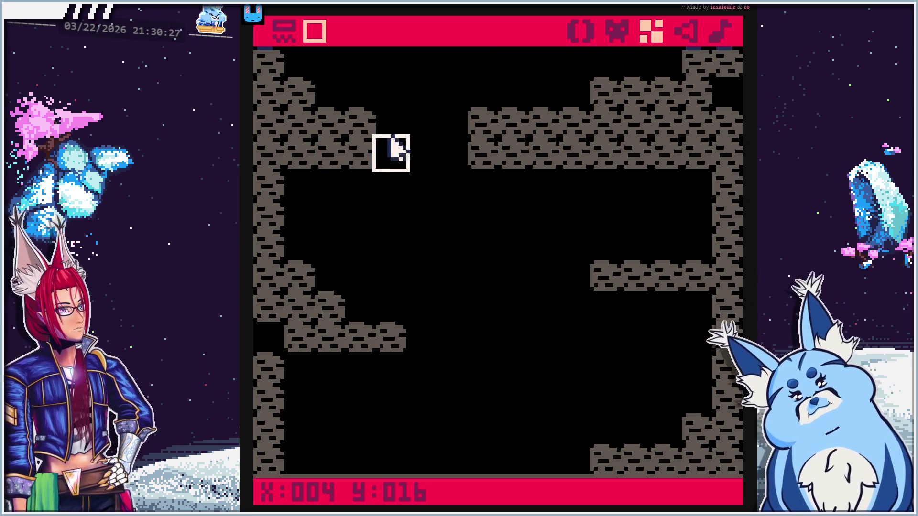
{"action": "left_click_drag", "start_coordinate": [517, 260], "coordinate": [529, 143]}
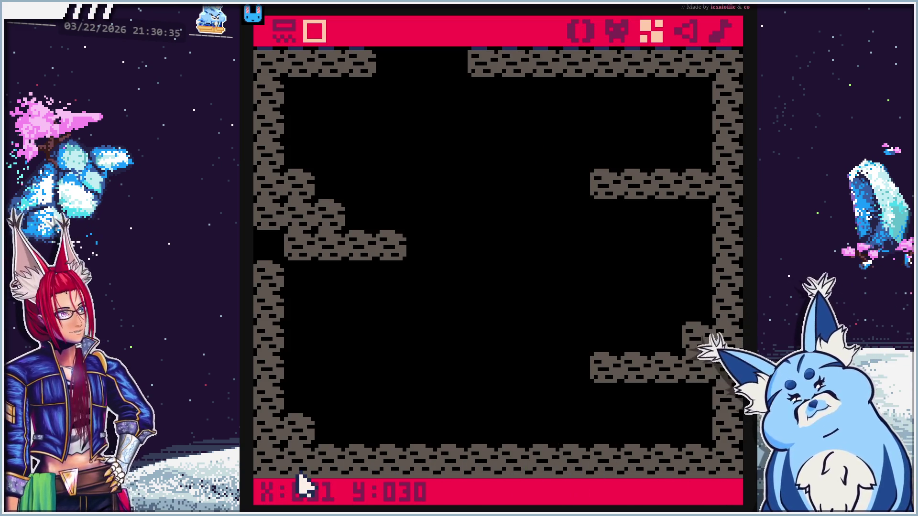
{"action": "key", "text": "ctrl+r"}
{"action": "key", "text": "Left"}
{"action": "key", "text": "Left"}
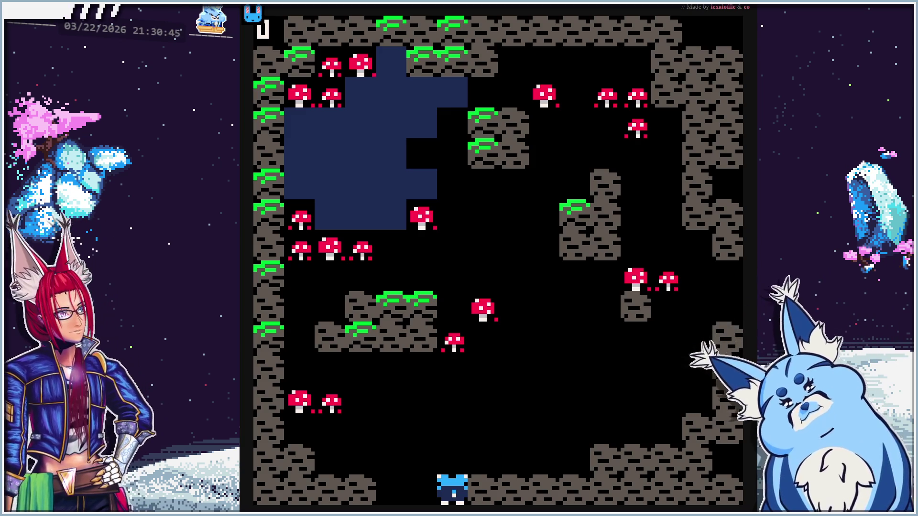
{"action": "key", "text": "Down"}
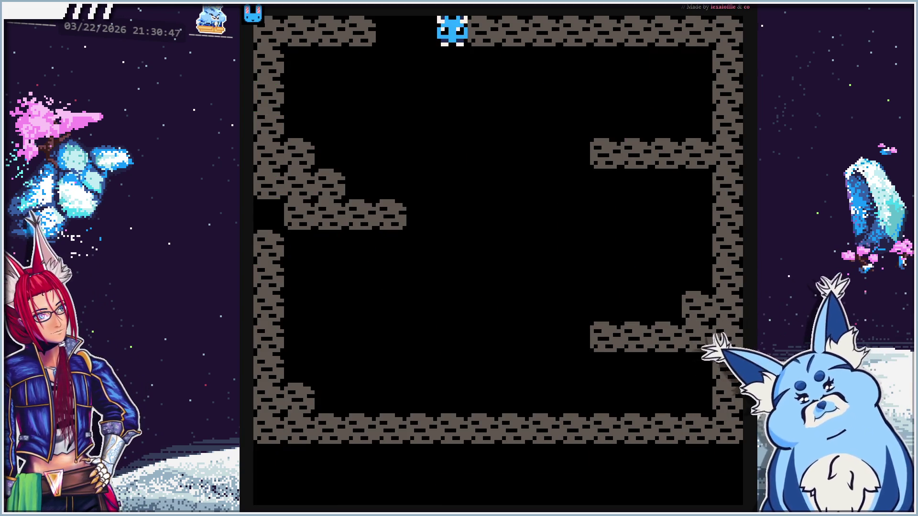
{"action": "key", "text": "Up"}
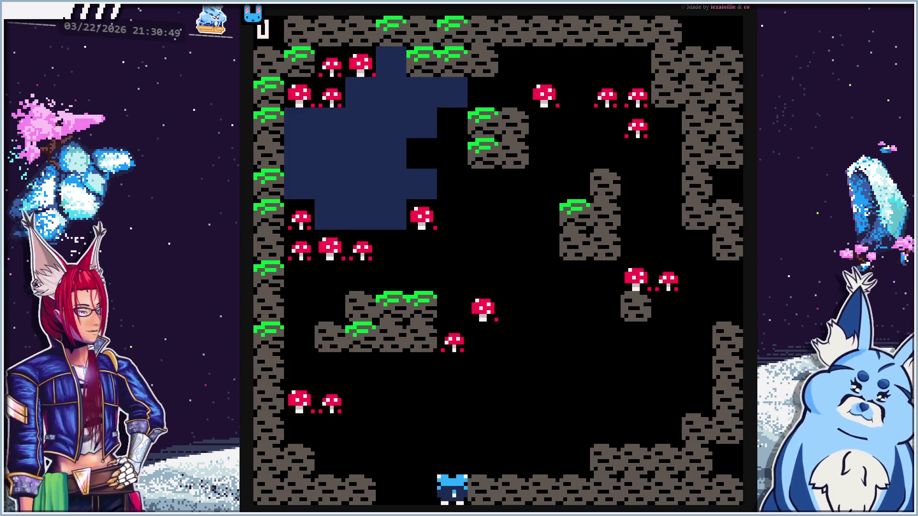
{"action": "key", "text": "Escape"}
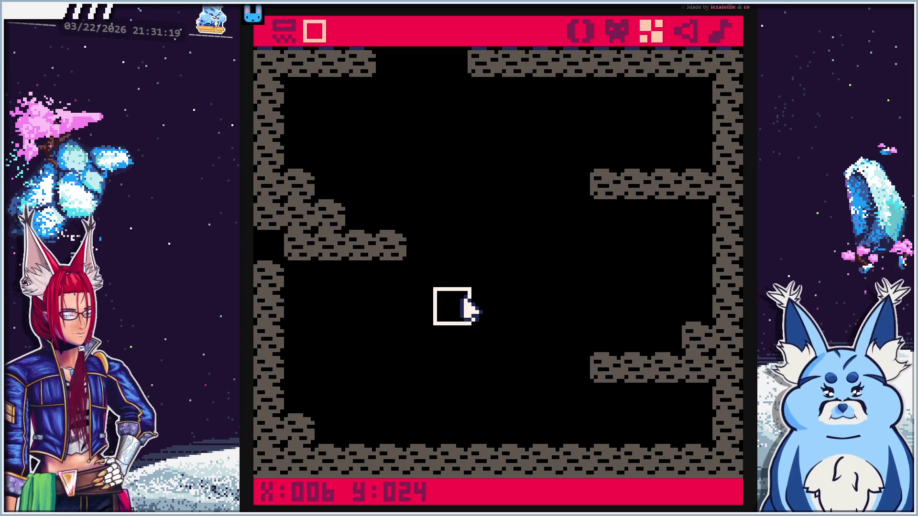
{"action": "key", "text": "ctrl+r"}
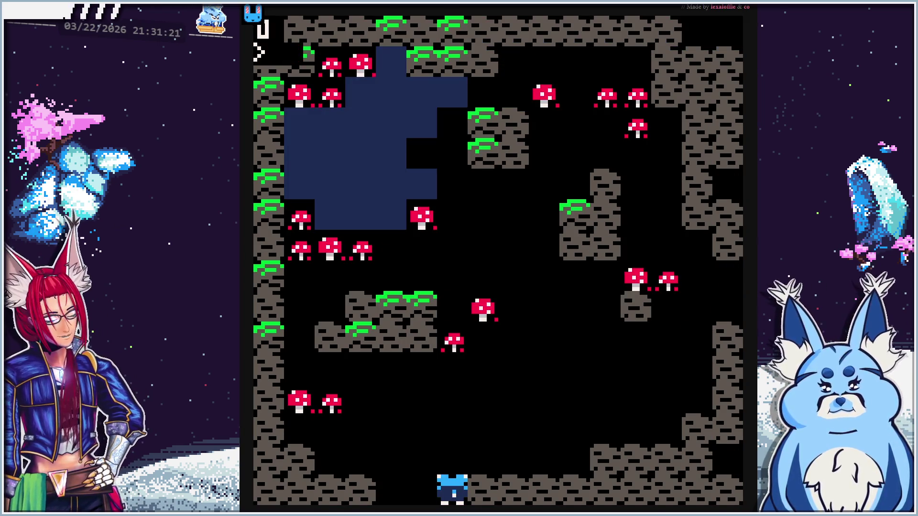
Save the cart with 'save waddlecave', then return to the editor
{"action": "type", "text": "ave waddl"}
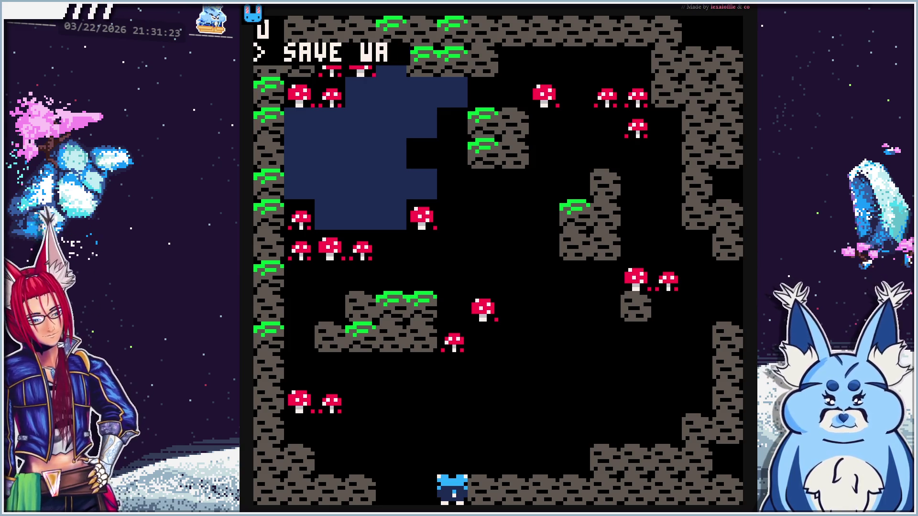
{"action": "type", "text": "ecave"}
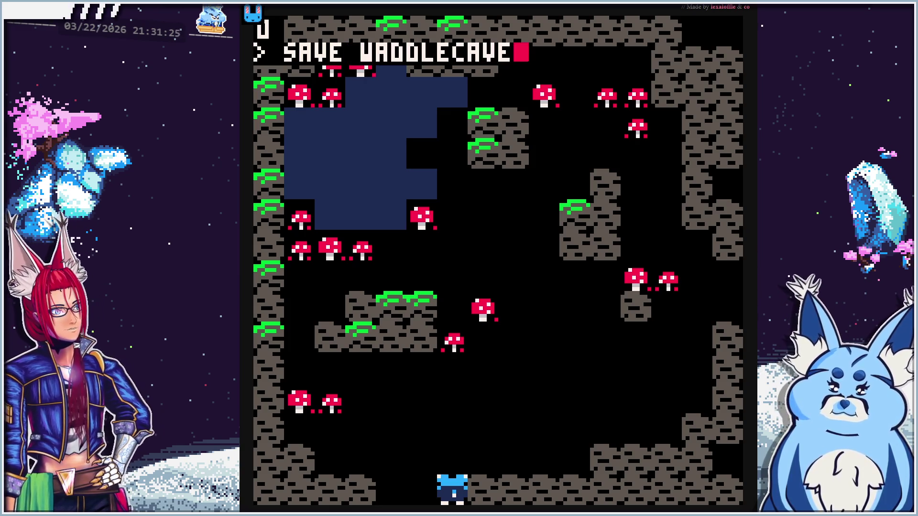
{"action": "key", "text": "Return"}
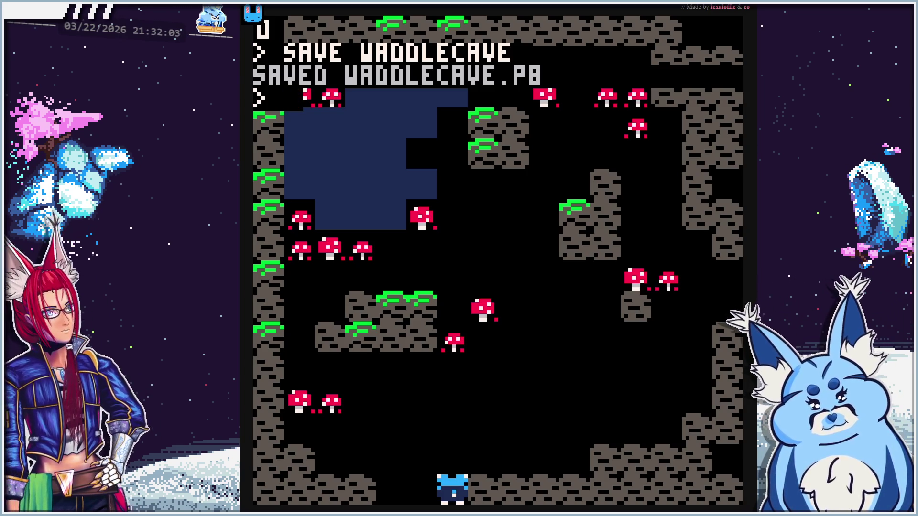
{"action": "key", "text": "Escape"}
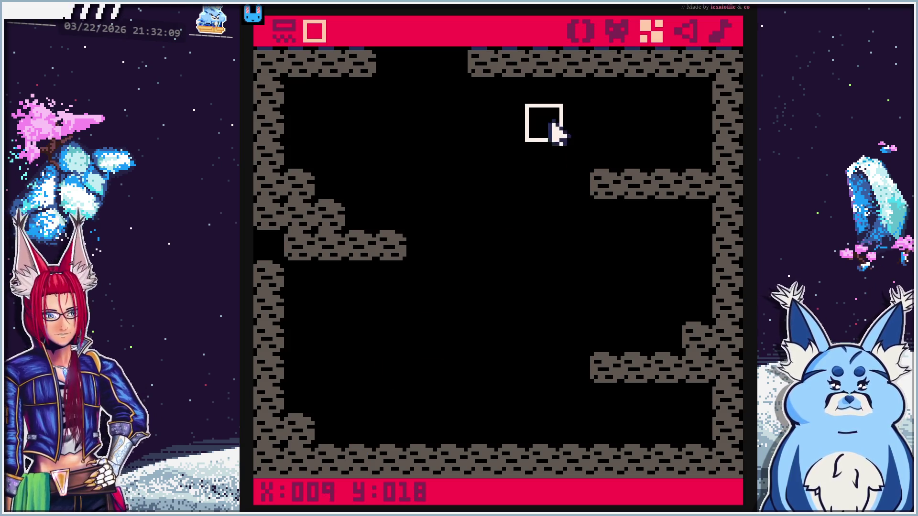
In the sprite editor, compare the mushroom sprites 004 and 005
{"action": "left_click", "coordinate": [620, 41]}
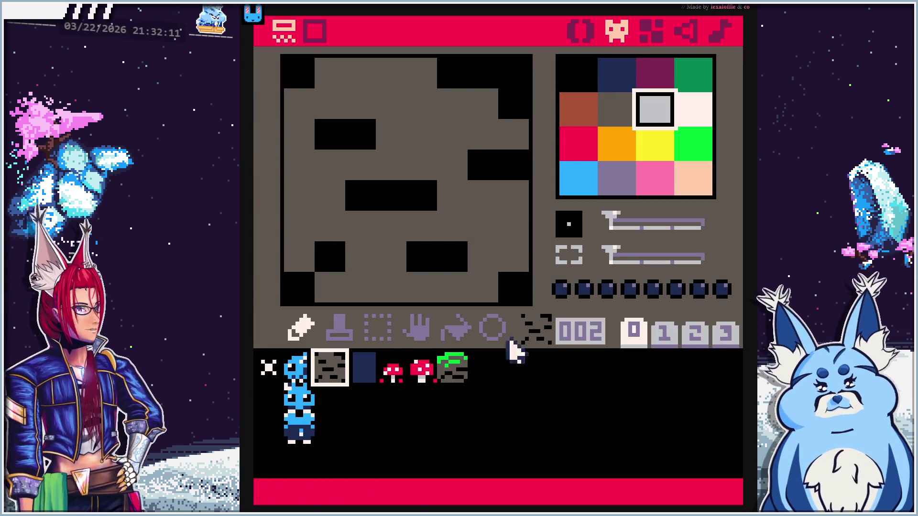
{"action": "left_click", "coordinate": [392, 372]}
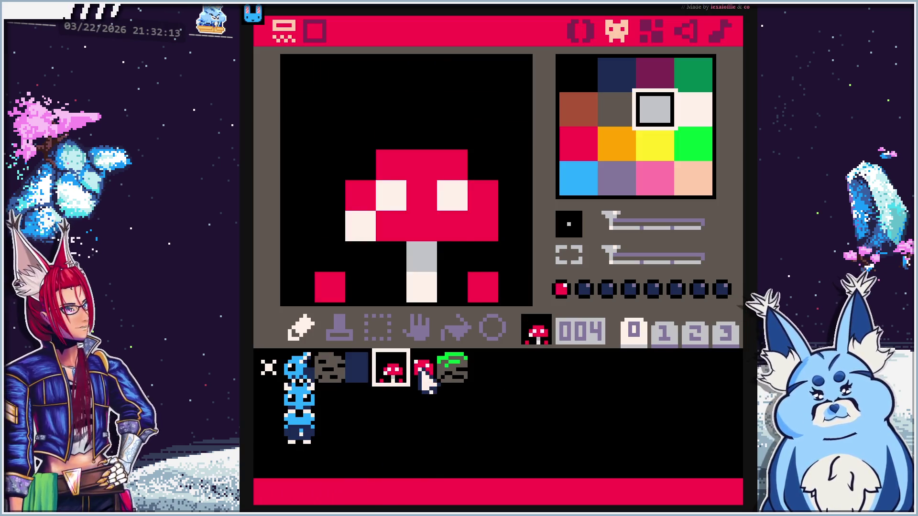
{"action": "left_click", "coordinate": [420, 376]}
{"action": "left_click", "coordinate": [401, 380]}
{"action": "left_click", "coordinate": [422, 381]}
{"action": "left_click", "coordinate": [390, 373]}
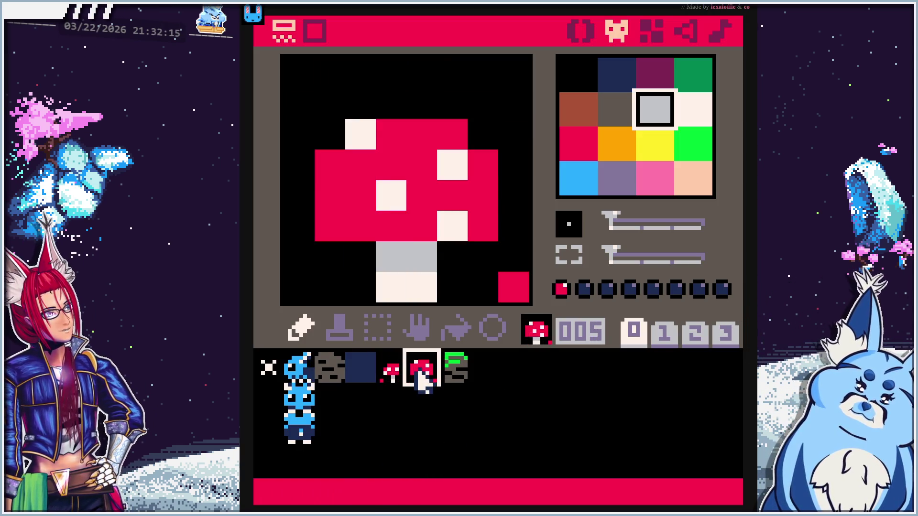
{"action": "left_click", "coordinate": [418, 372]}
{"action": "left_click", "coordinate": [391, 373]}
{"action": "left_click", "coordinate": [420, 371]}
{"action": "left_click", "coordinate": [392, 370]}
{"action": "left_click", "coordinate": [421, 370]}
In sprite 007, draw a bright green circle and shade its lower and right side dark green
{"action": "left_click", "coordinate": [483, 368]}
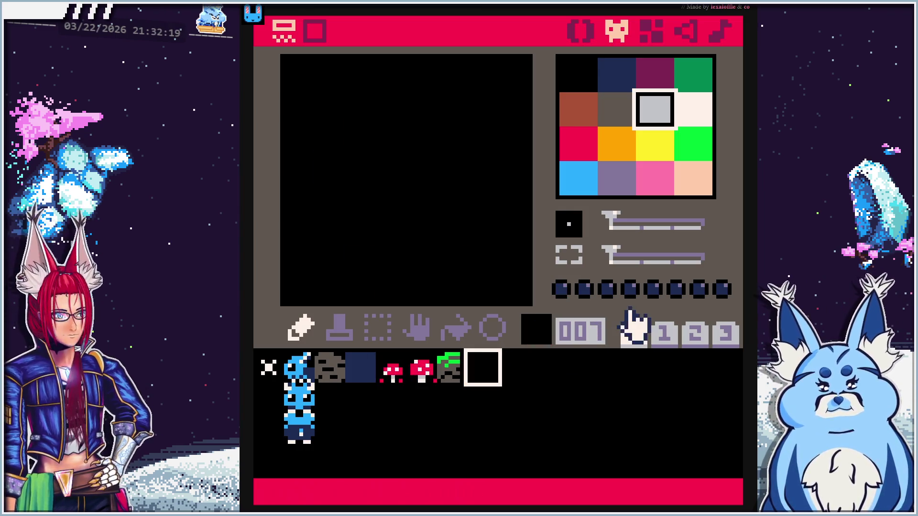
{"action": "left_click", "coordinate": [704, 146]}
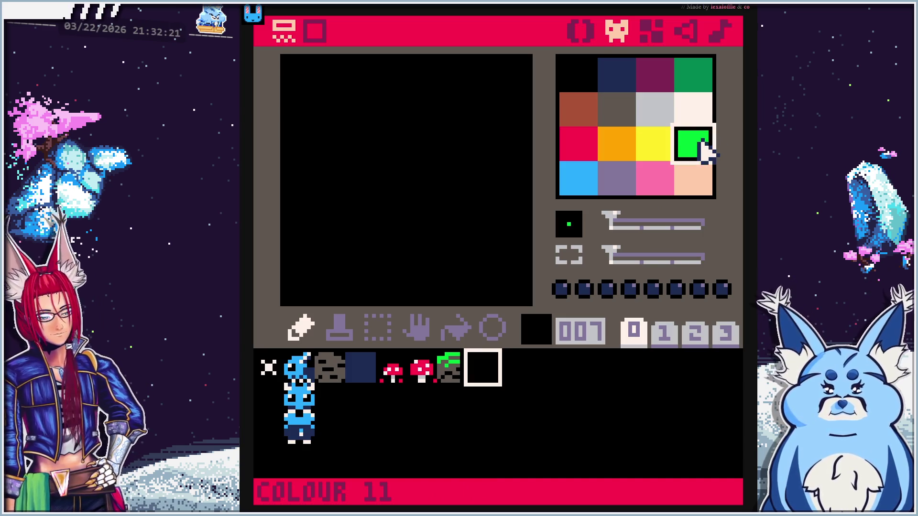
{"action": "left_click", "coordinate": [492, 327]}
{"action": "mouse_move", "coordinate": [298, 289]}
{"action": "left_mouse_down"}
{"action": "mouse_move", "coordinate": [497, 98]}
{"action": "mouse_move", "coordinate": [523, 87]}
{"action": "left_mouse_up"}
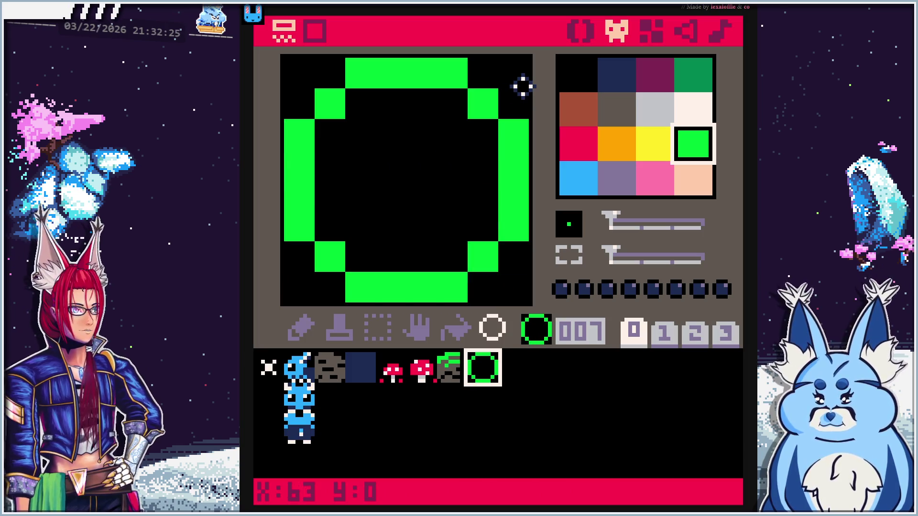
{"action": "left_click", "coordinate": [696, 75]}
{"action": "left_click", "coordinate": [308, 229]}
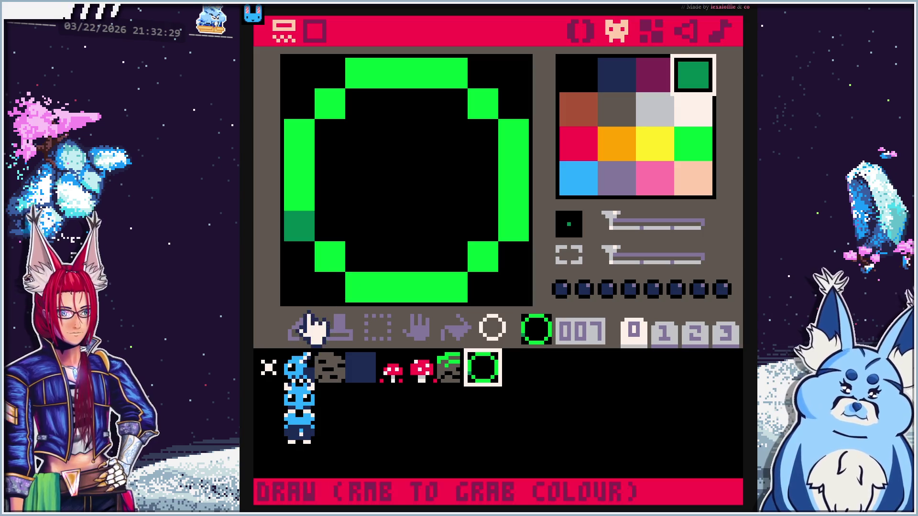
{"action": "left_click", "coordinate": [305, 327]}
{"action": "left_click_drag", "start_coordinate": [330, 225], "coordinate": [502, 219]}
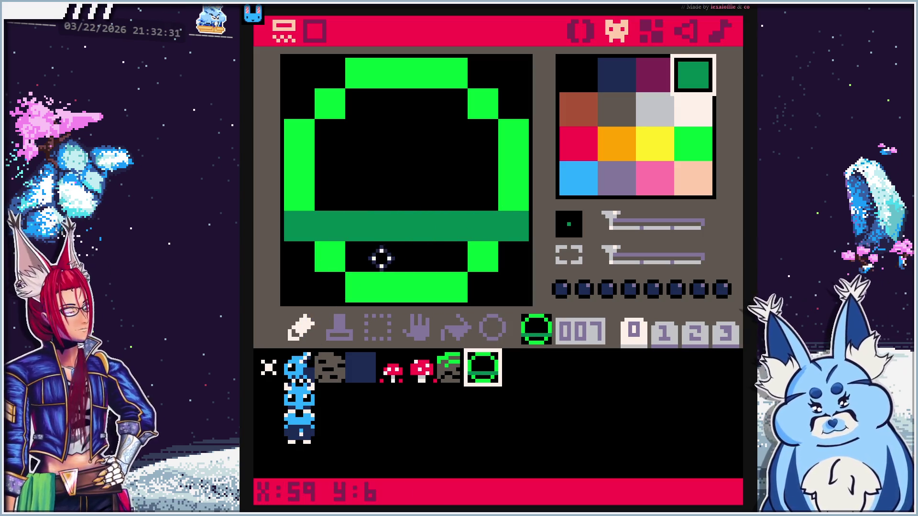
{"action": "mouse_move", "coordinate": [343, 255]}
{"action": "left_mouse_down"}
{"action": "mouse_move", "coordinate": [486, 250]}
{"action": "mouse_move", "coordinate": [357, 287]}
{"action": "mouse_move", "coordinate": [461, 285]}
{"action": "left_mouse_up"}
{"action": "mouse_move", "coordinate": [430, 191]}
{"action": "left_mouse_down"}
{"action": "mouse_move", "coordinate": [503, 196]}
{"action": "mouse_move", "coordinate": [515, 163]}
{"action": "left_mouse_up"}
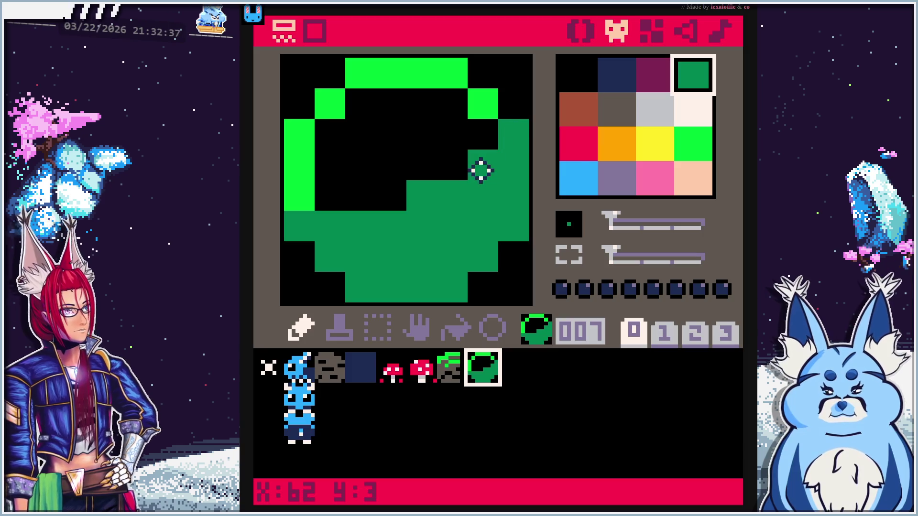
Flood-fill the circle's empty top bright green, undoing a trial dark green fill
{"action": "left_click", "coordinate": [392, 196]}
{"action": "left_click", "coordinate": [679, 144]}
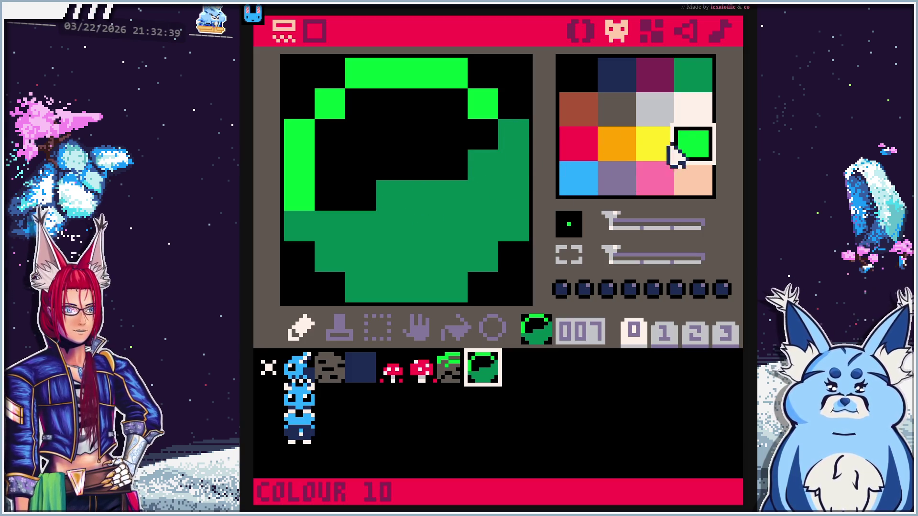
{"action": "left_click", "coordinate": [416, 136]}
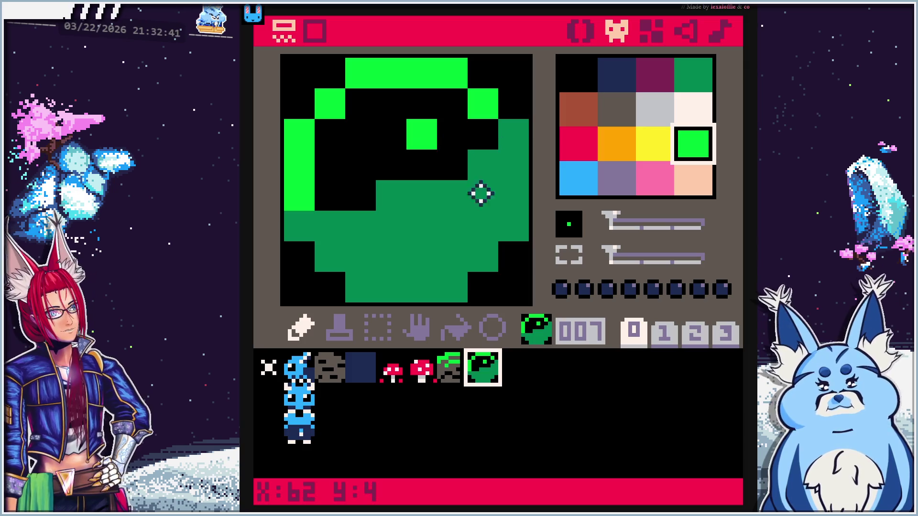
{"action": "left_click", "coordinate": [458, 328]}
{"action": "left_click", "coordinate": [393, 151]}
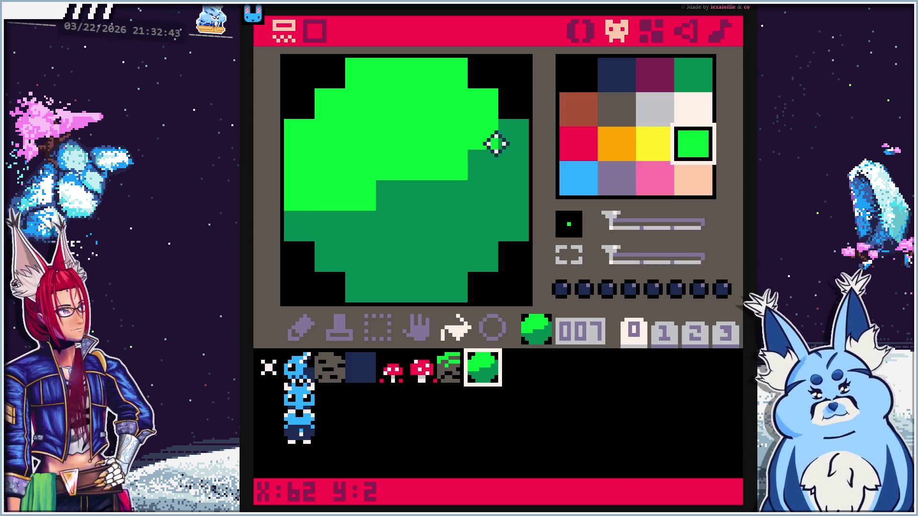
{"action": "left_click", "coordinate": [696, 83]}
{"action": "left_click", "coordinate": [336, 190]}
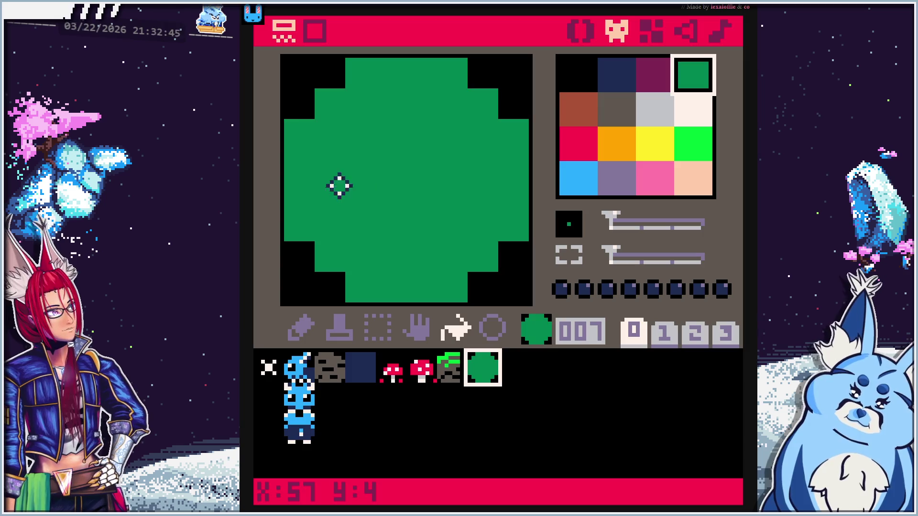
{"action": "key", "text": "ctrl+z"}
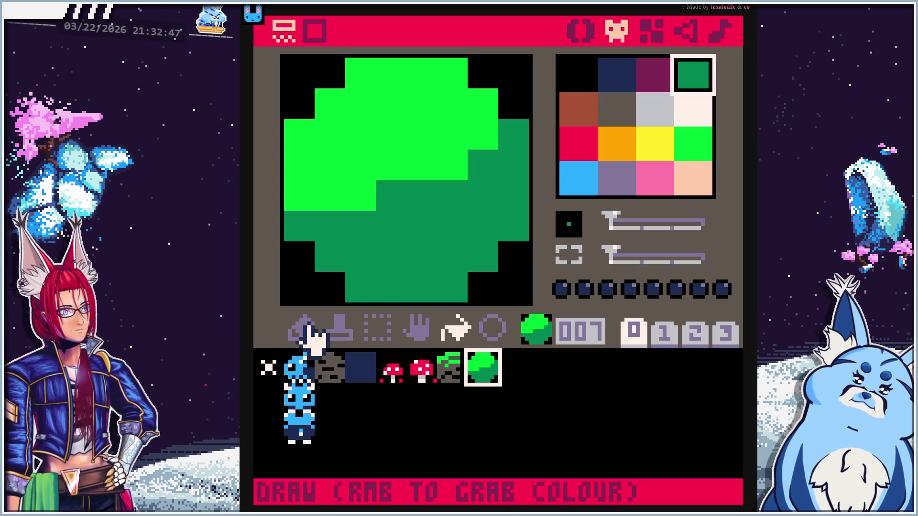
Paint bright green stripes across the lower, middle and right of the melon
{"action": "left_click", "coordinate": [302, 329]}
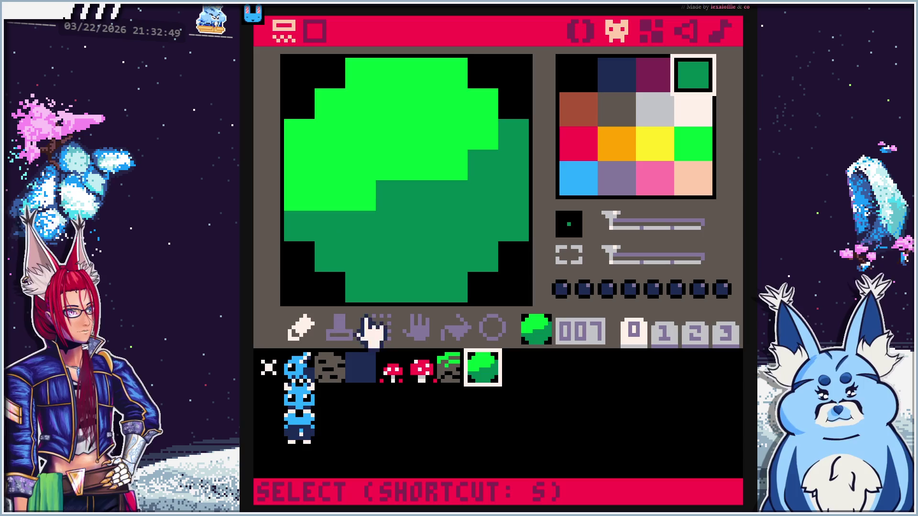
{"action": "left_click", "coordinate": [710, 138]}
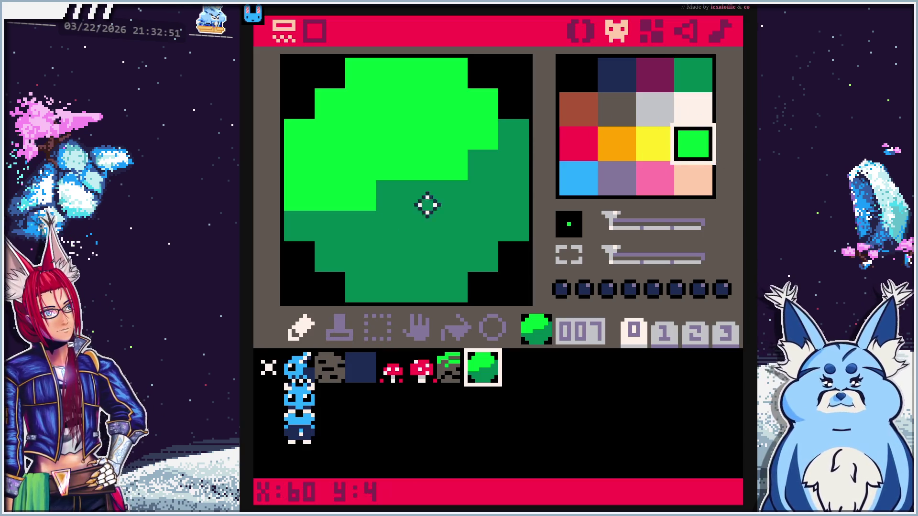
{"action": "left_click", "coordinate": [332, 228]}
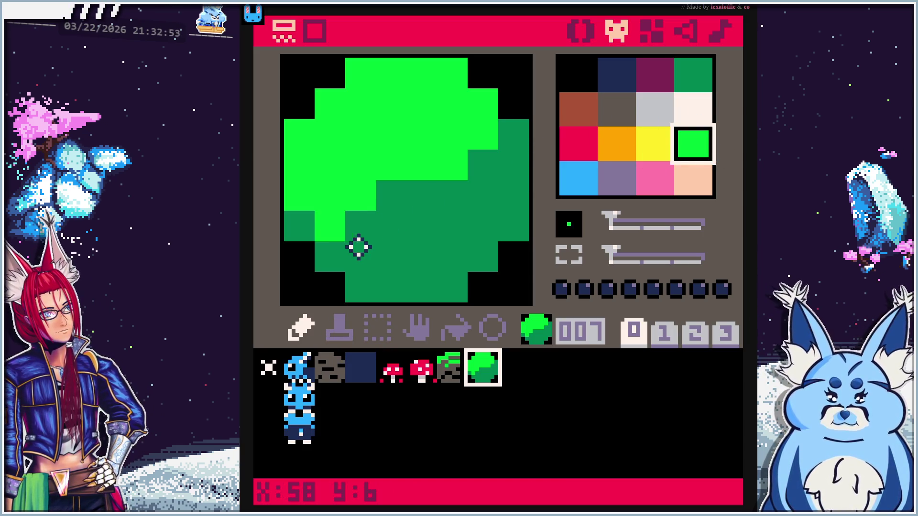
{"action": "left_click_drag", "start_coordinate": [359, 247], "coordinate": [454, 247]}
{"action": "left_click_drag", "start_coordinate": [362, 216], "coordinate": [481, 213]}
{"action": "mouse_move", "coordinate": [381, 205]}
{"action": "left_mouse_down"}
{"action": "mouse_move", "coordinate": [455, 193]}
{"action": "mouse_move", "coordinate": [495, 168]}
{"action": "left_mouse_up"}
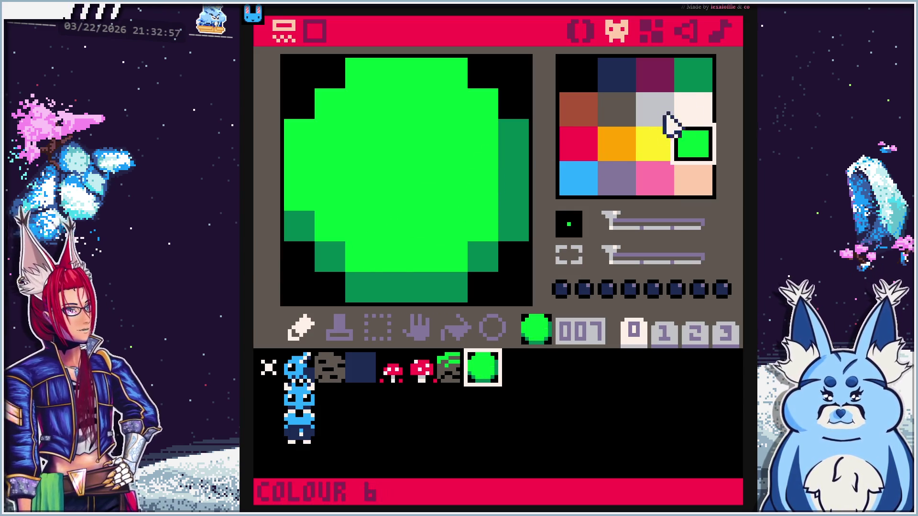
Add dark green diagonal stripes and pixels across the melon
{"action": "left_click", "coordinate": [694, 79]}
{"action": "left_click_drag", "start_coordinate": [363, 232], "coordinate": [485, 167]}
{"action": "mouse_move", "coordinate": [324, 190]}
{"action": "left_mouse_down"}
{"action": "mouse_move", "coordinate": [328, 150]}
{"action": "mouse_move", "coordinate": [355, 127]}
{"action": "mouse_move", "coordinate": [397, 113]}
{"action": "left_mouse_up"}
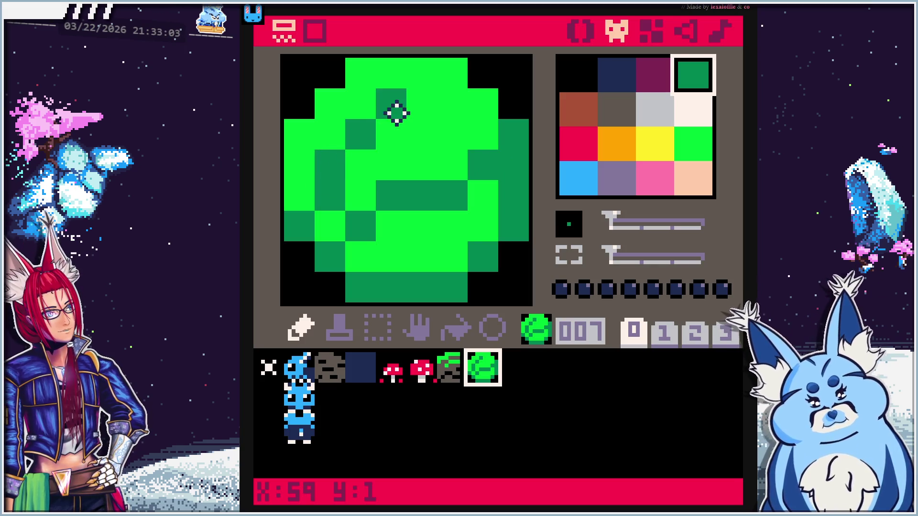
{"action": "left_click", "coordinate": [426, 110]}
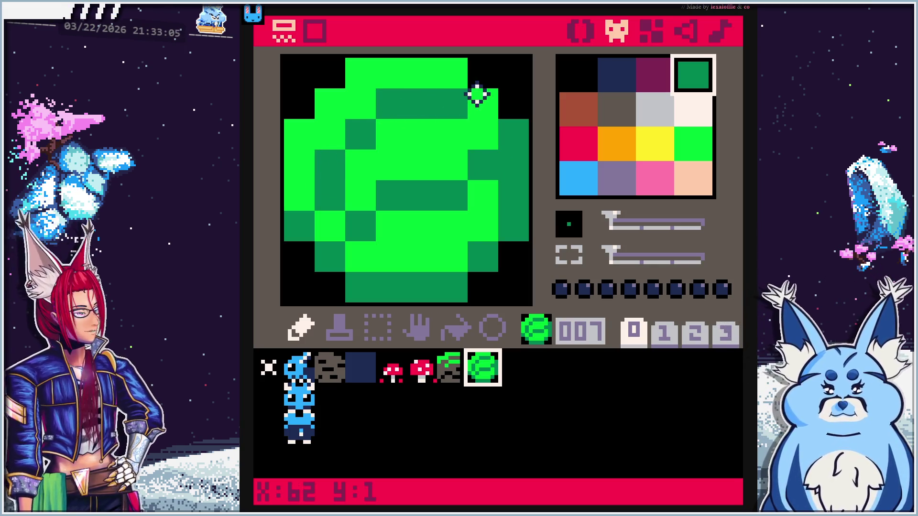
{"action": "left_click_drag", "start_coordinate": [383, 219], "coordinate": [365, 256]}
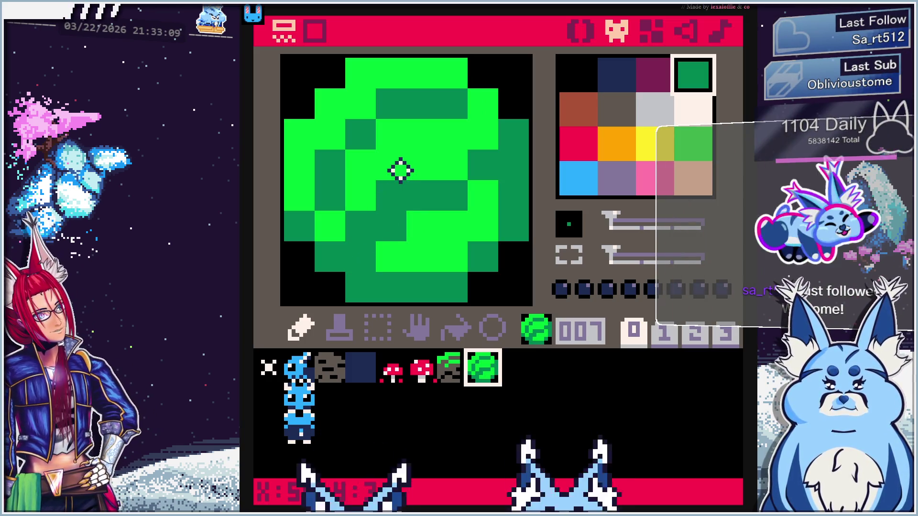
{"action": "left_click", "coordinate": [482, 194]}
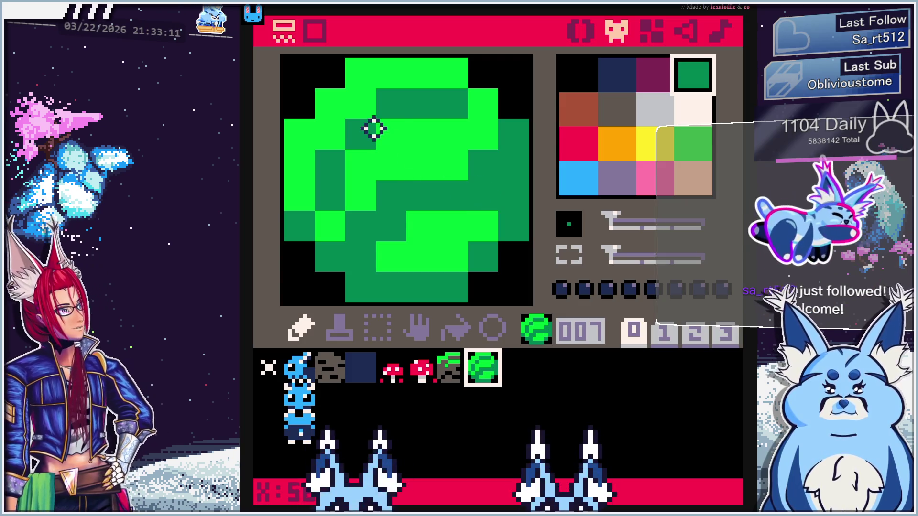
{"action": "left_click", "coordinate": [383, 128]}
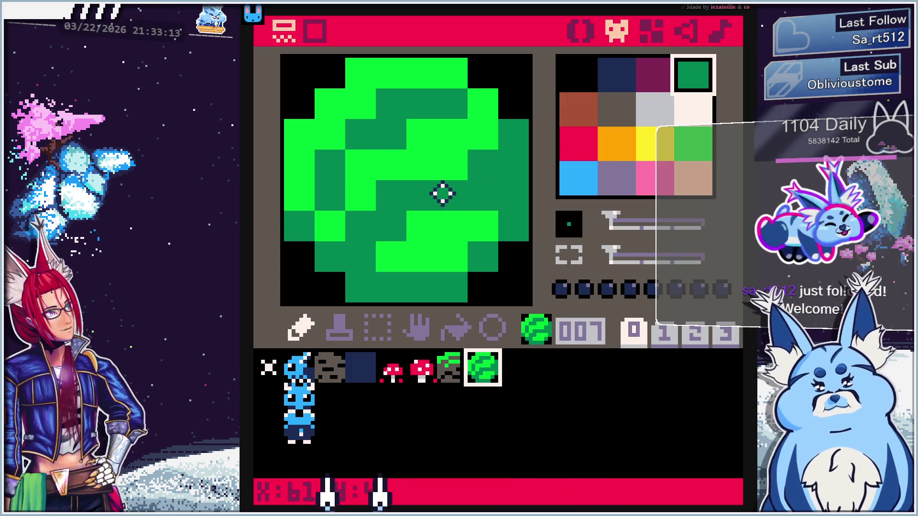
Trim stray edge pixels to black and fill edge gaps dark green
{"action": "left_click", "coordinate": [578, 72]}
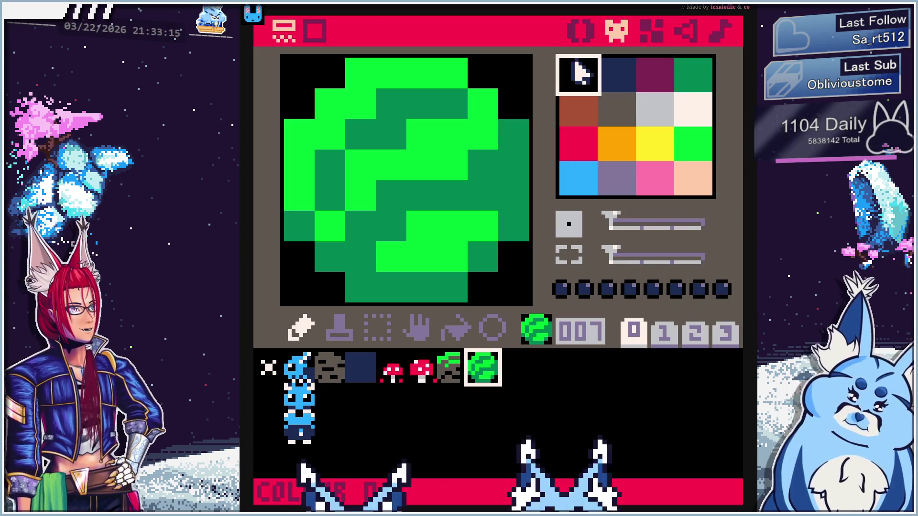
{"action": "left_click_drag", "start_coordinate": [374, 72], "coordinate": [324, 102]}
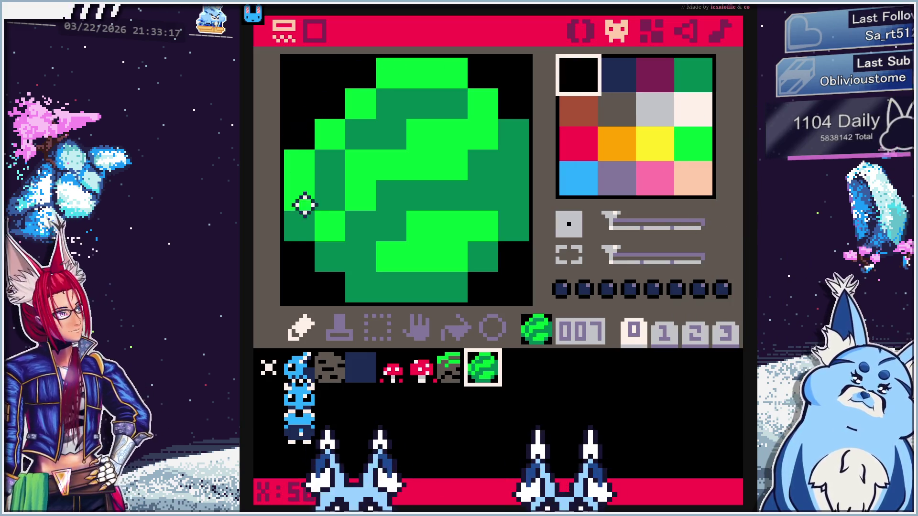
{"action": "right_click", "coordinate": [362, 285]}
{"action": "left_click", "coordinate": [334, 287]}
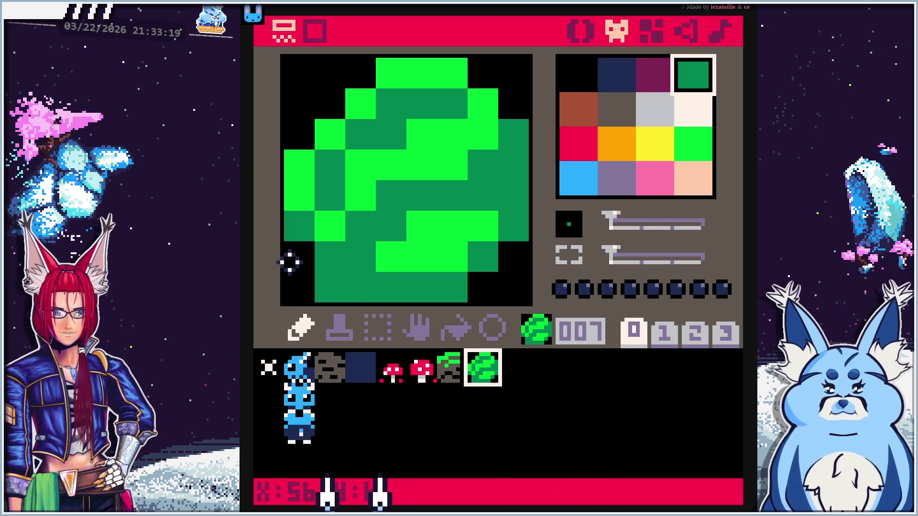
{"action": "left_click", "coordinate": [290, 266]}
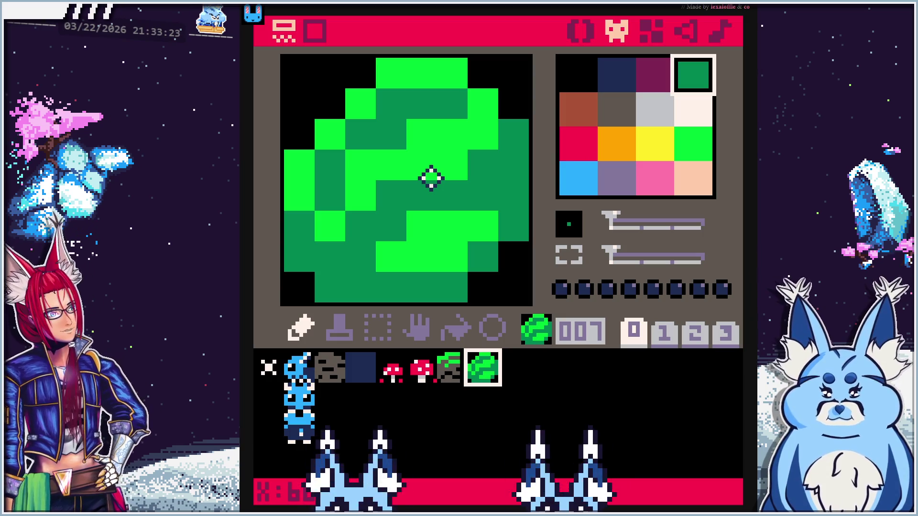
{"action": "left_click", "coordinate": [577, 144]}
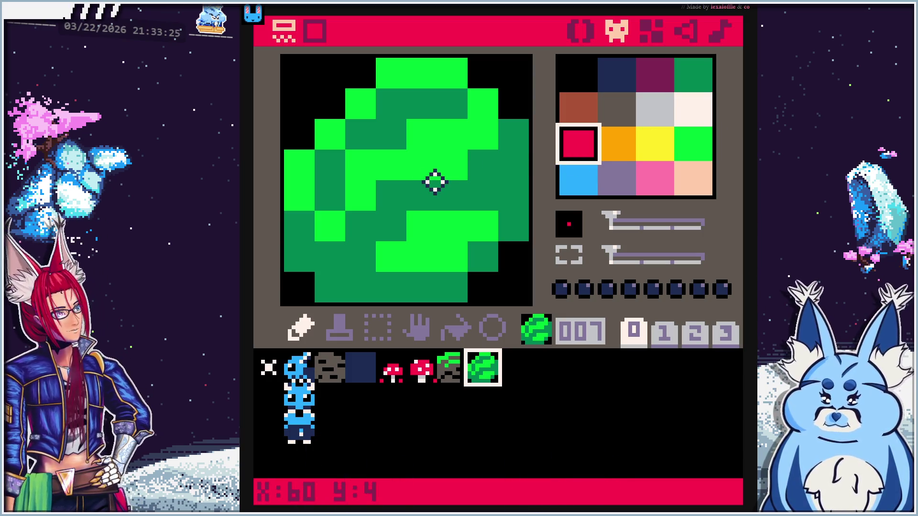
Sketch a red diagonal line and dark purple band across sprite 007, then pick black and red
{"action": "mouse_move", "coordinate": [324, 213]}
{"action": "left_mouse_down"}
{"action": "mouse_move", "coordinate": [344, 213]}
{"action": "mouse_move", "coordinate": [377, 168]}
{"action": "mouse_move", "coordinate": [442, 164]}
{"action": "left_mouse_up"}
{"action": "left_click", "coordinate": [488, 137]}
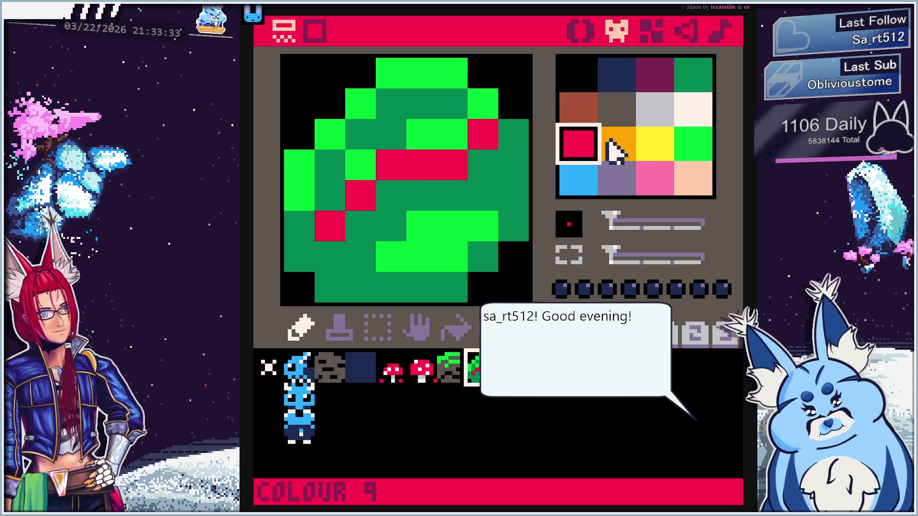
{"action": "left_click", "coordinate": [657, 71]}
{"action": "mouse_move", "coordinate": [399, 198]}
{"action": "left_mouse_down"}
{"action": "mouse_move", "coordinate": [484, 189]}
{"action": "mouse_move", "coordinate": [488, 163]}
{"action": "left_mouse_up"}
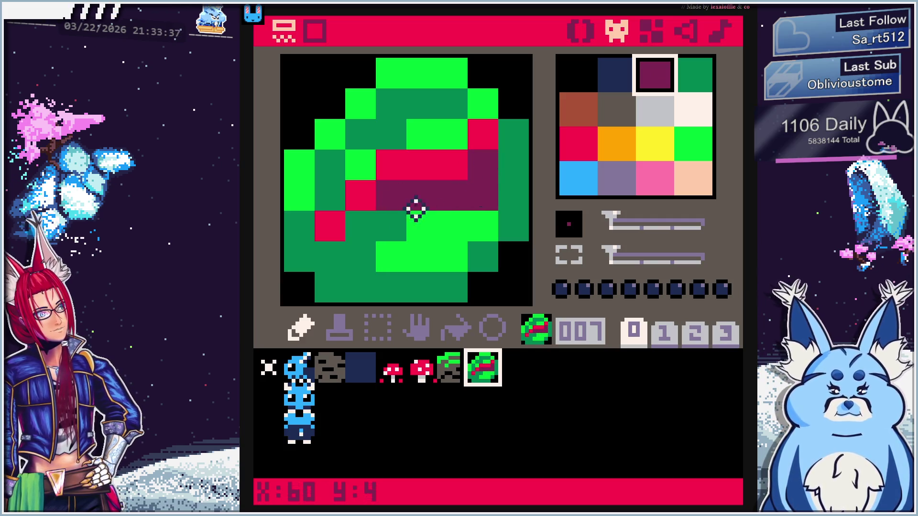
{"action": "left_click", "coordinate": [366, 228]}
{"action": "left_click", "coordinate": [393, 224]}
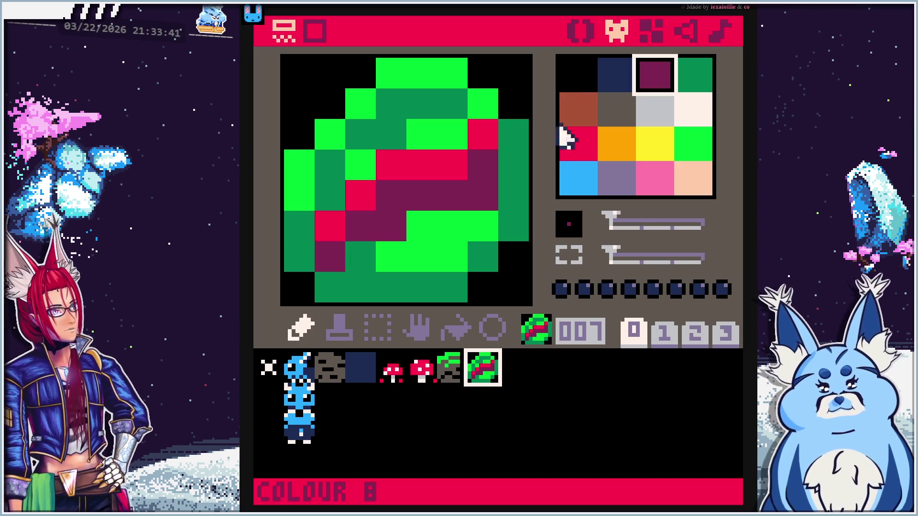
{"action": "mouse_move", "coordinate": [298, 73]}
{"action": "left_mouse_down"}
{"action": "mouse_move", "coordinate": [485, 73]}
{"action": "mouse_move", "coordinate": [335, 109]}
{"action": "mouse_move", "coordinate": [519, 113]}
{"action": "mouse_move", "coordinate": [357, 130]}
{"action": "mouse_move", "coordinate": [315, 182]}
{"action": "mouse_move", "coordinate": [431, 156]}
{"action": "mouse_move", "coordinate": [510, 191]}
{"action": "mouse_move", "coordinate": [283, 197]}
{"action": "mouse_move", "coordinate": [328, 232]}
{"action": "mouse_move", "coordinate": [512, 225]}
{"action": "mouse_move", "coordinate": [467, 266]}
{"action": "mouse_move", "coordinate": [307, 266]}
{"action": "mouse_move", "coordinate": [343, 289]}
{"action": "mouse_move", "coordinate": [492, 276]}
{"action": "left_mouse_up"}
{"action": "left_click", "coordinate": [578, 74]}
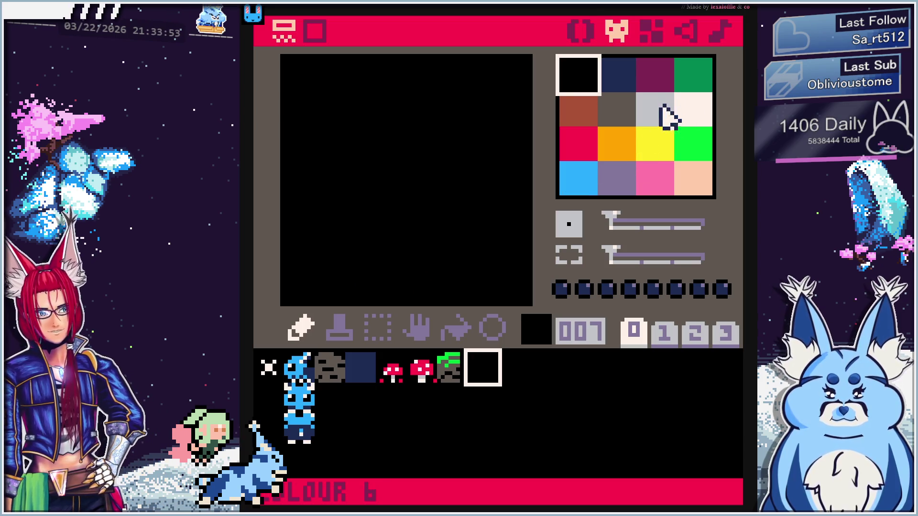
{"action": "left_click", "coordinate": [575, 147]}
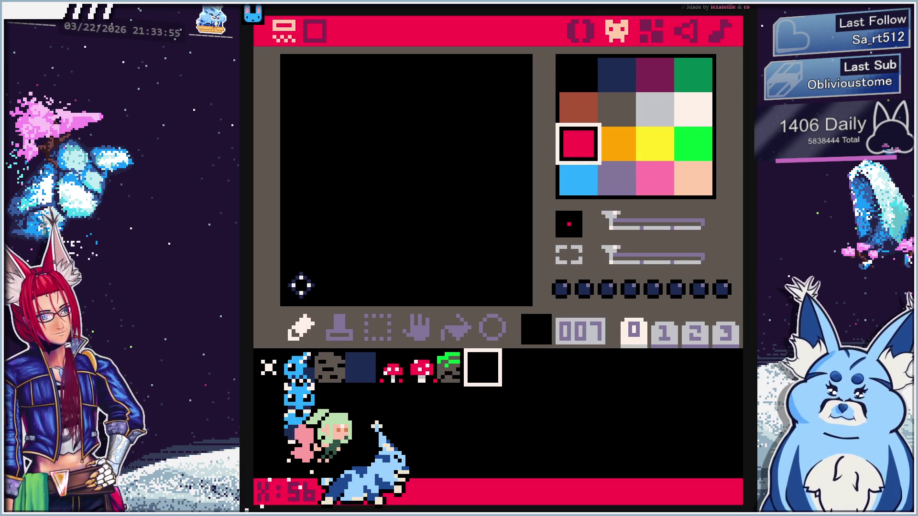
Paint the slice's red staircase edge from bottom-left to top-right
{"action": "left_click", "coordinate": [300, 286]}
{"action": "left_click", "coordinate": [329, 257]}
{"action": "left_click", "coordinate": [362, 254]}
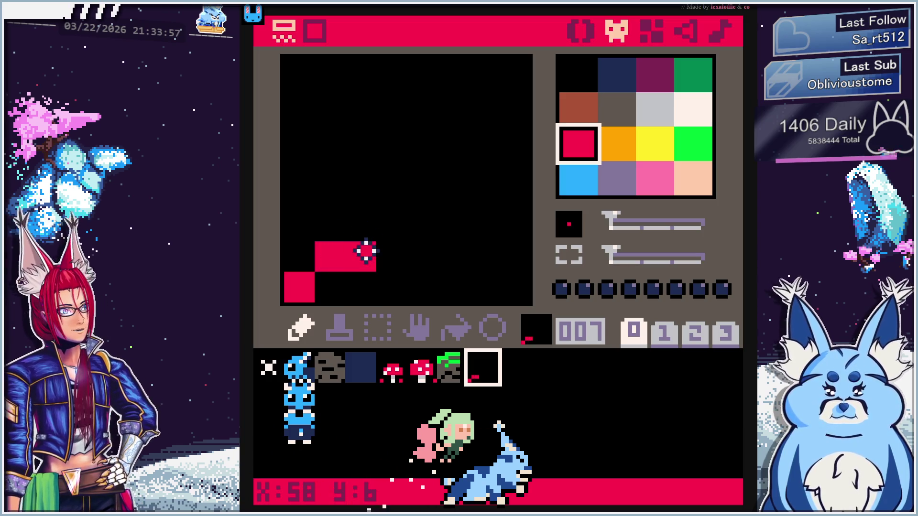
{"action": "left_click", "coordinate": [365, 222]}
{"action": "left_click", "coordinate": [389, 220]}
{"action": "left_click", "coordinate": [416, 191]}
{"action": "left_click", "coordinate": [392, 196]}
{"action": "left_click", "coordinate": [452, 166]}
{"action": "left_click", "coordinate": [422, 166]}
{"action": "left_click", "coordinate": [474, 133]}
{"action": "left_click", "coordinate": [452, 135]}
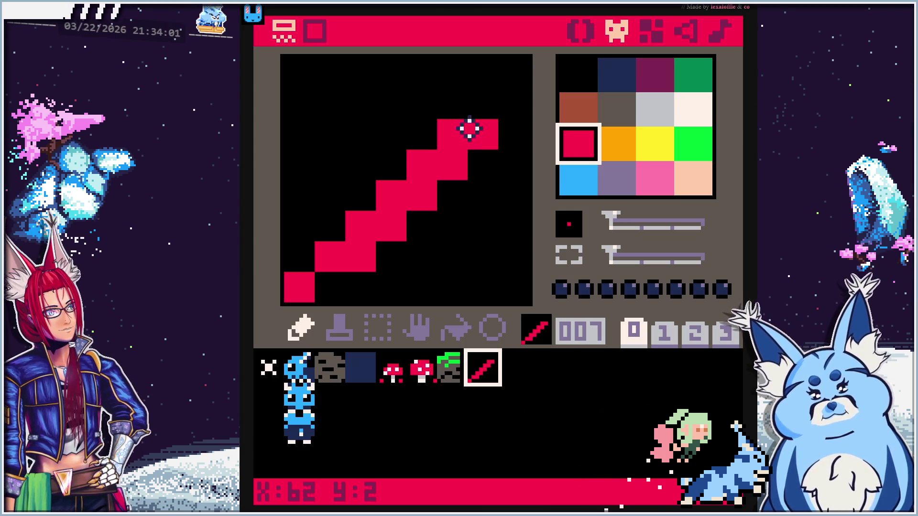
{"action": "left_click", "coordinate": [513, 104]}
Draw a bright green rind along the bottom and right, and blacken stray red edge cells
{"action": "left_click", "coordinate": [692, 140]}
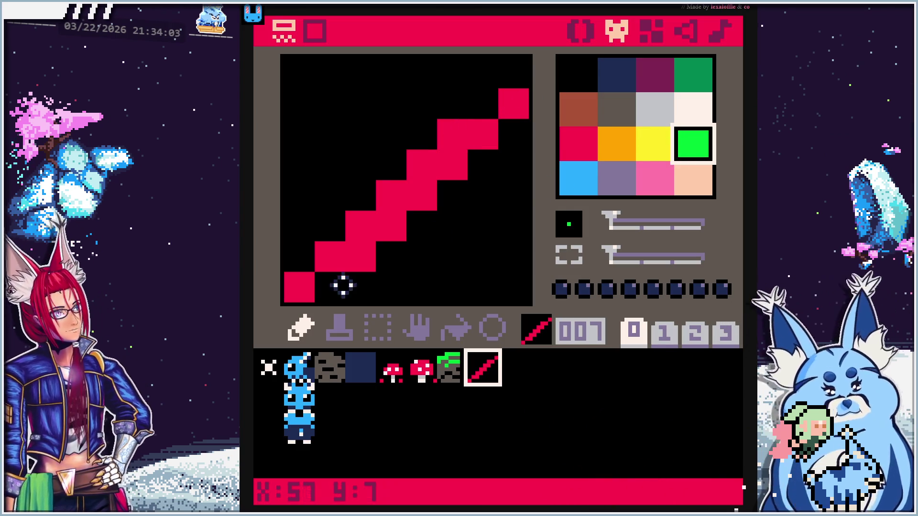
{"action": "left_click", "coordinate": [362, 258]}
{"action": "mouse_move", "coordinate": [387, 286]}
{"action": "left_mouse_down"}
{"action": "mouse_move", "coordinate": [490, 275]}
{"action": "mouse_move", "coordinate": [515, 251]}
{"action": "mouse_move", "coordinate": [523, 178]}
{"action": "mouse_move", "coordinate": [488, 225]}
{"action": "mouse_move", "coordinate": [403, 248]}
{"action": "mouse_move", "coordinate": [454, 209]}
{"action": "left_mouse_up"}
{"action": "mouse_move", "coordinate": [393, 262]}
{"action": "left_mouse_down"}
{"action": "mouse_move", "coordinate": [328, 254]}
{"action": "mouse_move", "coordinate": [324, 225]}
{"action": "mouse_move", "coordinate": [455, 98]}
{"action": "mouse_move", "coordinate": [477, 139]}
{"action": "mouse_move", "coordinate": [477, 189]}
{"action": "mouse_move", "coordinate": [382, 244]}
{"action": "mouse_move", "coordinate": [457, 246]}
{"action": "left_mouse_up"}
{"action": "left_click", "coordinate": [560, 148]}
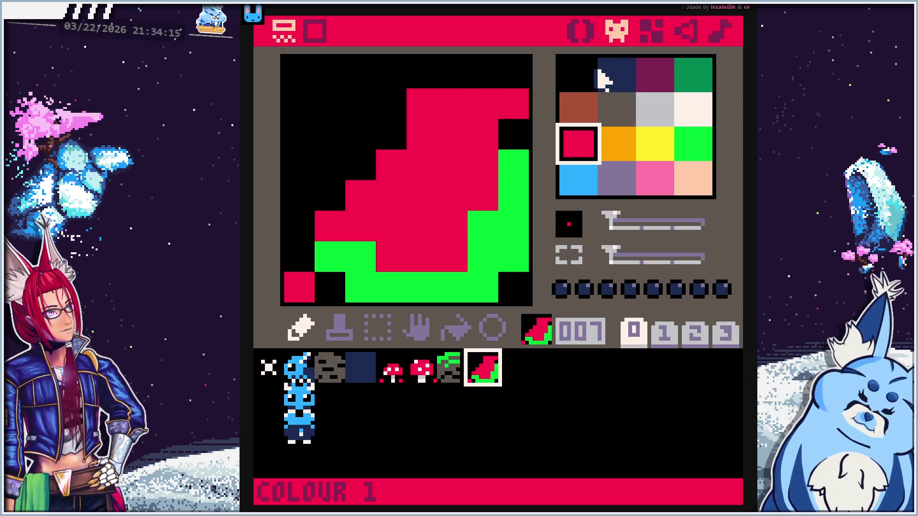
{"action": "left_click", "coordinate": [596, 73]}
{"action": "left_click", "coordinate": [430, 99]}
{"action": "left_click", "coordinate": [299, 286]}
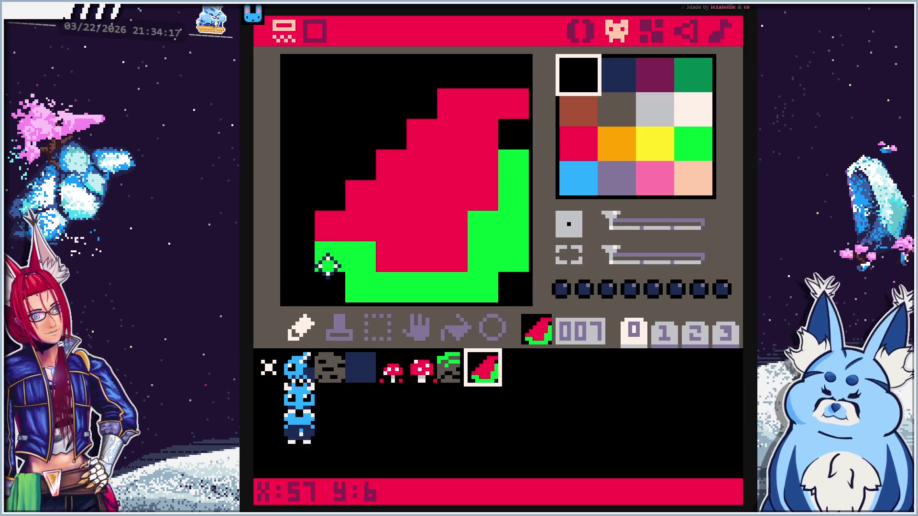
{"action": "left_click", "coordinate": [449, 95]}
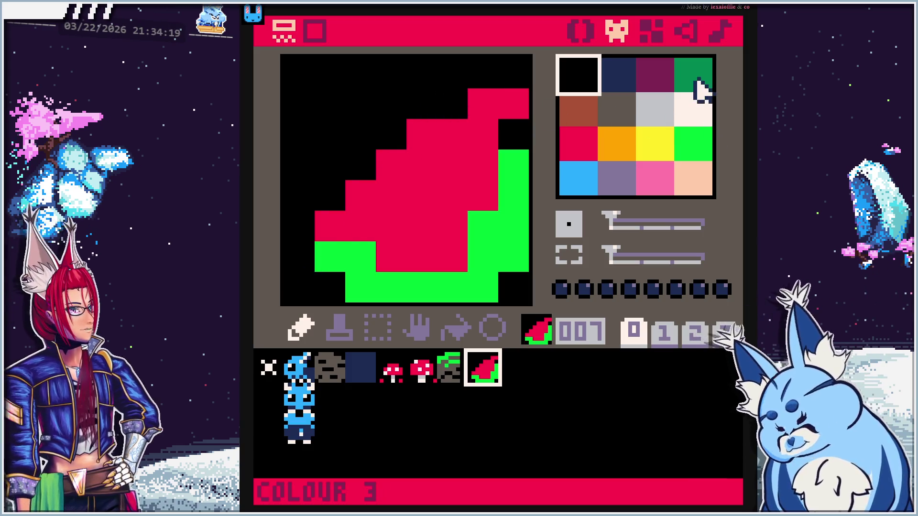
Extend the rind at bottom-left and shade its cells and right side dark green
{"action": "left_click", "coordinate": [696, 86]}
{"action": "left_click", "coordinate": [693, 138]}
{"action": "left_click", "coordinate": [330, 287]}
{"action": "left_click", "coordinate": [300, 257]}
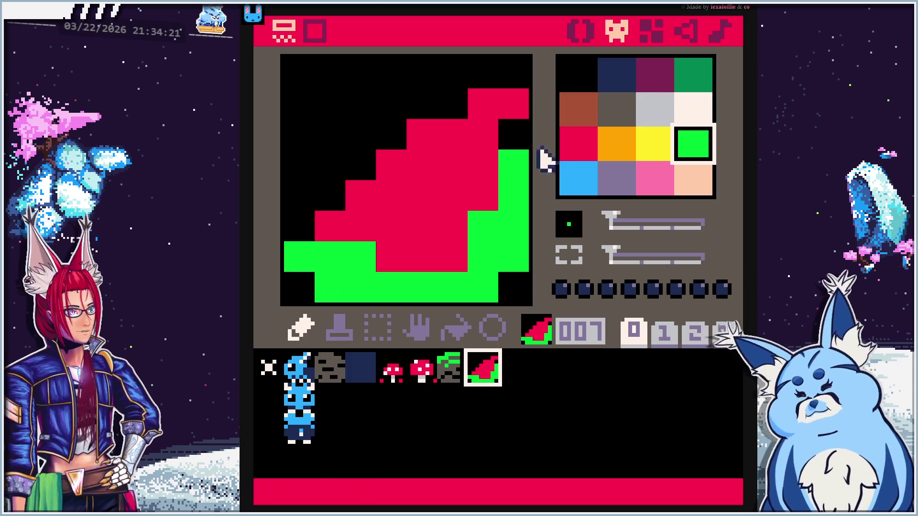
{"action": "left_click", "coordinate": [689, 74]}
{"action": "left_click", "coordinate": [330, 257]}
{"action": "left_click", "coordinate": [361, 257]}
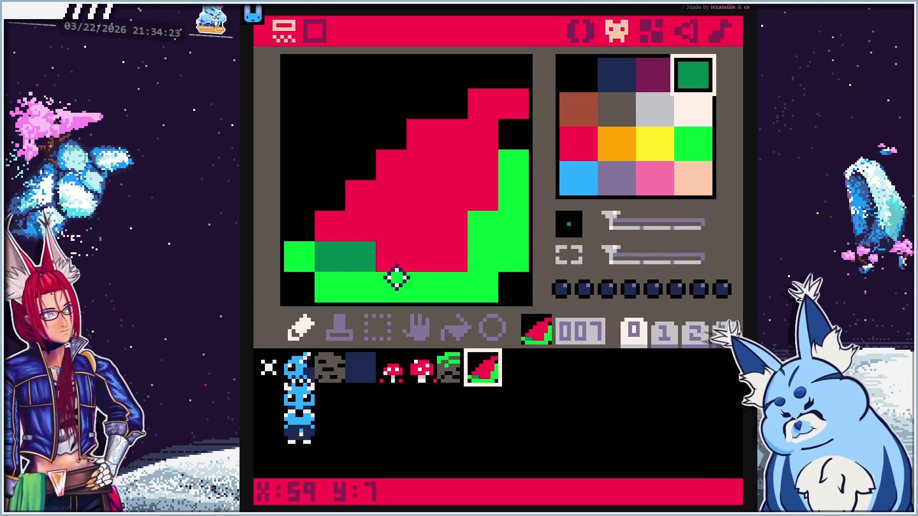
{"action": "left_click_drag", "start_coordinate": [473, 262], "coordinate": [510, 154]}
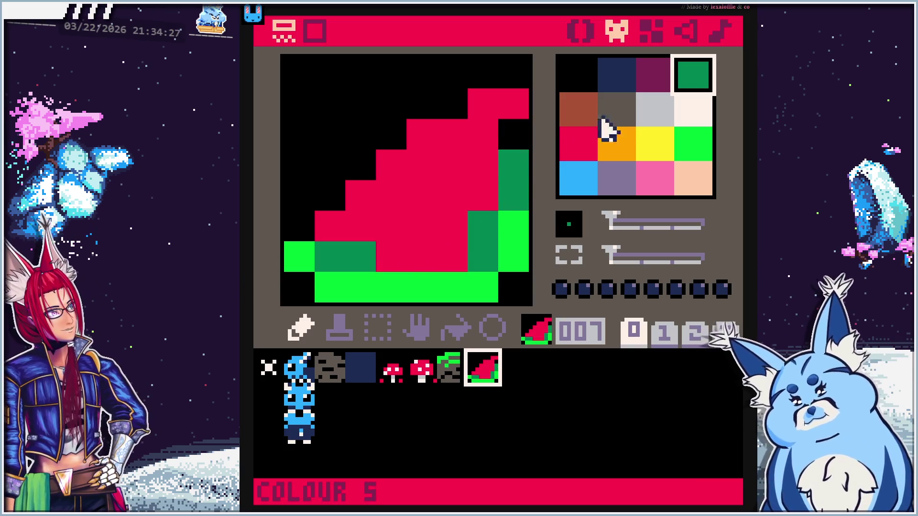
Fill black gaps in the red flesh and add two cream seeds
{"action": "left_click", "coordinate": [584, 143]}
{"action": "left_click", "coordinate": [511, 132]}
{"action": "left_click", "coordinate": [453, 113]}
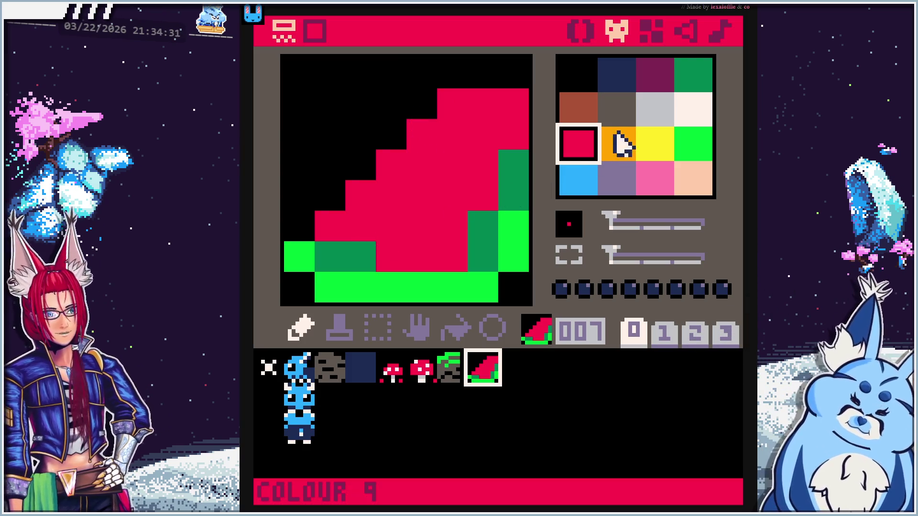
{"action": "left_click", "coordinate": [687, 114]}
{"action": "left_click", "coordinate": [396, 218]}
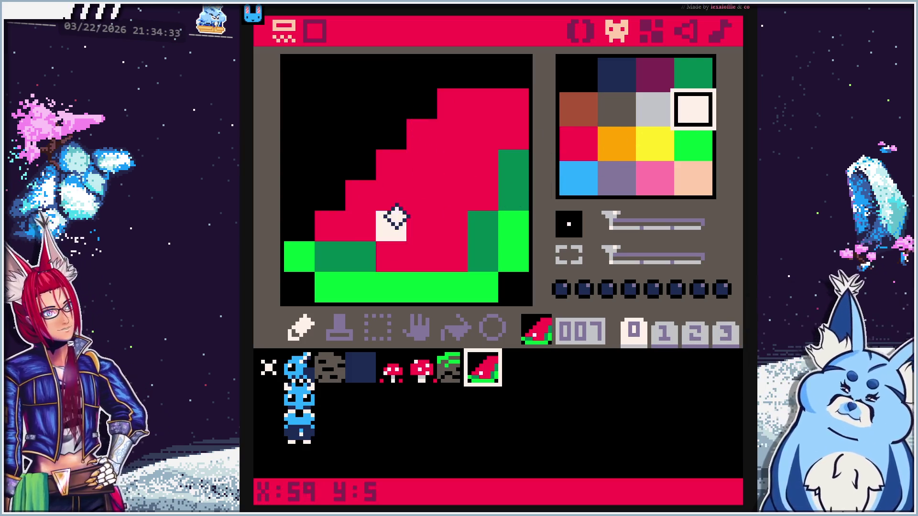
{"action": "left_click", "coordinate": [476, 133]}
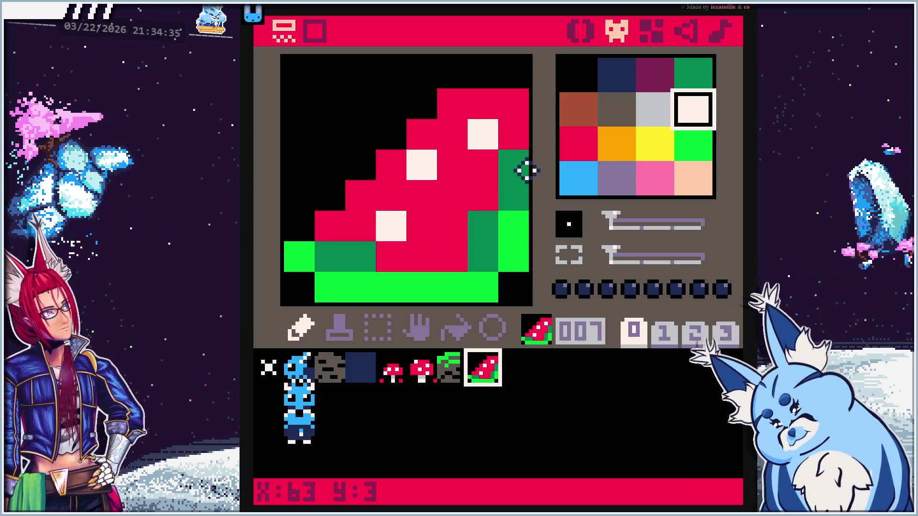
Shade the flesh's bottom edge and right side dark purple
{"action": "left_click", "coordinate": [576, 143]}
{"action": "left_click", "coordinate": [655, 75]}
{"action": "left_click", "coordinate": [374, 251]}
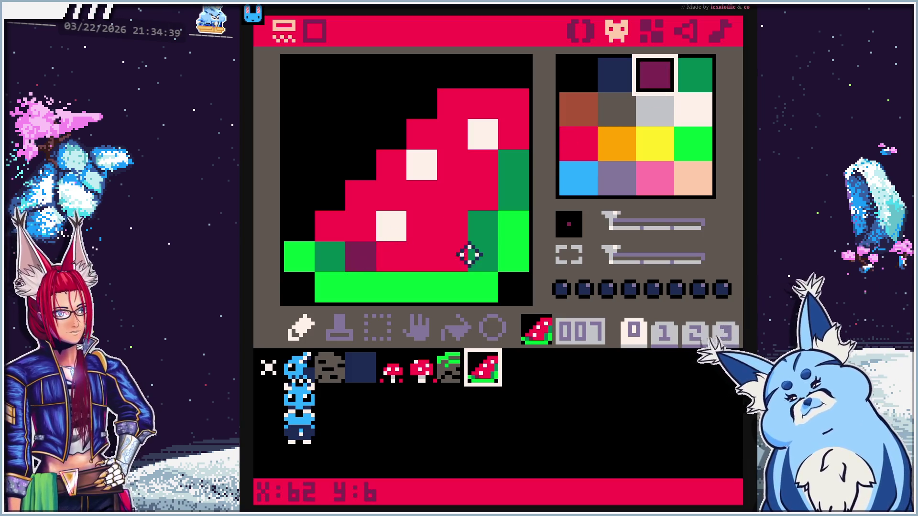
{"action": "left_click", "coordinate": [457, 259]}
{"action": "left_click_drag", "start_coordinate": [393, 262], "coordinate": [427, 258]}
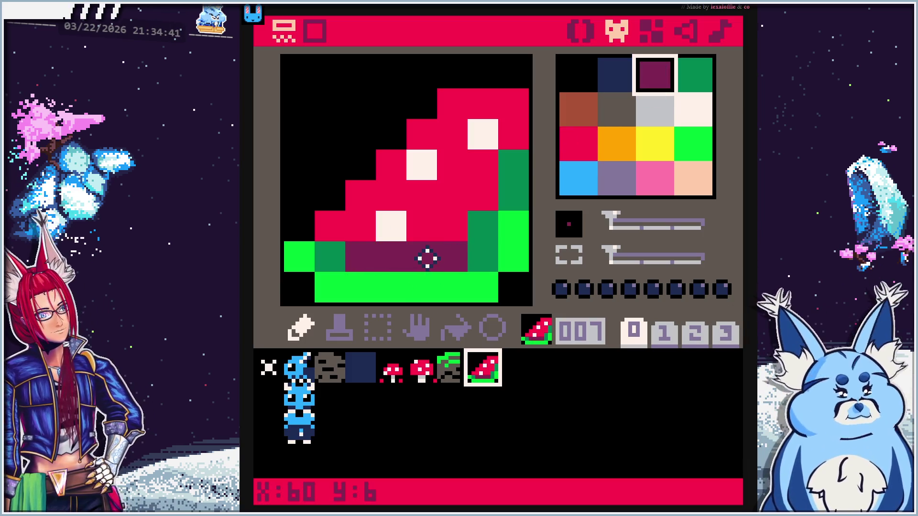
{"action": "left_click", "coordinate": [485, 222]}
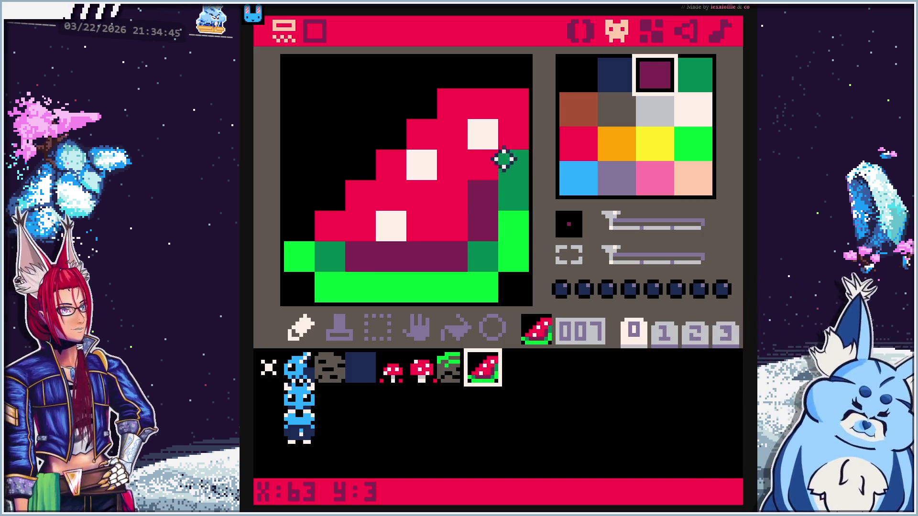
Turn the top-right red cell dark green and blacken the red cell above the rind
{"action": "left_click", "coordinate": [692, 147]}
{"action": "left_click", "coordinate": [694, 77]}
{"action": "left_click", "coordinate": [515, 141]}
{"action": "left_click", "coordinate": [578, 74]}
{"action": "left_click", "coordinate": [516, 101]}
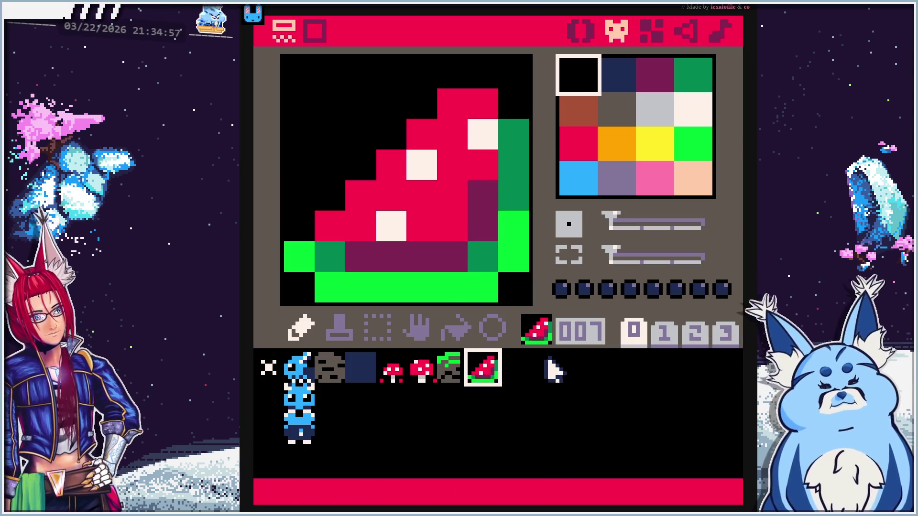
Switch to empty sprite slot 008 and pick red as the drawing colour
{"action": "left_click", "coordinate": [515, 369]}
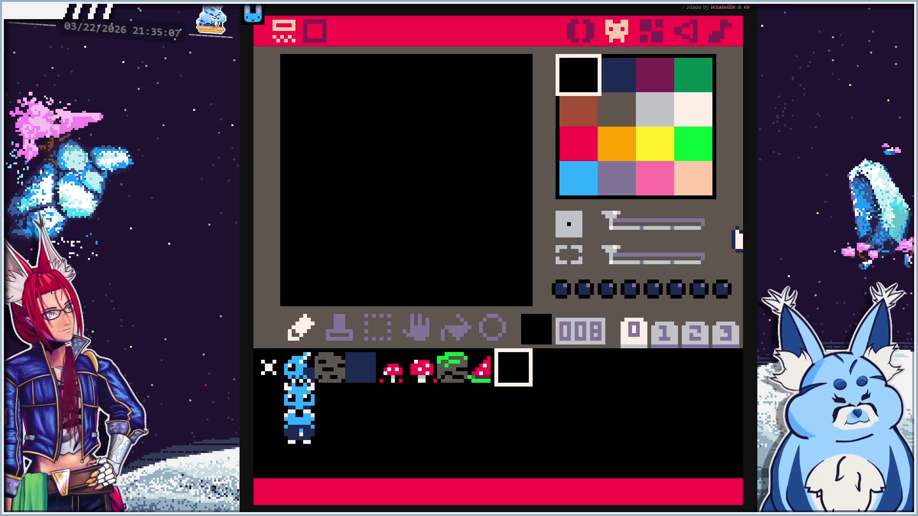
{"action": "left_click", "coordinate": [565, 151]}
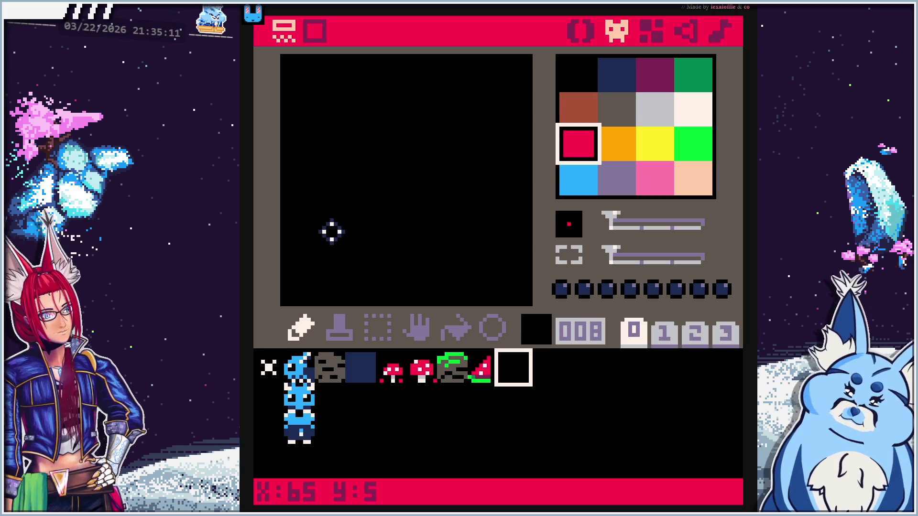
Paint the first red cherry, checking sprites 004, 005 and 007 for reference
{"action": "mouse_move", "coordinate": [358, 232]}
{"action": "left_mouse_down"}
{"action": "mouse_move", "coordinate": [334, 254]}
{"action": "mouse_move", "coordinate": [386, 250]}
{"action": "mouse_move", "coordinate": [385, 197]}
{"action": "left_mouse_up"}
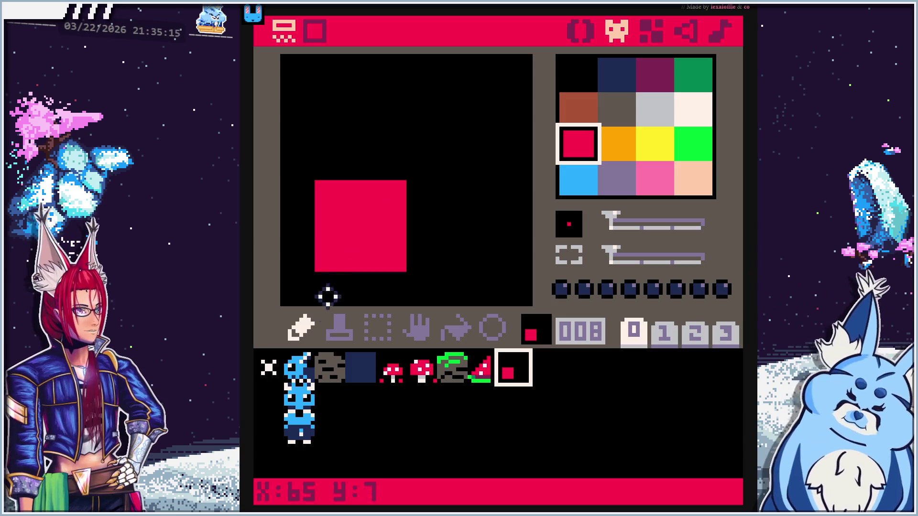
{"action": "mouse_move", "coordinate": [354, 278]}
{"action": "left_mouse_down"}
{"action": "mouse_move", "coordinate": [381, 284]}
{"action": "mouse_move", "coordinate": [412, 256]}
{"action": "mouse_move", "coordinate": [423, 213]}
{"action": "left_mouse_up"}
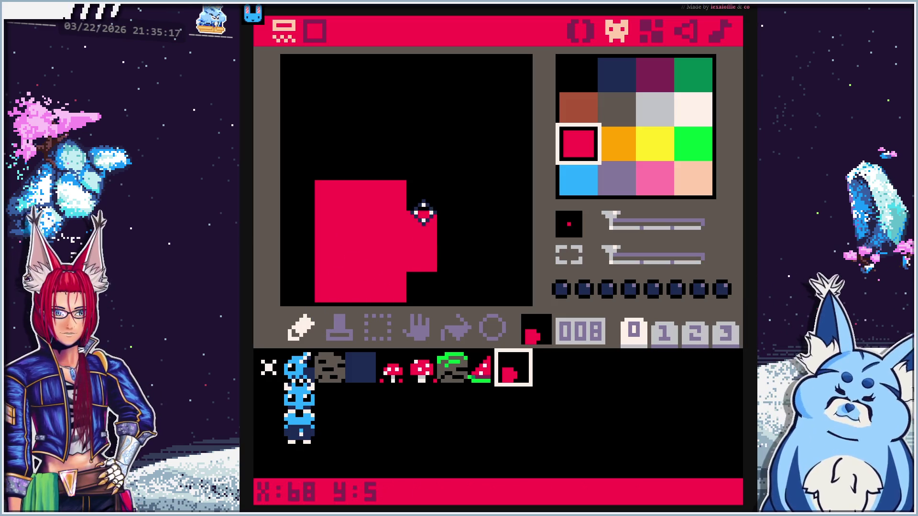
{"action": "left_click_drag", "start_coordinate": [301, 232], "coordinate": [303, 254]}
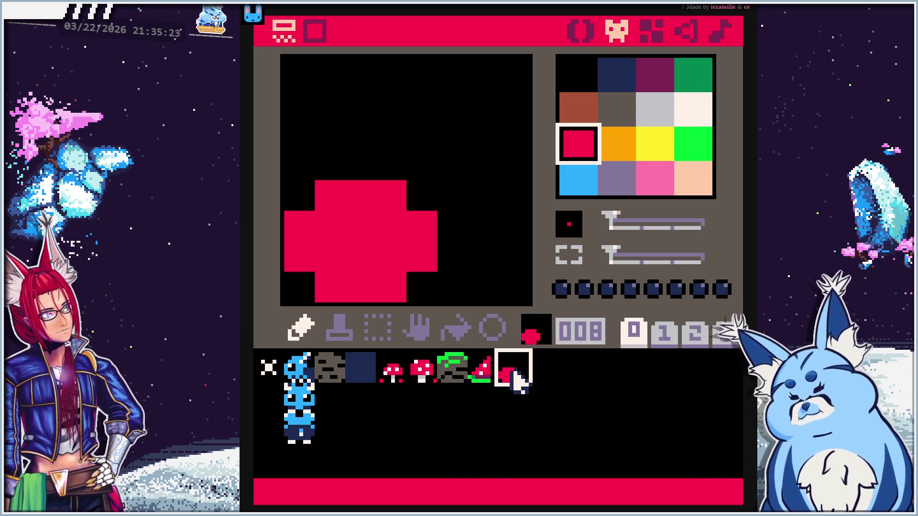
{"action": "left_click", "coordinate": [422, 377]}
{"action": "left_click", "coordinate": [389, 373]}
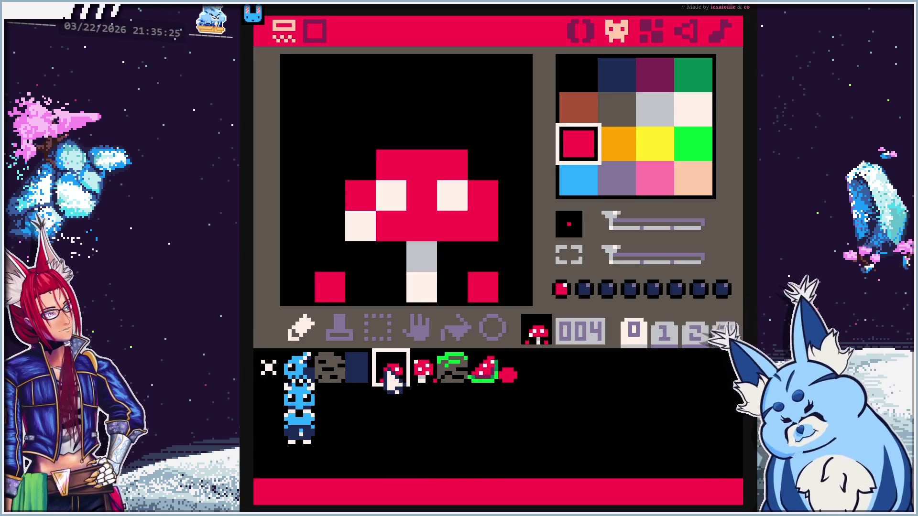
{"action": "left_click", "coordinate": [419, 373]}
{"action": "left_click", "coordinate": [488, 378]}
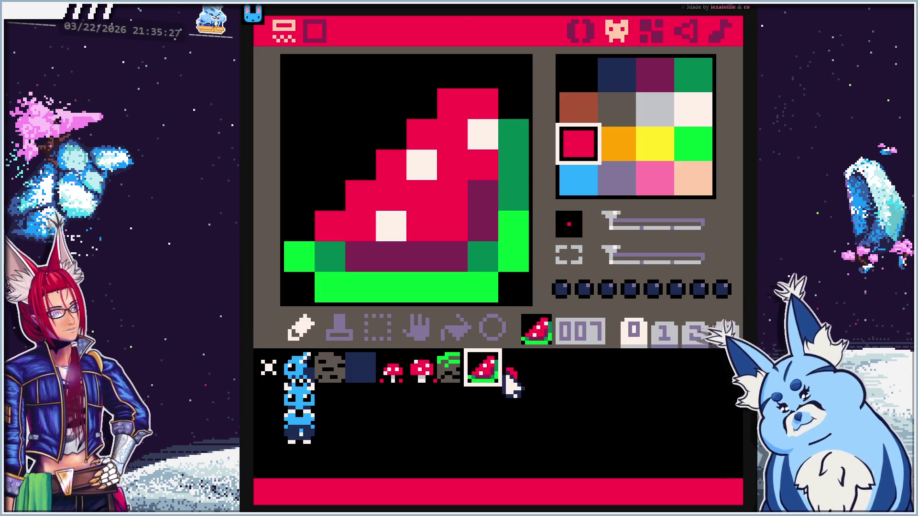
{"action": "left_click", "coordinate": [514, 375]}
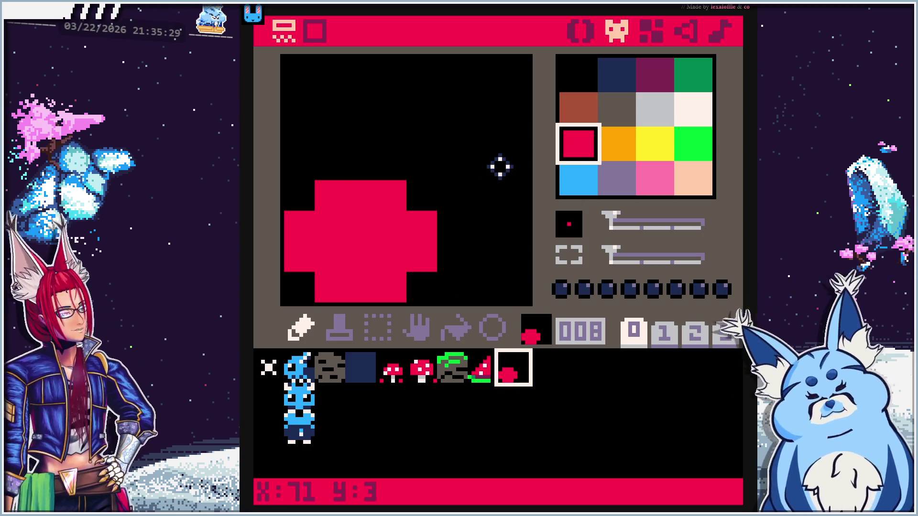
Paint the second red cherry and draw dark green stems joining the pair
{"action": "left_click_drag", "start_coordinate": [482, 140], "coordinate": [484, 185]}
{"action": "left_click_drag", "start_coordinate": [507, 148], "coordinate": [508, 190]}
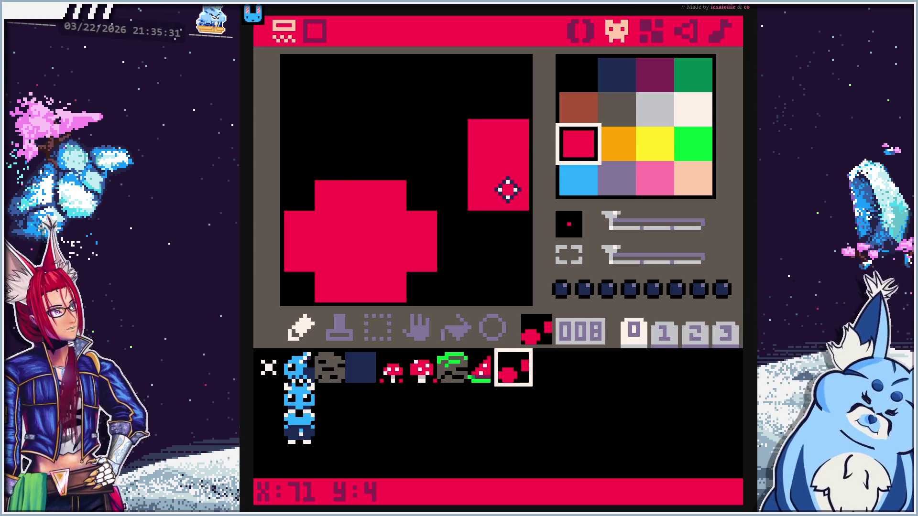
{"action": "left_click", "coordinate": [459, 164]}
{"action": "left_click", "coordinate": [697, 149]}
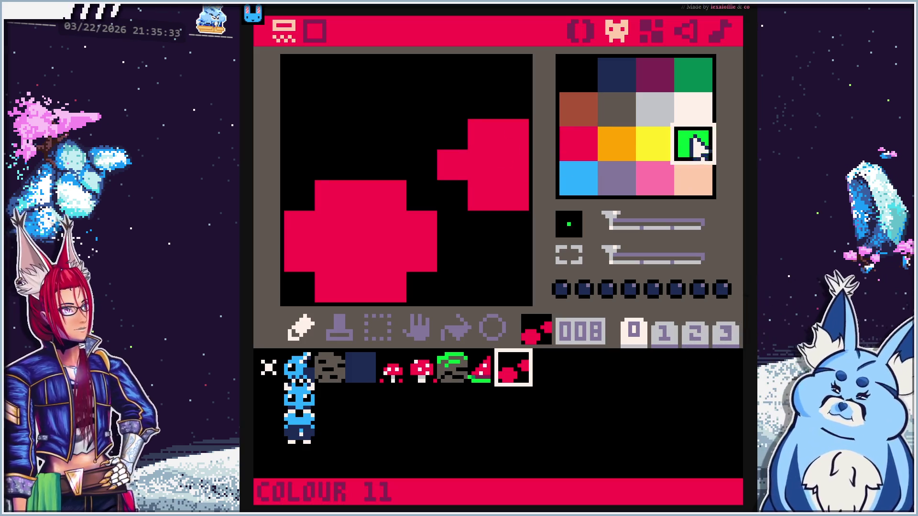
{"action": "left_click", "coordinate": [697, 77]}
{"action": "mouse_move", "coordinate": [361, 164]}
{"action": "left_mouse_down"}
{"action": "mouse_move", "coordinate": [397, 67]}
{"action": "mouse_move", "coordinate": [477, 68]}
{"action": "left_mouse_up"}
{"action": "left_click", "coordinate": [435, 114]}
{"action": "left_click", "coordinate": [440, 133]}
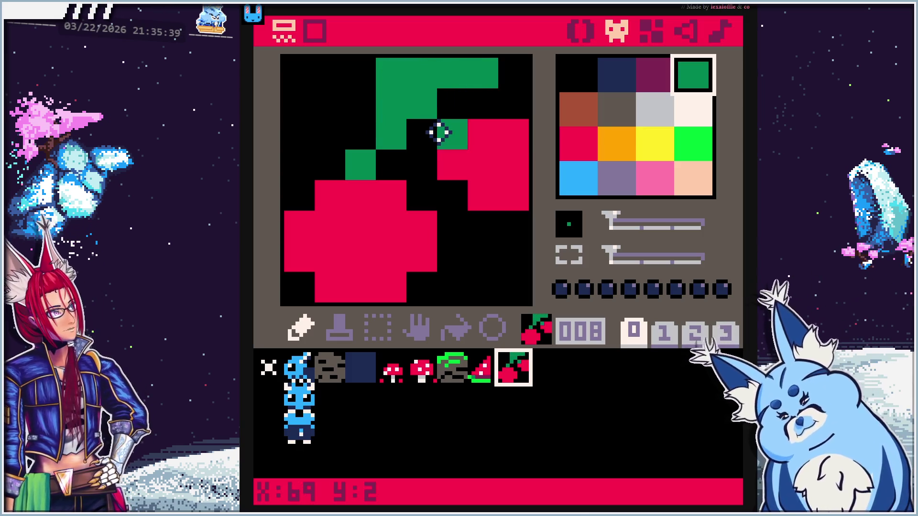
Add bright green stem highlights and cream highlight pixels on the cherries
{"action": "left_click", "coordinate": [684, 158]}
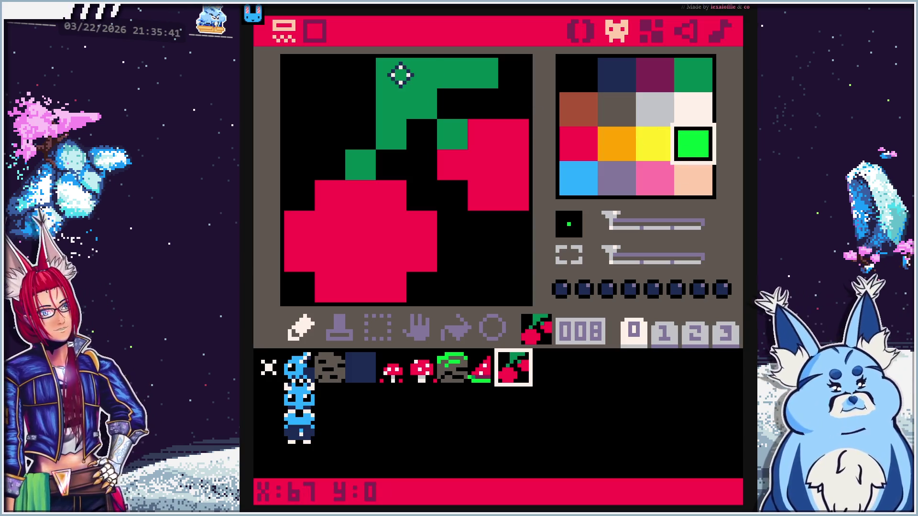
{"action": "left_click_drag", "start_coordinate": [399, 75], "coordinate": [421, 72]}
{"action": "left_click", "coordinate": [359, 136]}
{"action": "left_click", "coordinate": [374, 110]}
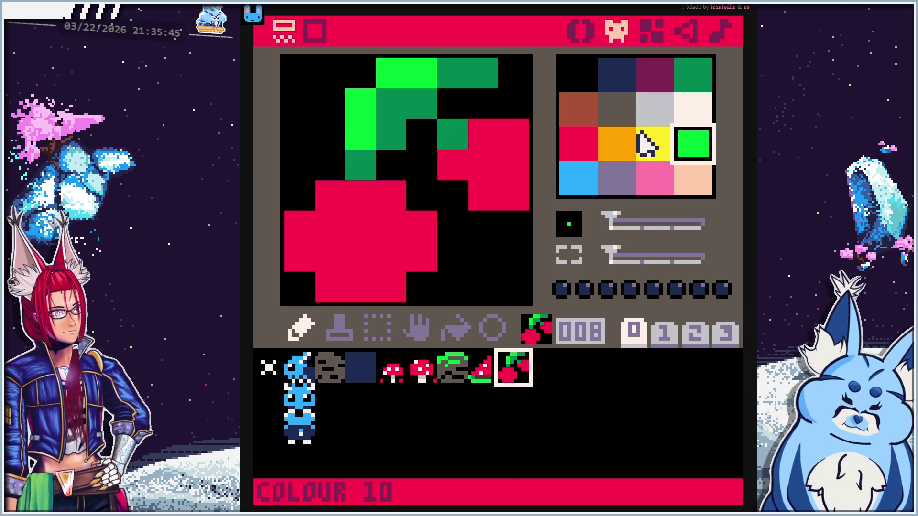
{"action": "left_click", "coordinate": [654, 178]}
{"action": "left_click", "coordinate": [330, 227]}
{"action": "left_click", "coordinate": [483, 165]}
{"action": "right_click", "coordinate": [517, 176]}
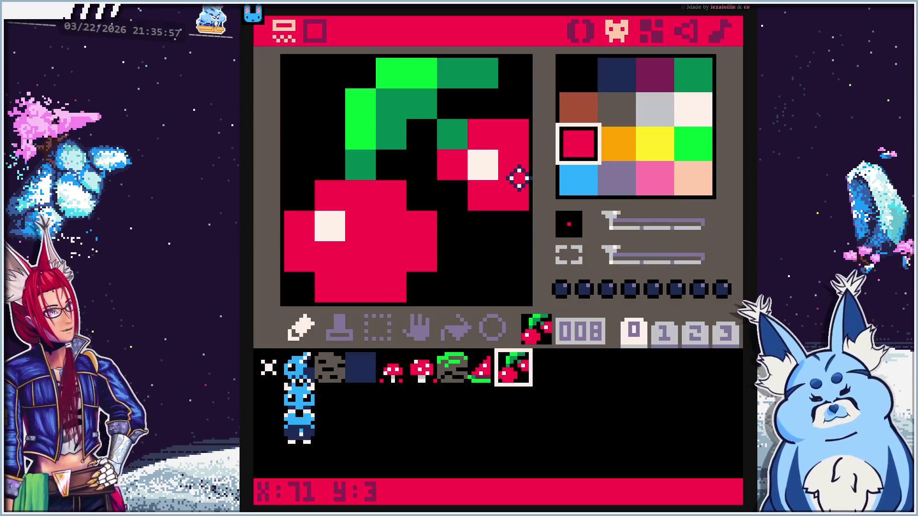
Shade the bottoms and right sides of both cherries dark purple
{"action": "left_click", "coordinate": [654, 74]}
{"action": "left_click", "coordinate": [392, 285]}
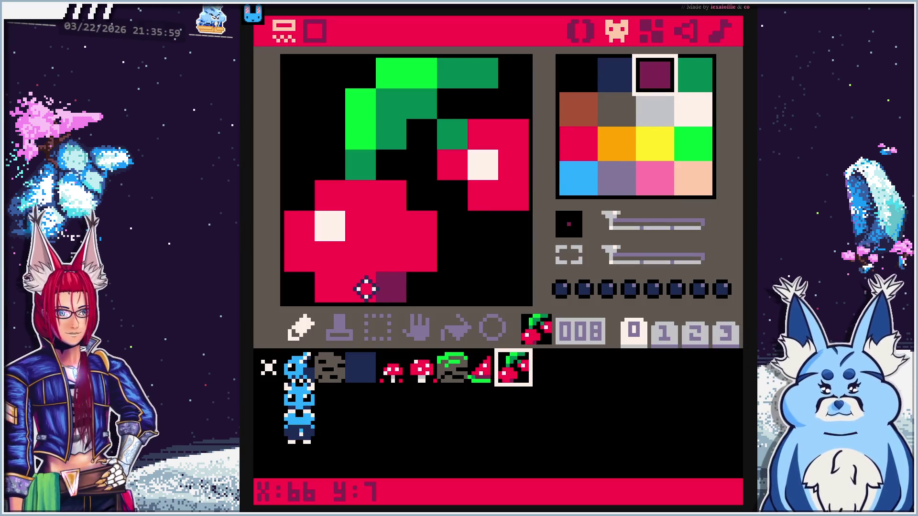
{"action": "left_click", "coordinate": [335, 292]}
{"action": "left_click", "coordinate": [424, 254]}
{"action": "left_click", "coordinate": [423, 232]}
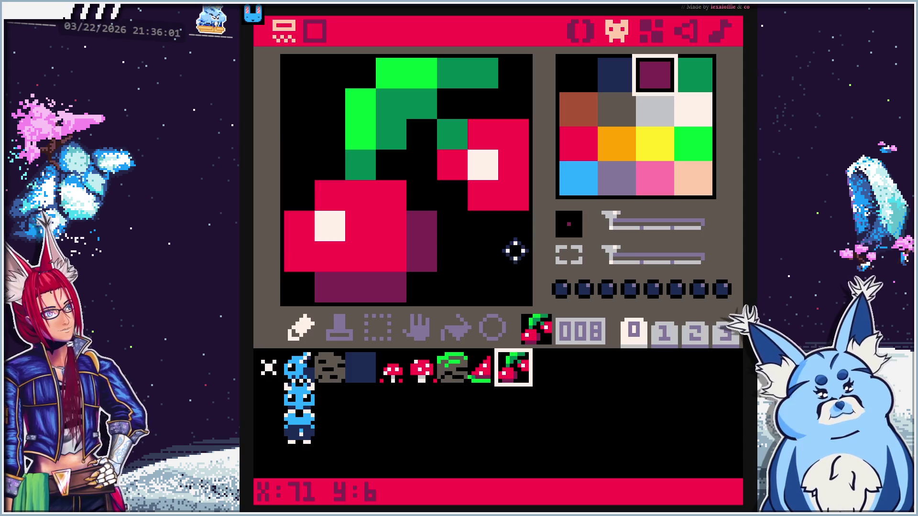
{"action": "left_click", "coordinate": [420, 262]}
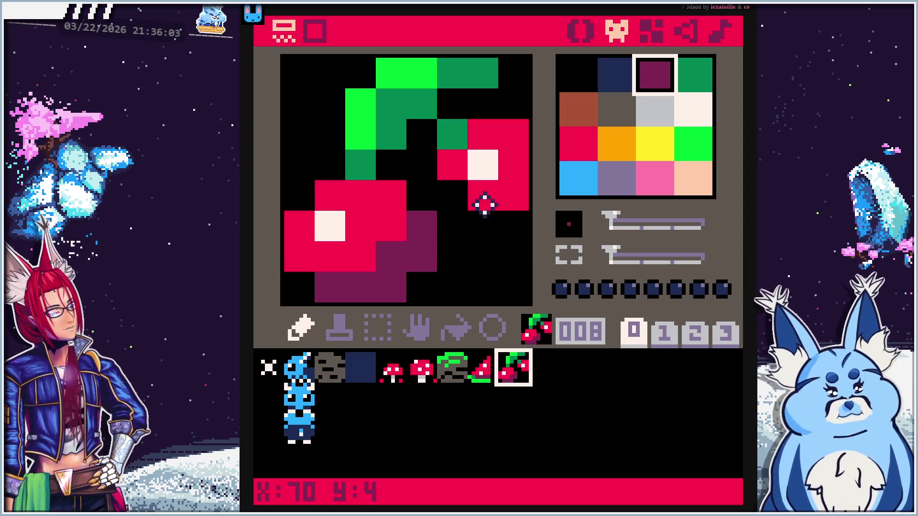
{"action": "left_click", "coordinate": [519, 201]}
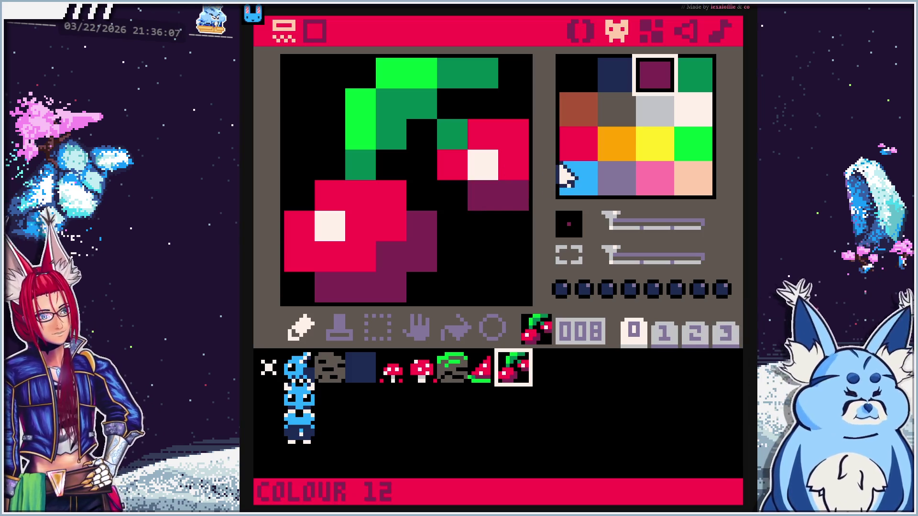
Move the right cherry's cream highlight up, extend its red top, then select empty slot 009
{"action": "left_click", "coordinate": [693, 108]}
{"action": "left_click", "coordinate": [484, 135]}
{"action": "left_click", "coordinate": [581, 144]}
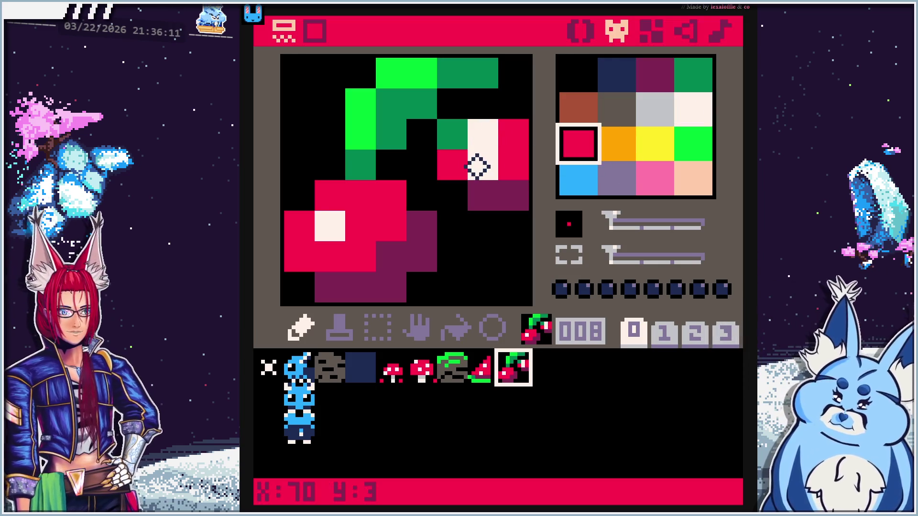
{"action": "left_click", "coordinate": [480, 165]}
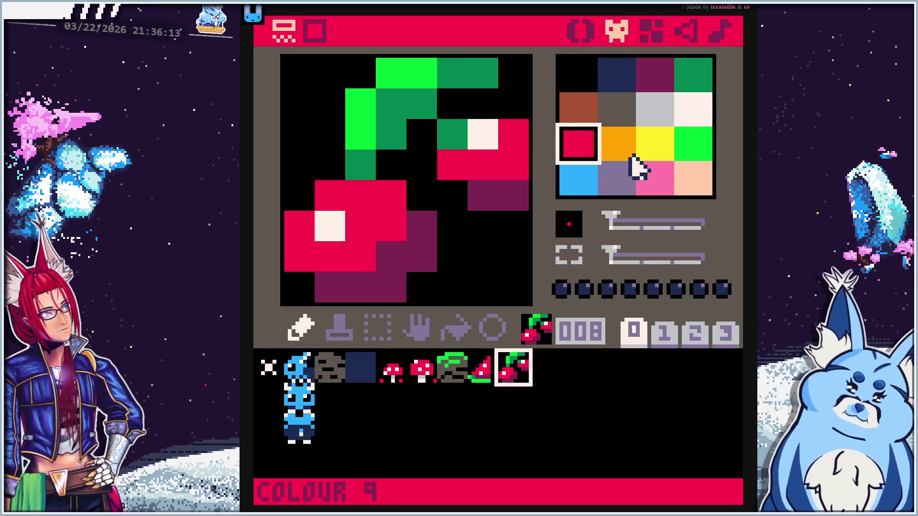
{"action": "left_click", "coordinate": [483, 103]}
{"action": "left_click", "coordinate": [512, 104]}
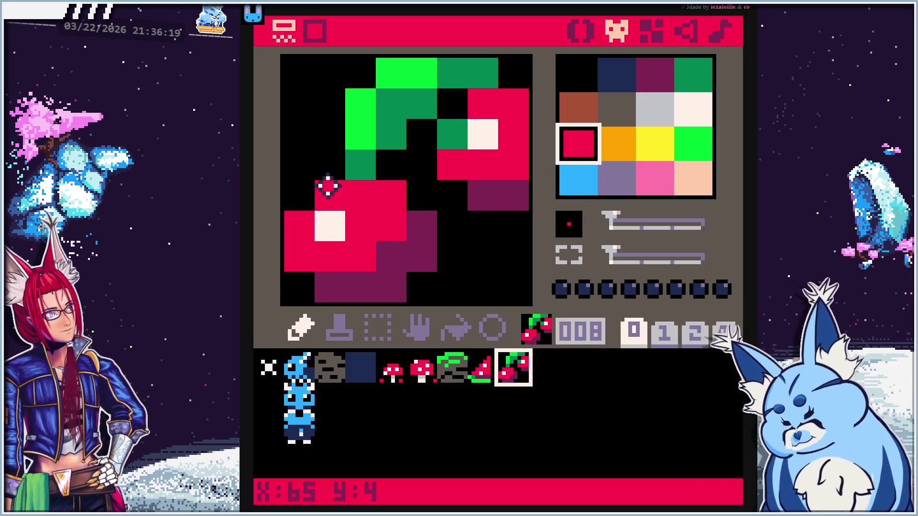
{"action": "left_click", "coordinate": [484, 371]}
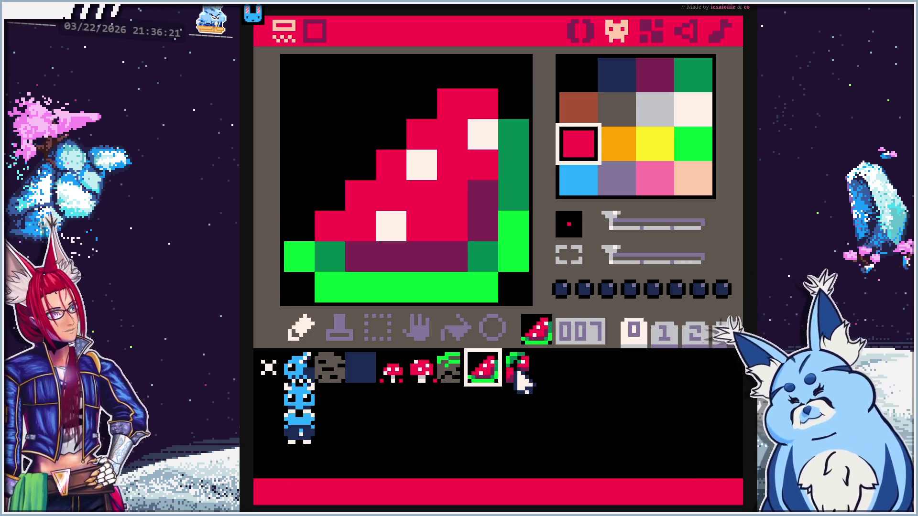
{"action": "left_click", "coordinate": [514, 373]}
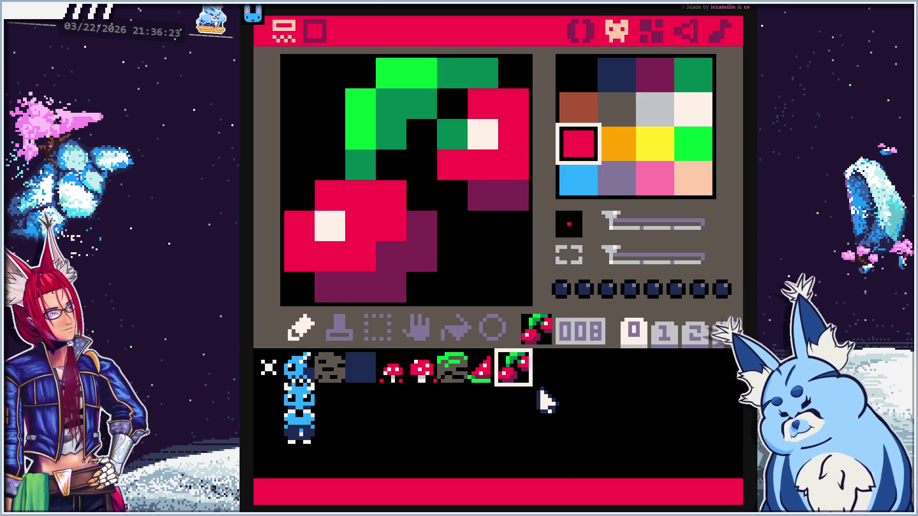
{"action": "left_click", "coordinate": [546, 373]}
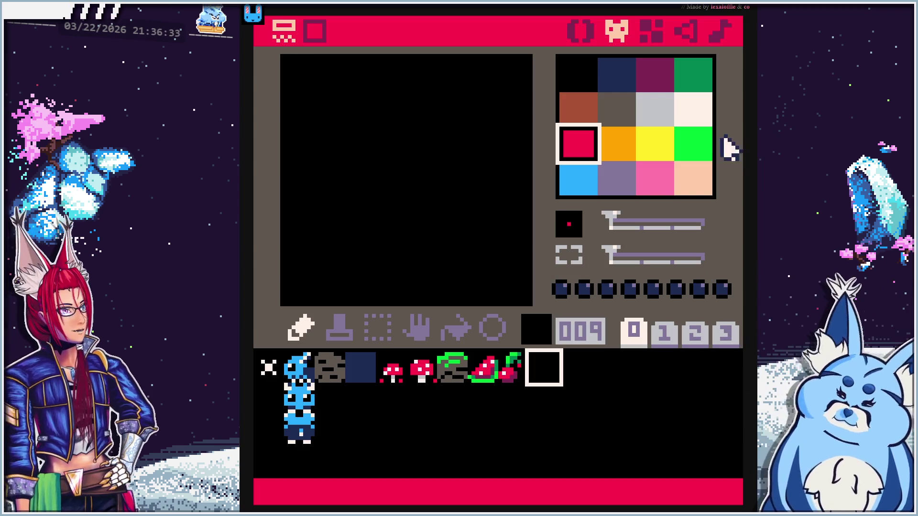
Pick white, review the watermelon and cherry sprites, and switch to the code editor
{"action": "left_click", "coordinate": [689, 120]}
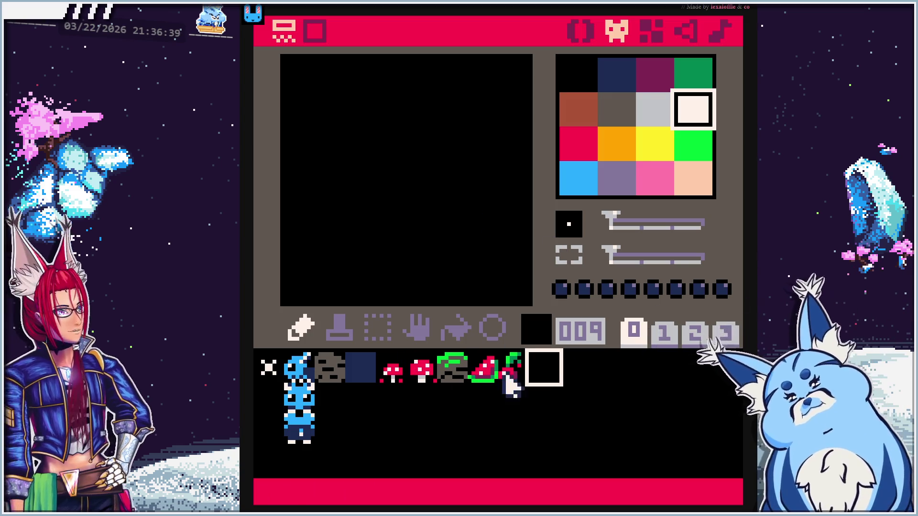
{"action": "left_click", "coordinate": [488, 375]}
{"action": "left_click", "coordinate": [511, 373]}
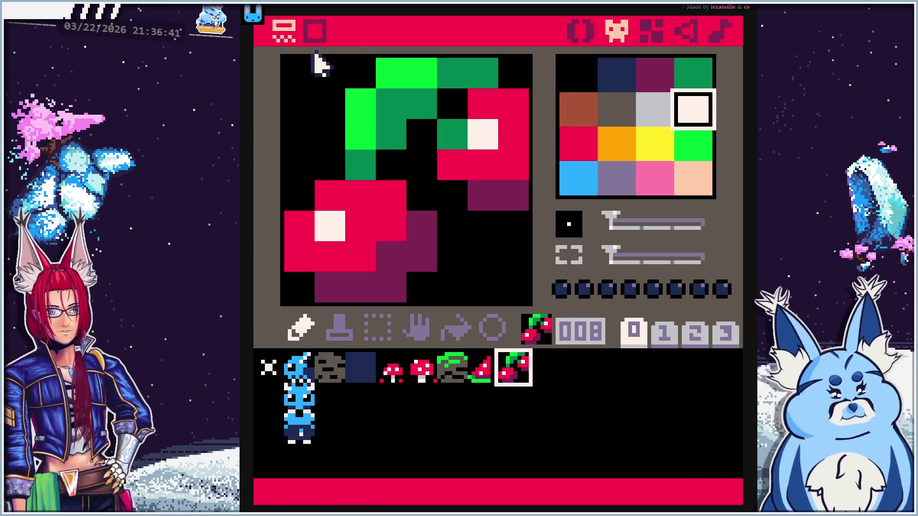
{"action": "left_click", "coordinate": [573, 34]}
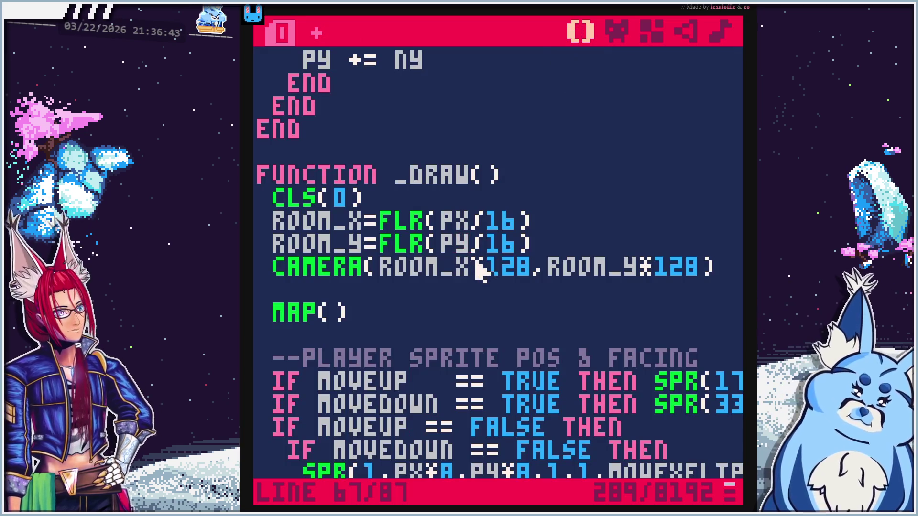
Insert a new line lastfood = "none" directly below ROOM_Y = 0
{"action": "scroll", "coordinate": [452, 294], "scroll_direction": "up", "scroll_amount": 15}
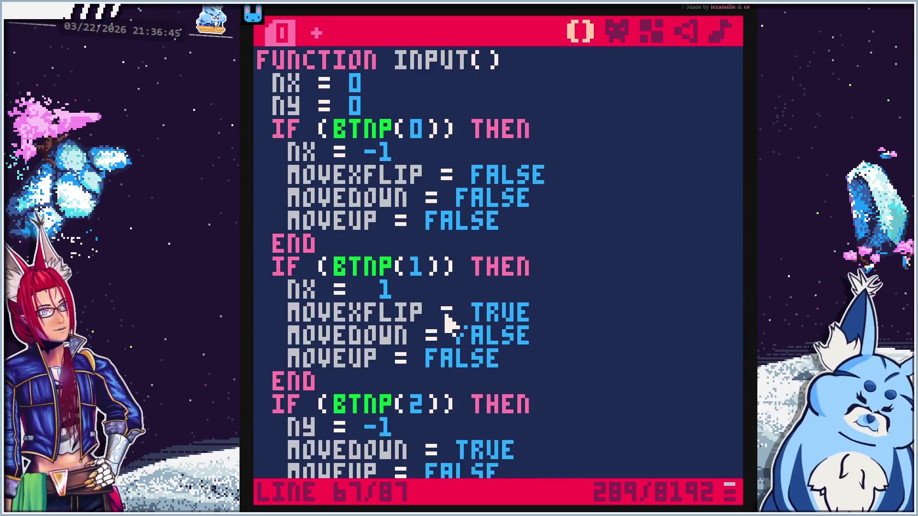
{"action": "left_click", "coordinate": [437, 224]}
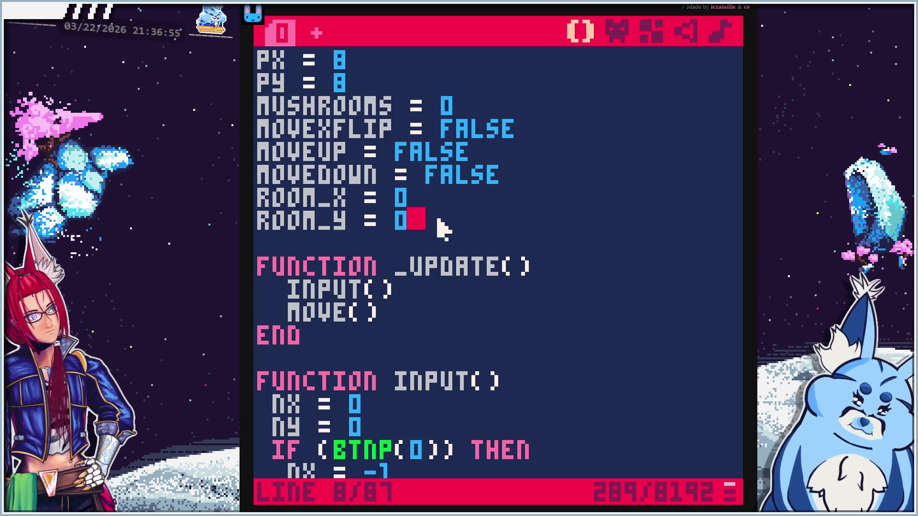
{"action": "key", "text": "Return"}
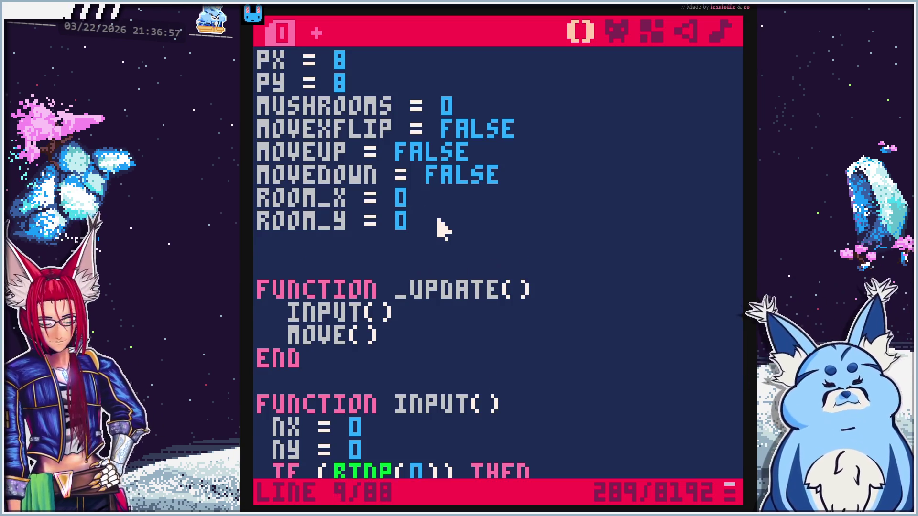
{"action": "type", "text": "lastfood ="}
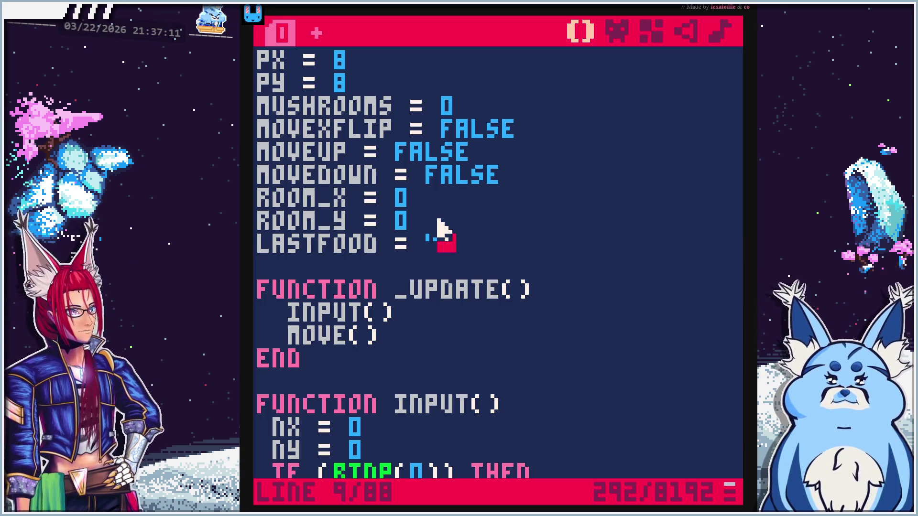
{"action": "type", "text": "one"}
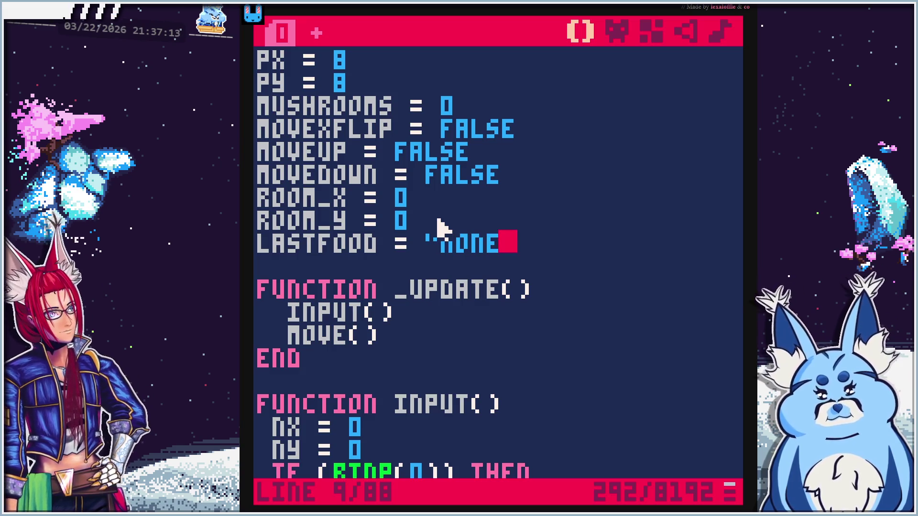
{"action": "type", "text": "\""}
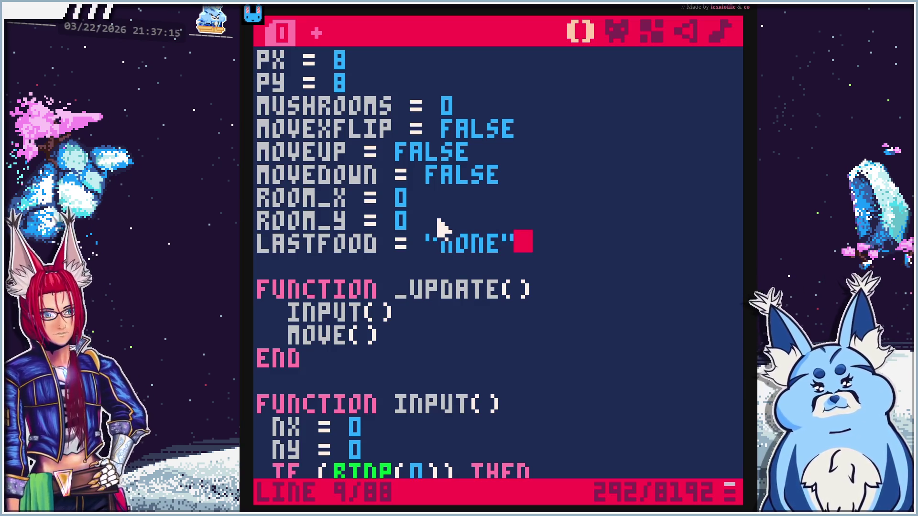
{"action": "scroll", "coordinate": [467, 383], "scroll_direction": "down", "scroll_amount": 10}
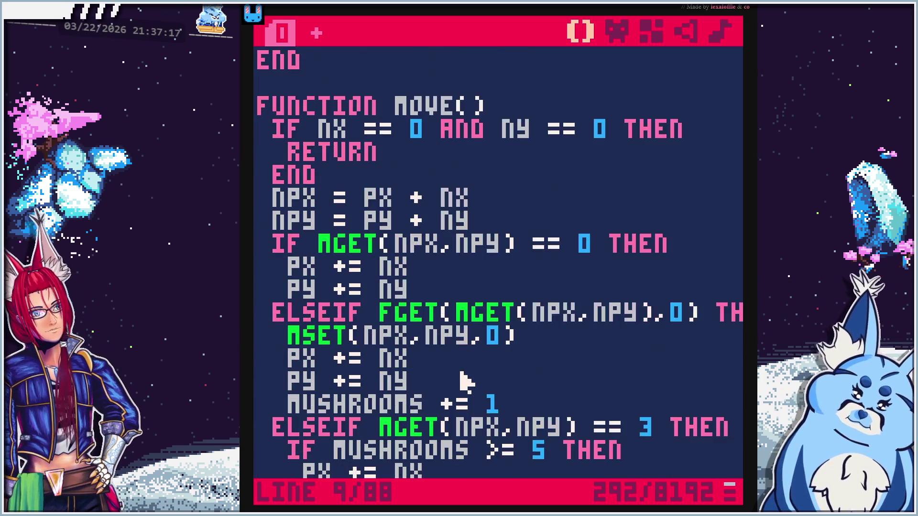
{"action": "scroll", "coordinate": [466, 382], "scroll_direction": "up", "scroll_amount": 10}
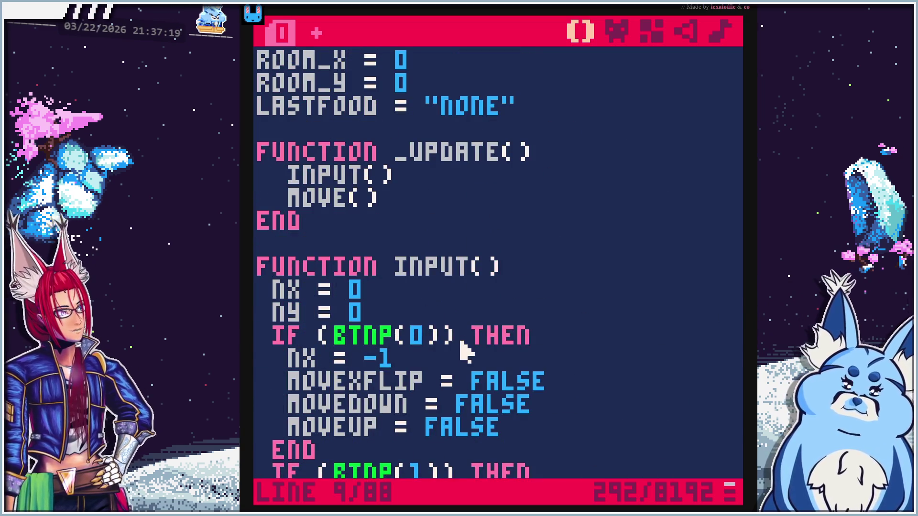
{"action": "scroll", "coordinate": [466, 339], "scroll_direction": "up", "scroll_amount": 2}
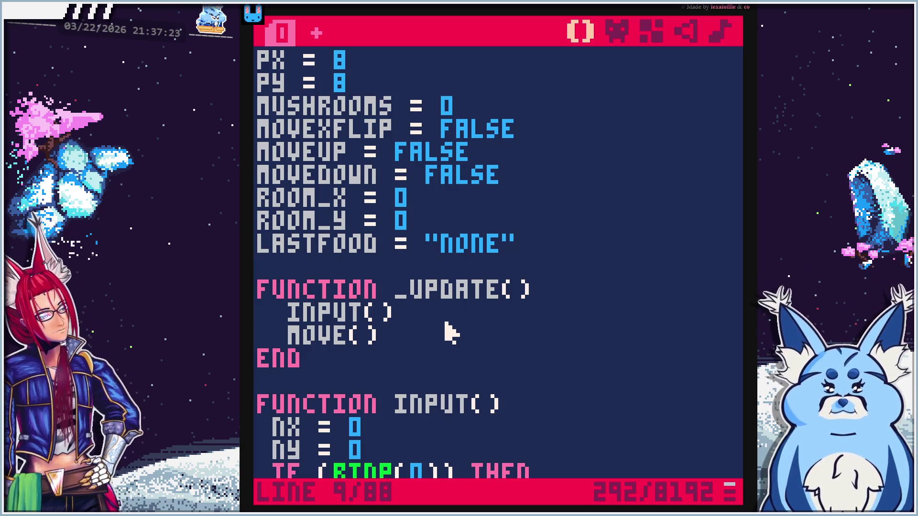
{"action": "scroll", "coordinate": [450, 332], "scroll_direction": "down", "scroll_amount": 5}
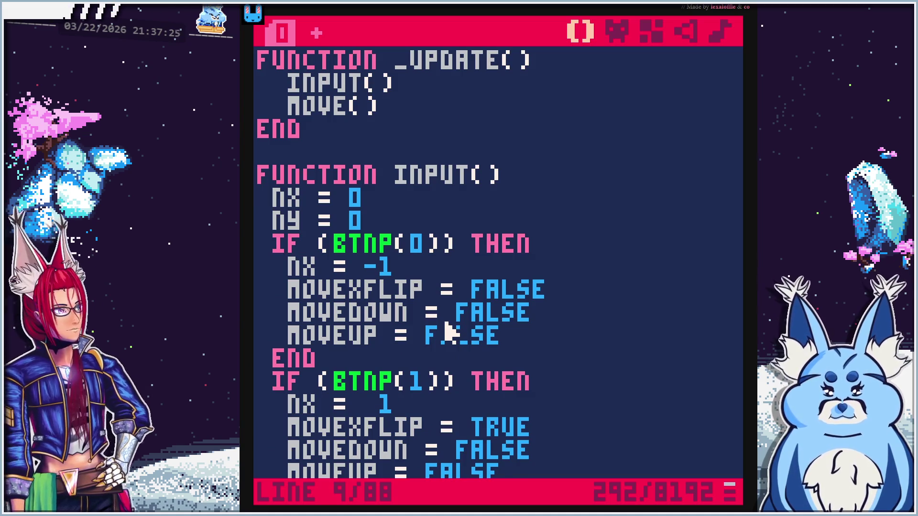
{"action": "scroll", "coordinate": [450, 333], "scroll_direction": "down", "scroll_amount": 12}
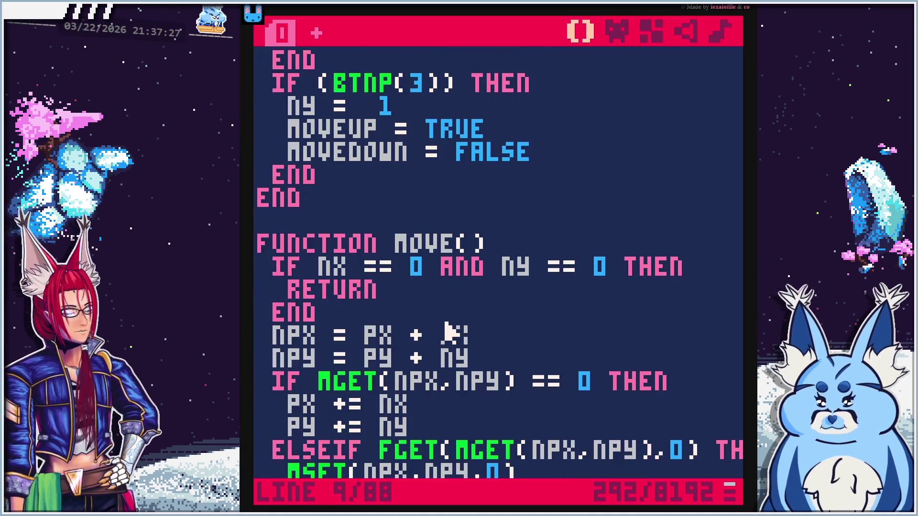
{"action": "scroll", "coordinate": [447, 332], "scroll_direction": "down", "scroll_amount": 4}
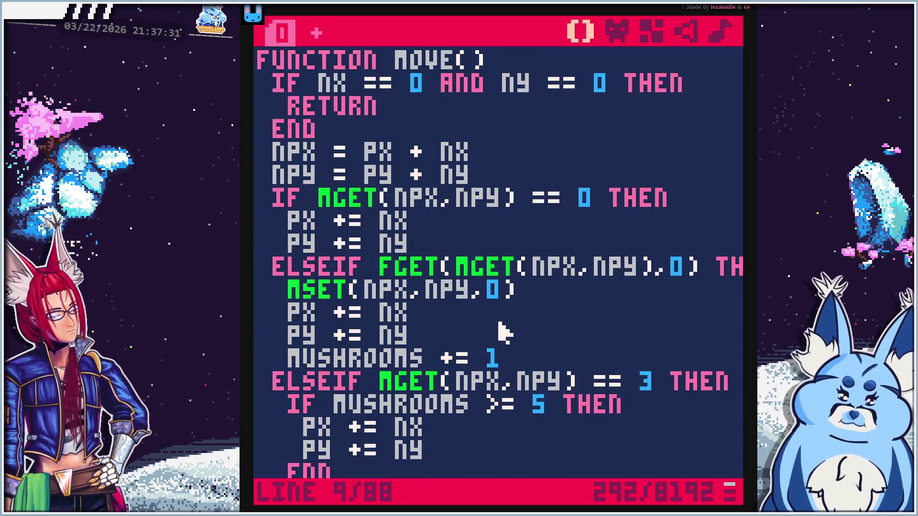
{"action": "scroll", "coordinate": [536, 407], "scroll_direction": "down", "scroll_amount": 1}
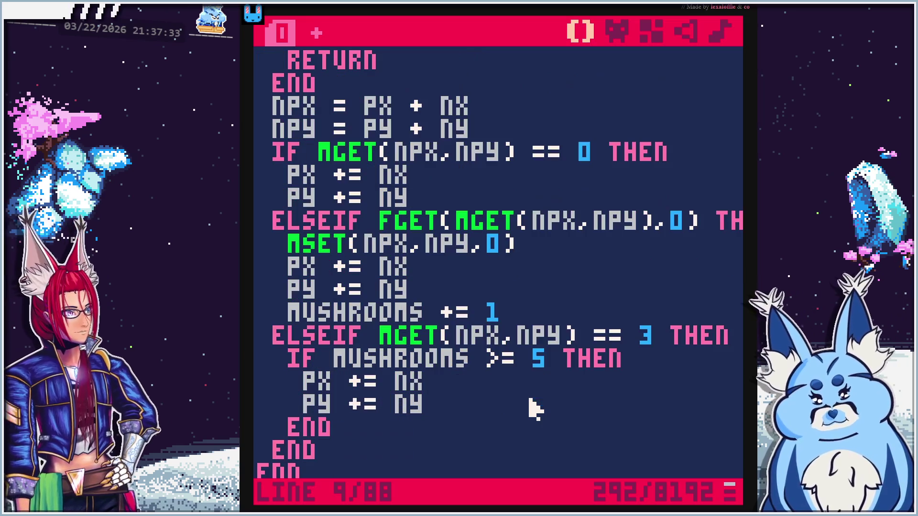
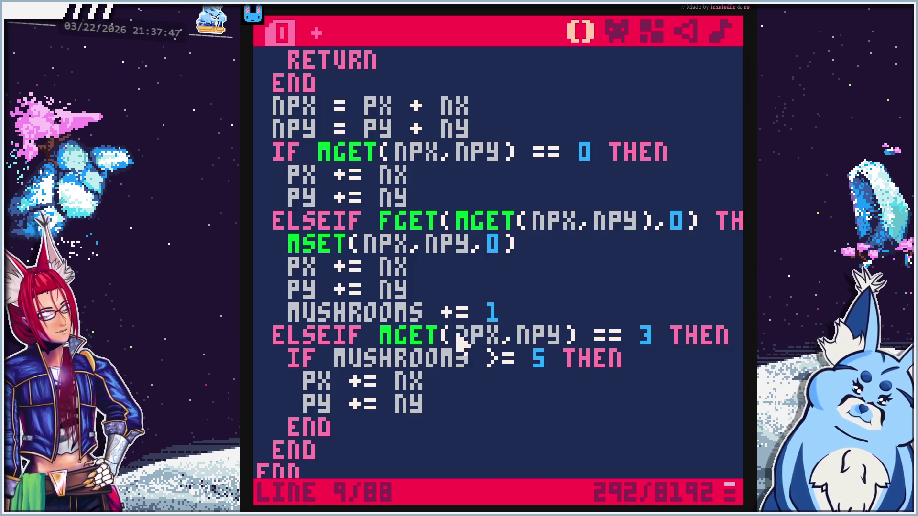
Comment out the ELSEIF MGET water-crossing branch and its IF MUSHROOMS lines with --
{"action": "left_click", "coordinate": [273, 346]}
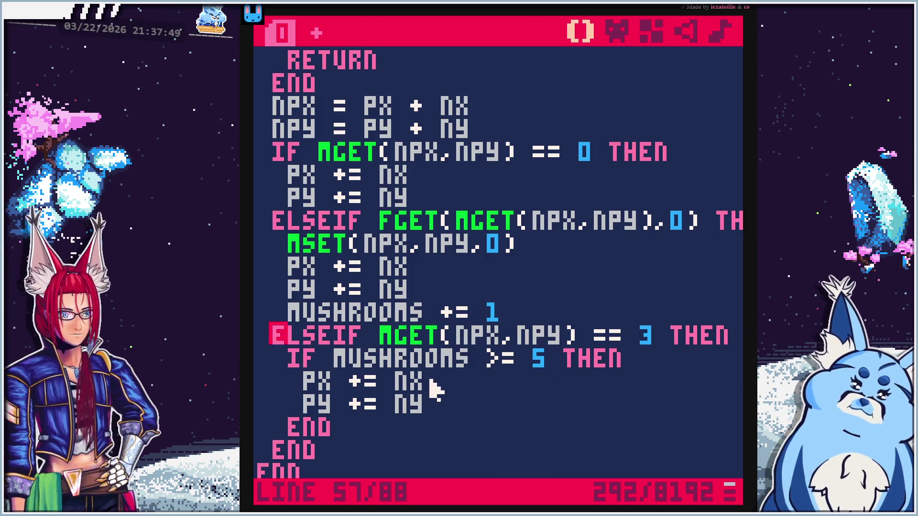
{"action": "key", "text": "Left"}
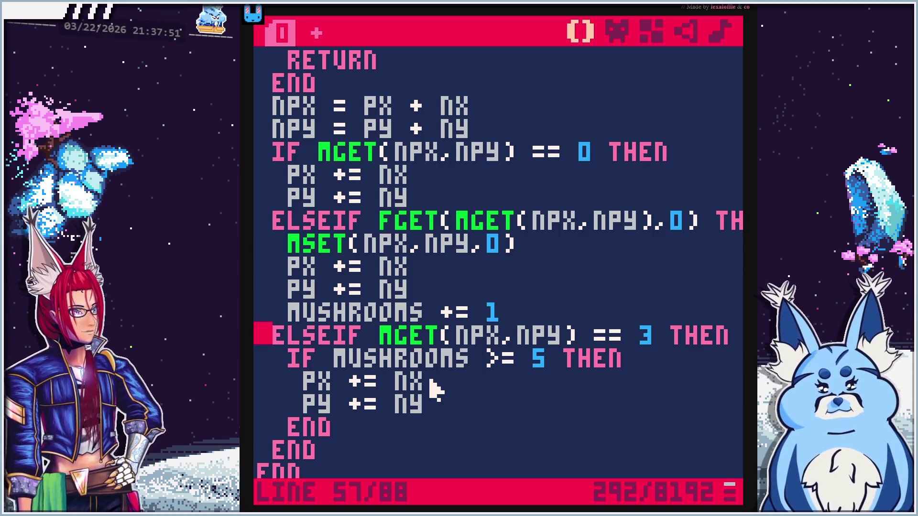
{"action": "type", "text": "-- "}
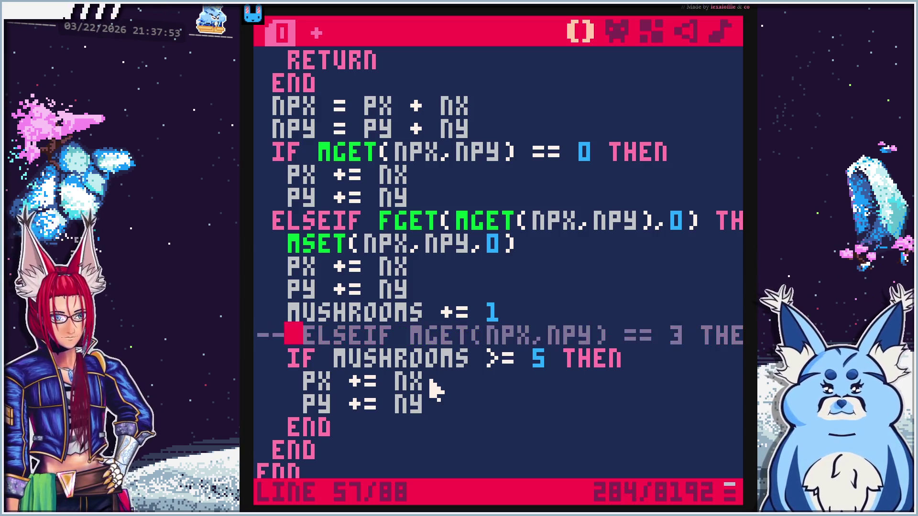
{"action": "type", "text": "--"}
{"action": "key", "text": "Down"}
{"action": "key", "text": "Home"}
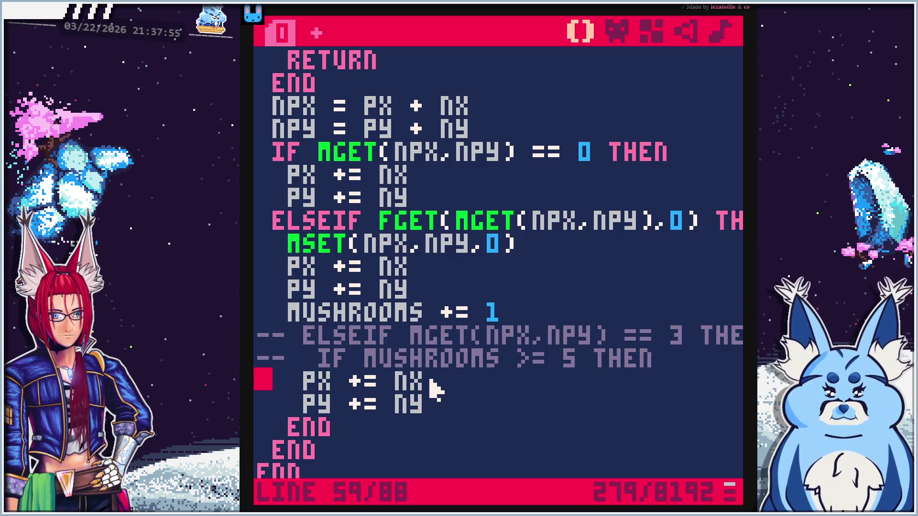
{"action": "type", "text": "--"}
{"action": "key", "text": "Down"}
{"action": "key", "text": "Home"}
{"action": "type", "text": "--"}
{"action": "key", "text": "Up"}
{"action": "key", "text": "Up"}
Add the comment '-- ORIG CODE FOR MOVING THROUGH WATER AT5+ MUSHROOMS' above the old code
{"action": "key", "text": "Up"}
{"action": "key", "text": "Home"}
{"action": "key", "text": "Up"}
{"action": "key", "text": "End"}
{"action": "key", "text": "Right"}
{"action": "key", "text": "Left"}
{"action": "key", "text": "Return"}
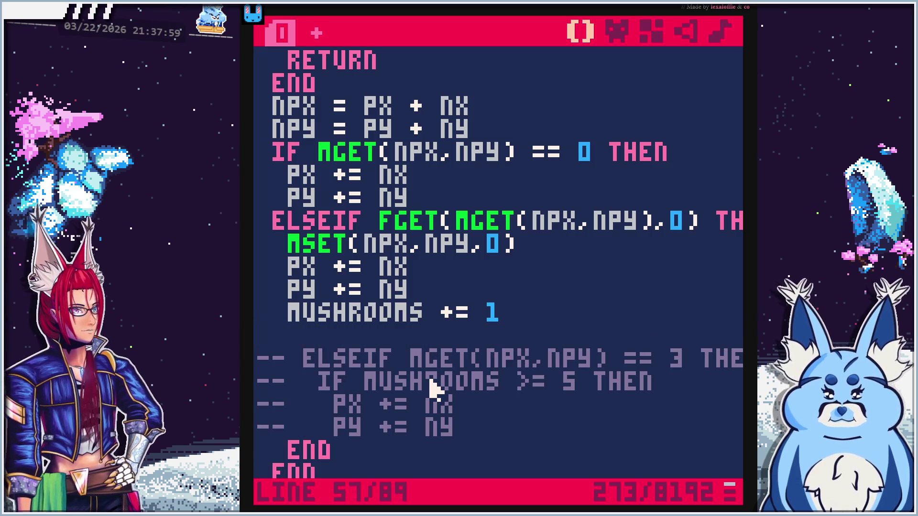
{"action": "key", "text": "Return"}
{"action": "key", "text": "BackSpace"}
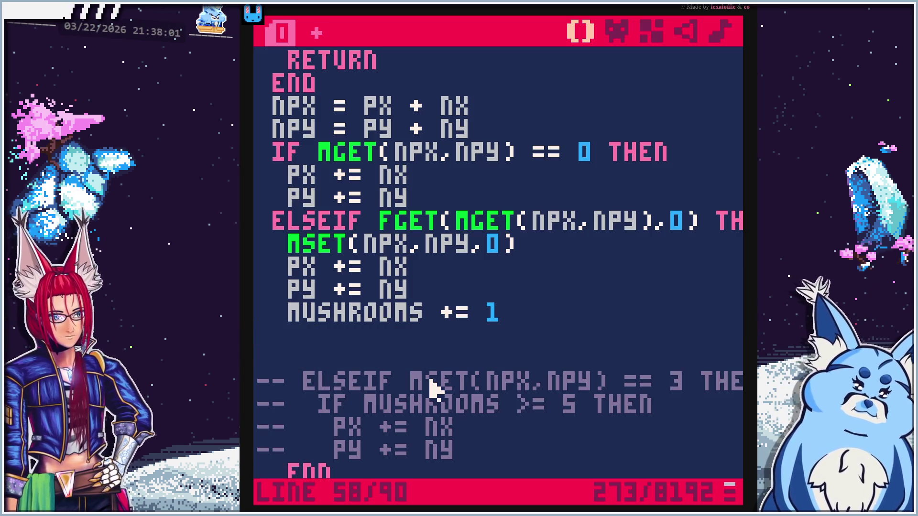
{"action": "type", "text": "-- ORI"}
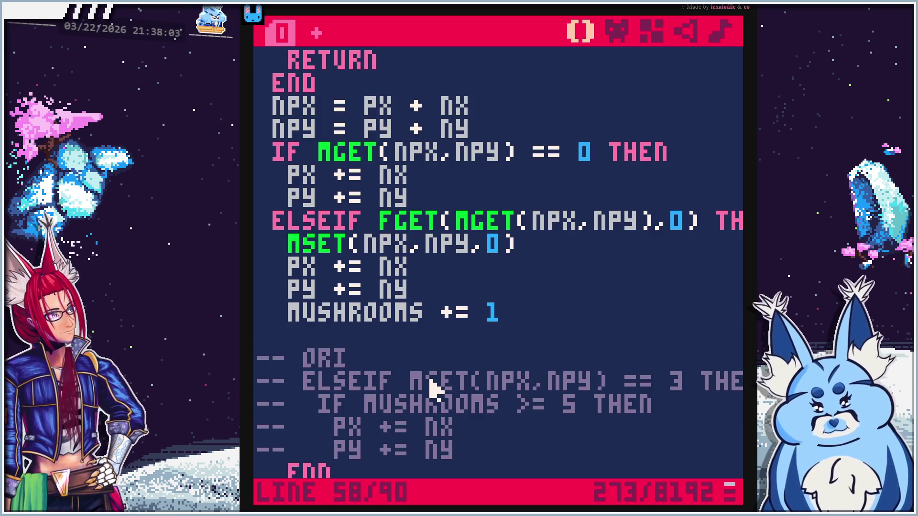
{"action": "type", "text": "G CODE FOR M"}
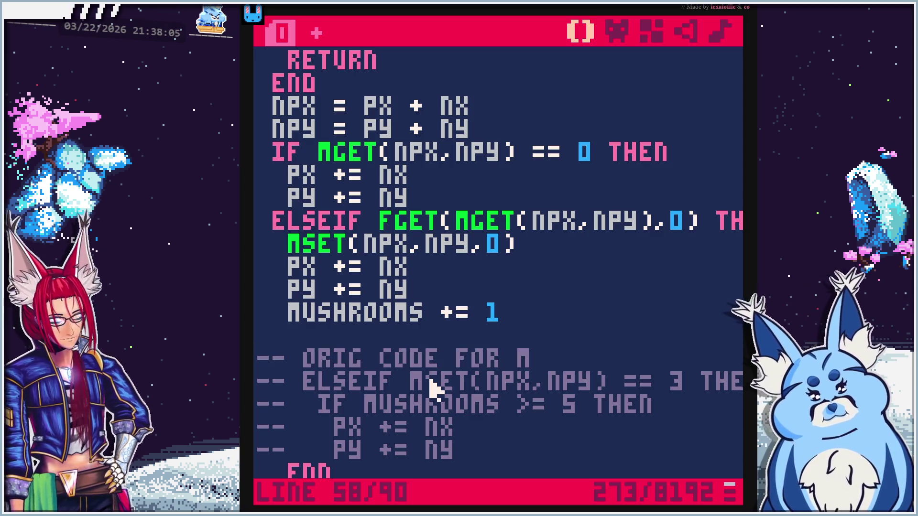
{"action": "type", "text": "OVING THROUGH WATER"}
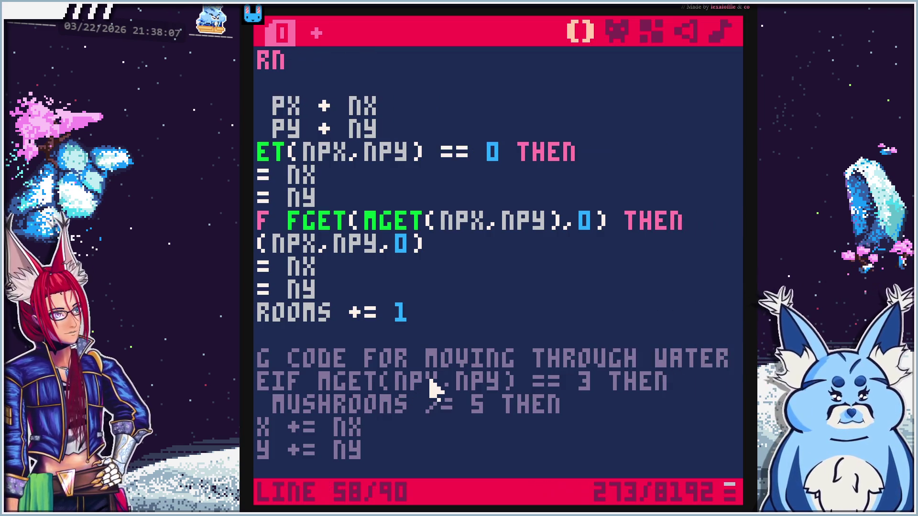
{"action": "type", "text": " AT"}
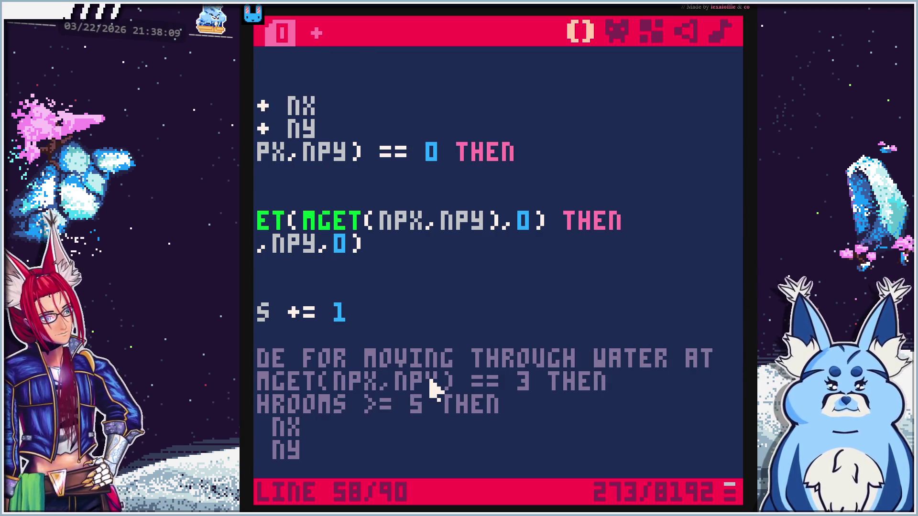
{"action": "type", "text": "5+ MUSHR"}
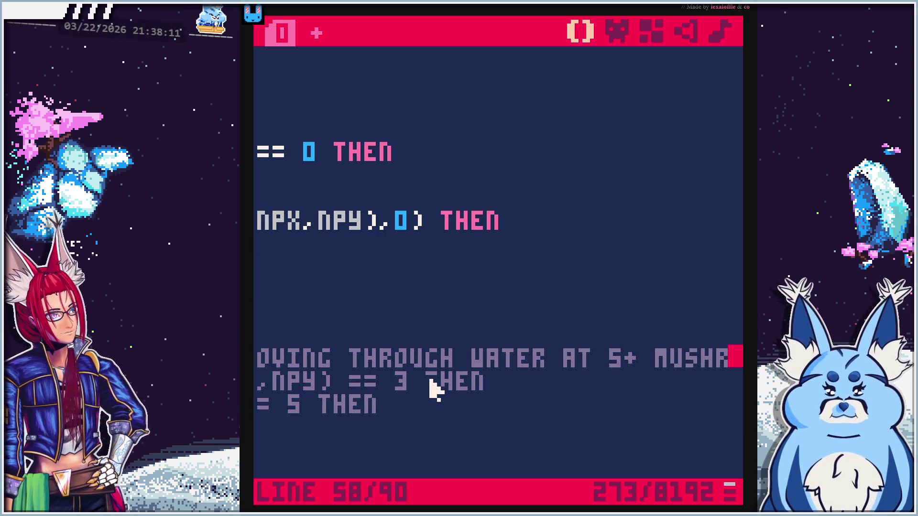
{"action": "type", "text": "OOMS"}
{"action": "key", "text": "Up"}
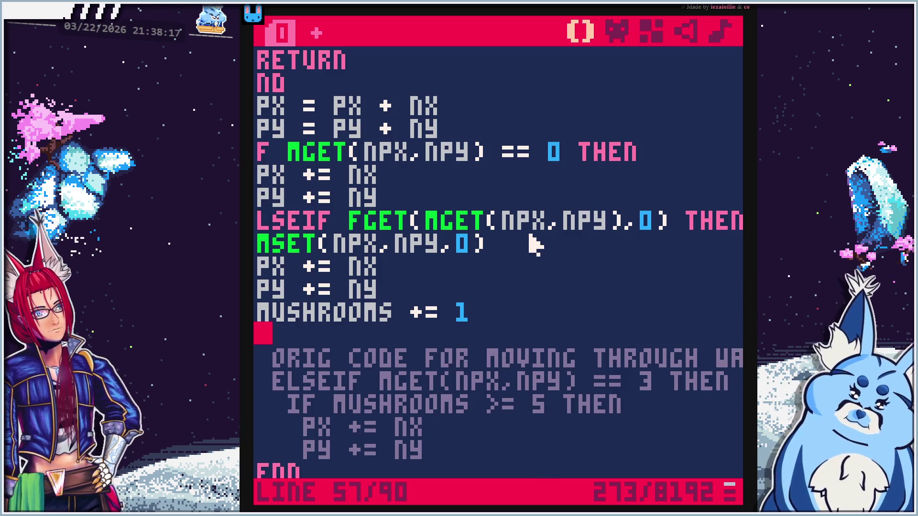
Insert an empty line after the MUSHROOMS += 1 line of the mushroom-eating block
{"action": "key", "text": "Up"}
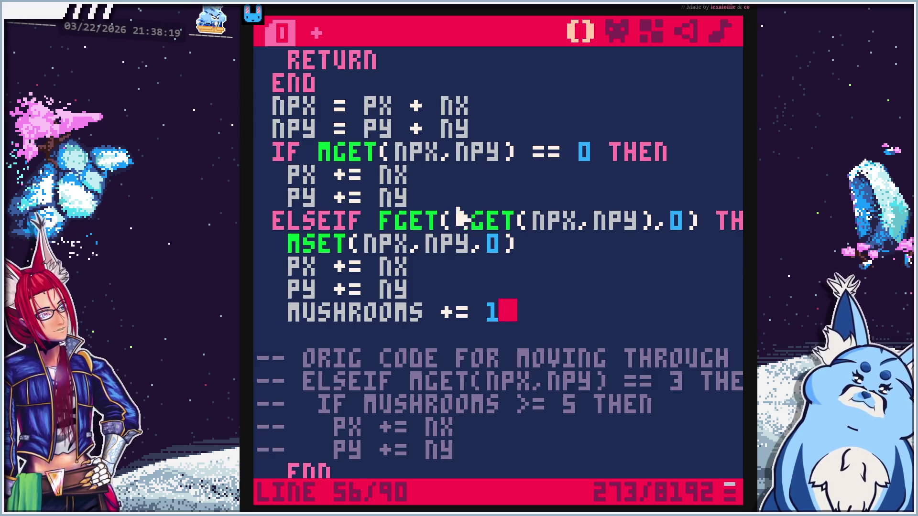
{"action": "key", "text": "Up"}
{"action": "key", "text": "Up"}
{"action": "key", "text": "Up"}
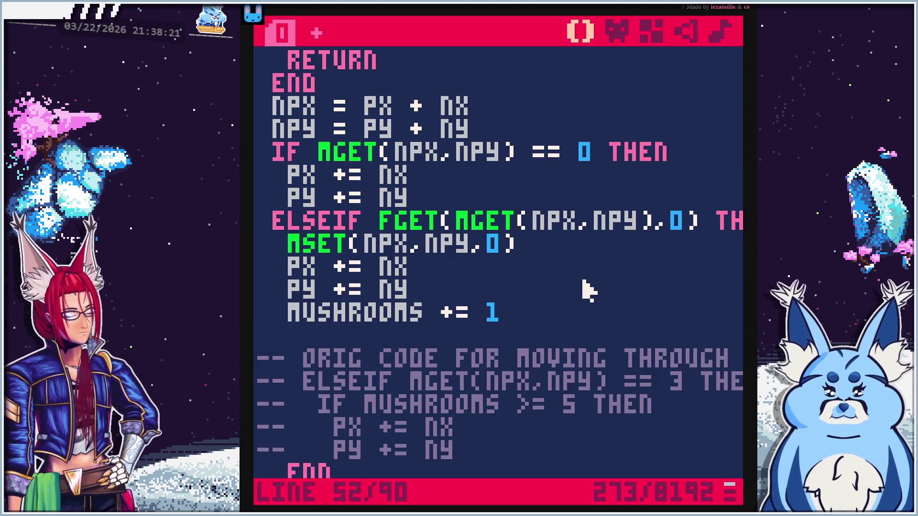
{"action": "key", "text": "End"}
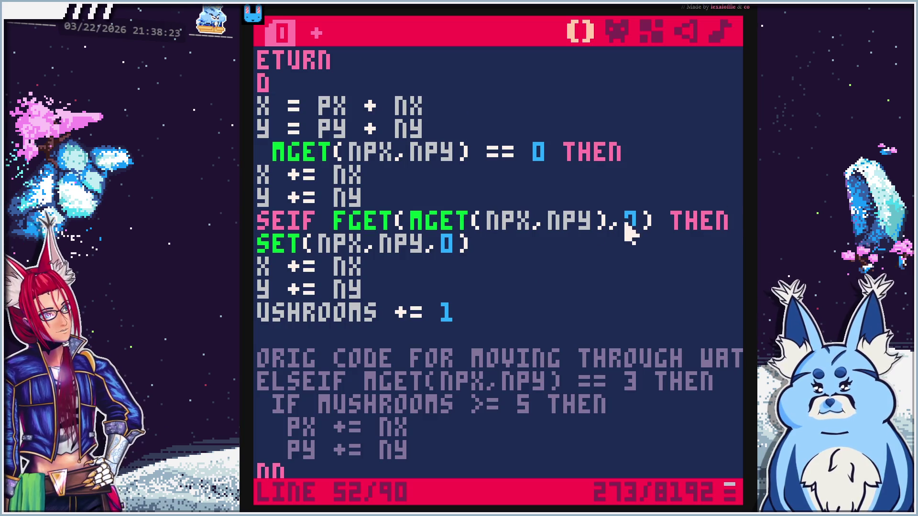
{"action": "key", "text": "Home"}
{"action": "left_click", "coordinate": [549, 319]}
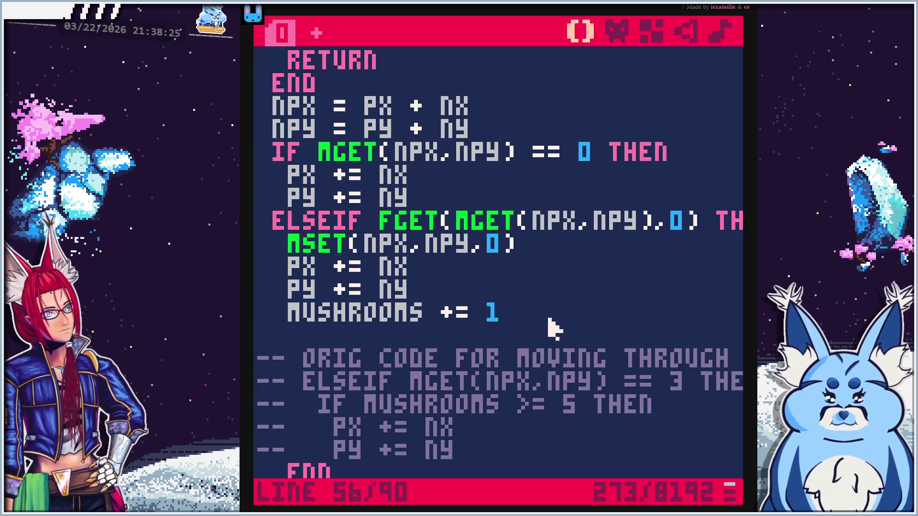
{"action": "key", "text": "Return"}
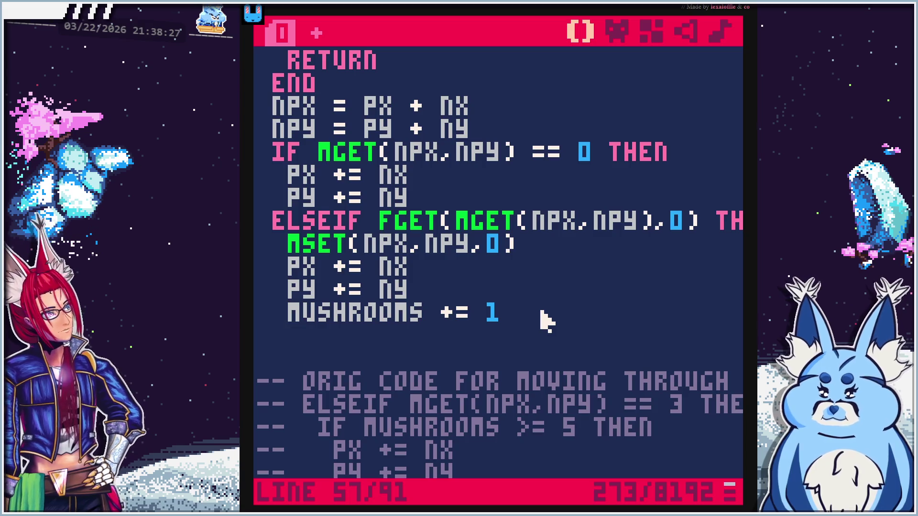
{"action": "key", "text": "Up"}
{"action": "key", "text": "Down"}
{"action": "key", "text": "Up"}
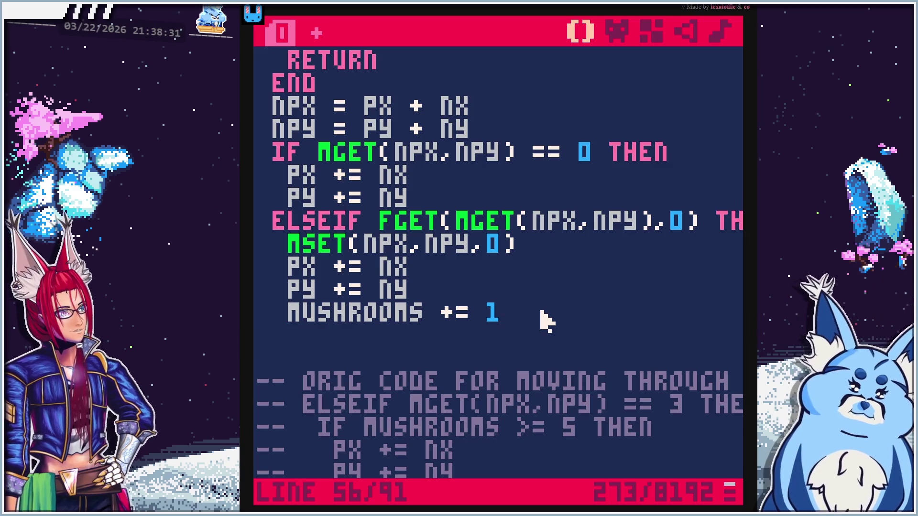
Copy the ELSEIF FGET mushroom block and paste a duplicate onto the empty line
{"action": "key", "text": "shift+Up"}
{"action": "key", "text": "shift+Up"}
{"action": "key", "text": "shift+Up"}
{"action": "key", "text": "shift+Home"}
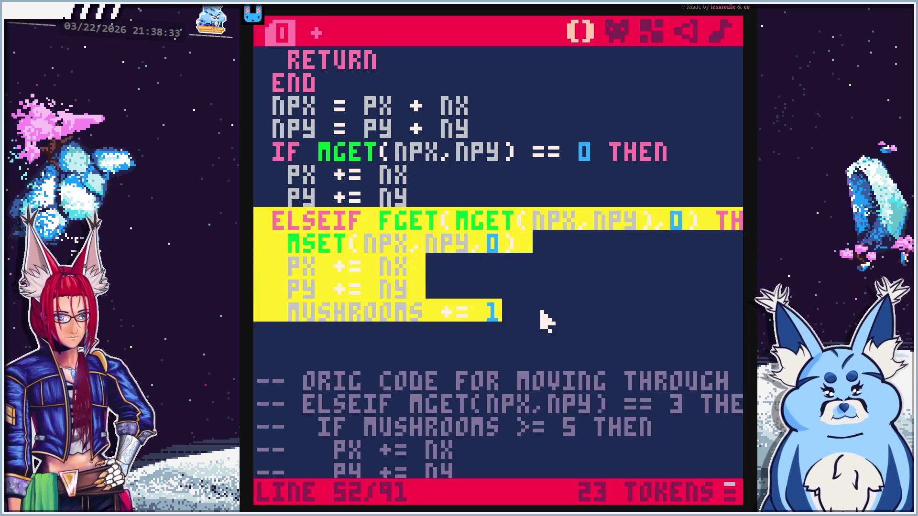
{"action": "key", "text": "ctrl+c"}
{"action": "key", "text": "Down"}
{"action": "key", "text": "Down"}
{"action": "key", "text": "Down"}
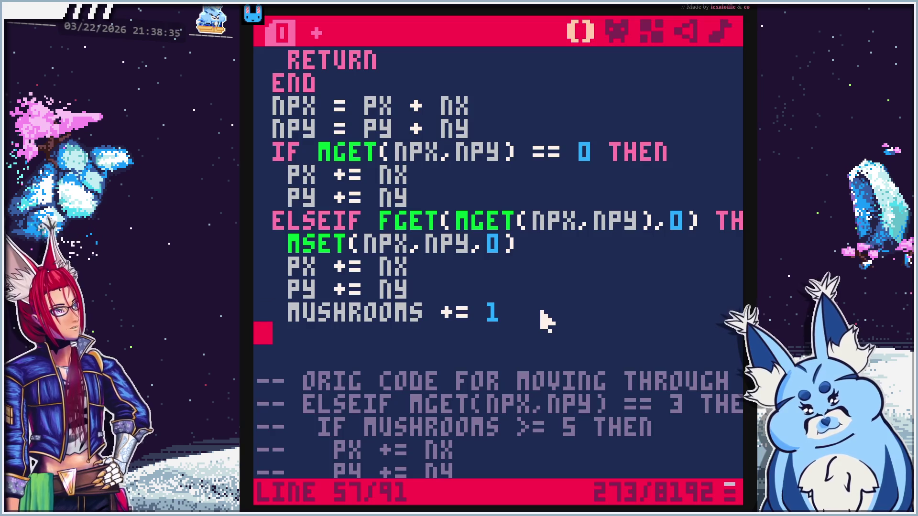
{"action": "key", "text": "ctrl+v"}
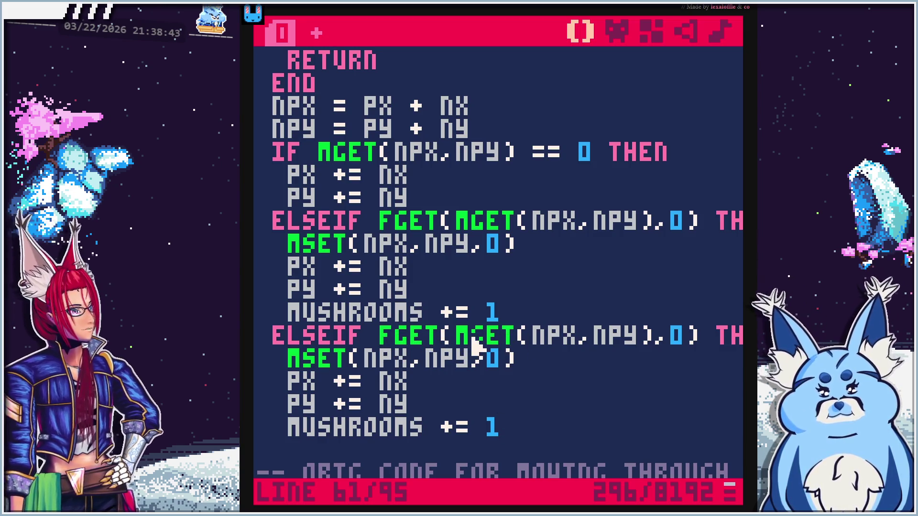
Remove FGET and the ',0' flag from the copy's condition, leaving MGET(NPX,NPY) =
{"action": "left_click", "coordinate": [385, 335]}
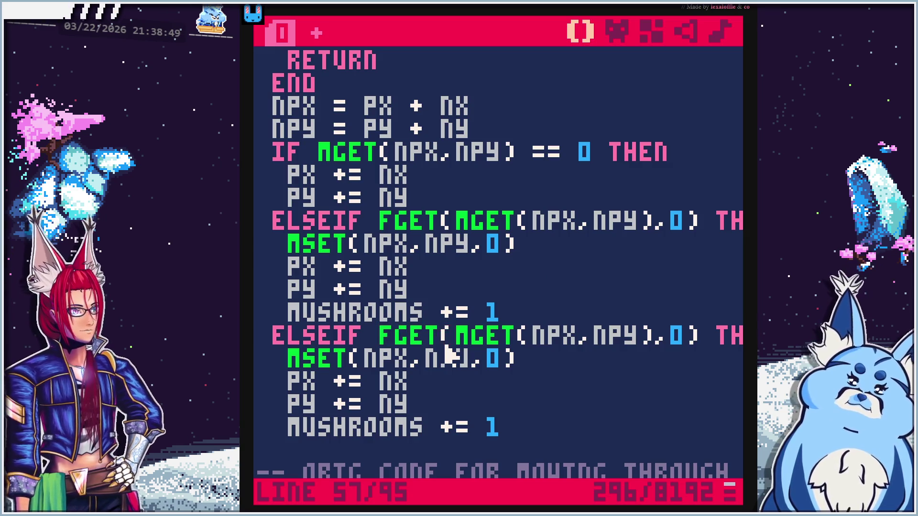
{"action": "key", "text": "BackSpace"}
{"action": "key", "text": "BackSpace"}
{"action": "key", "text": "BackSpace"}
{"action": "key", "text": "BackSpace"}
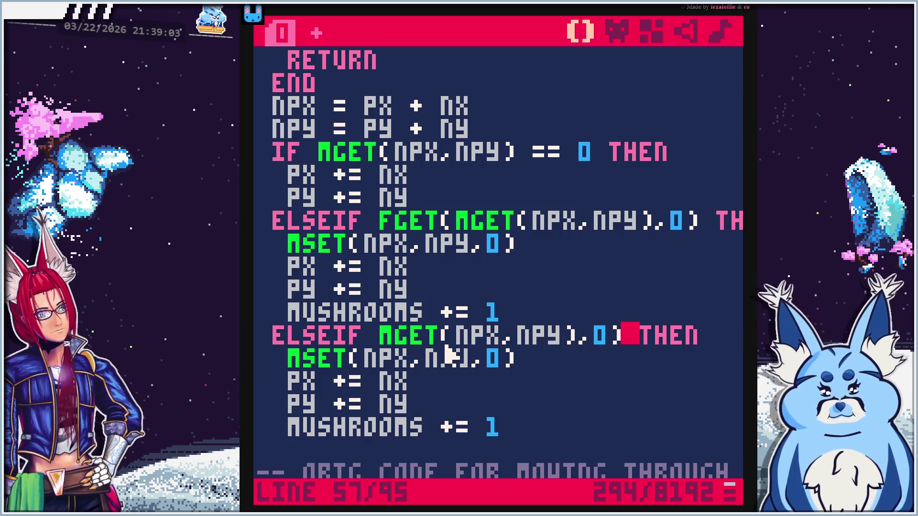
{"action": "key", "text": "BackSpace"}
{"action": "key", "text": "BackSpace"}
{"action": "key", "text": "BackSpace"}
{"action": "type", "text": "="}
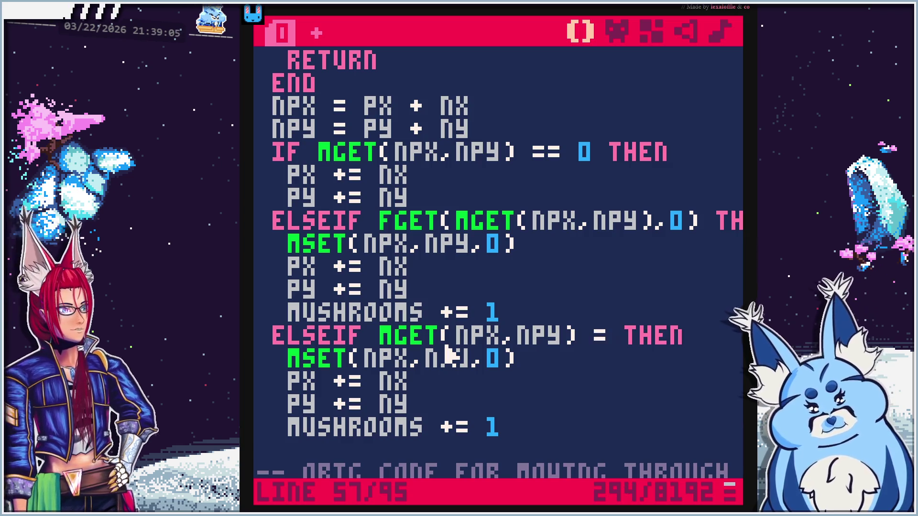
Check the watermelon sprite's number (007) and make the copied condition =7
{"action": "left_click", "coordinate": [621, 31]}
{"action": "left_click", "coordinate": [485, 369]}
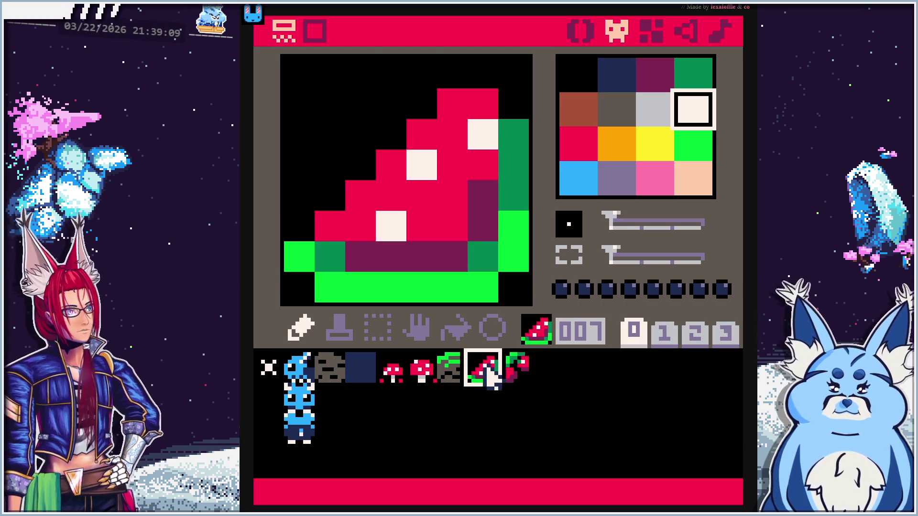
{"action": "left_click", "coordinate": [581, 39]}
{"action": "type", "text": "00 THEN"}
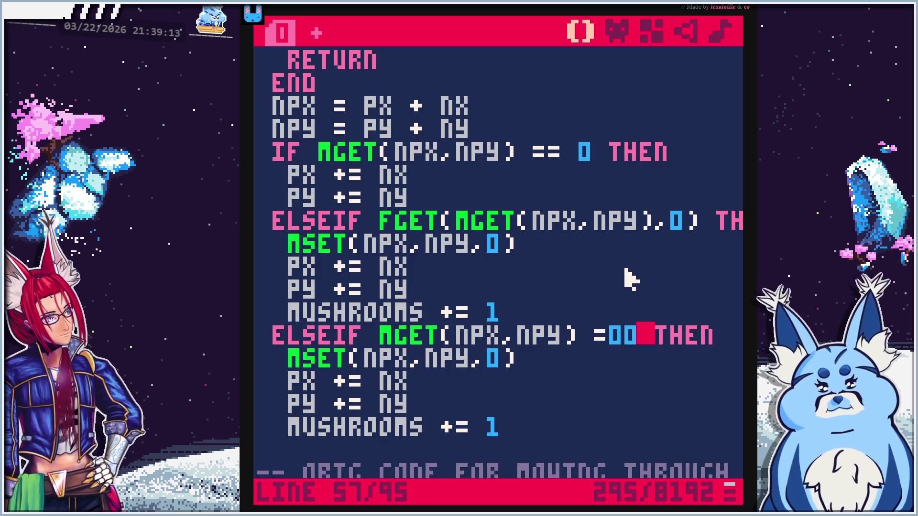
{"action": "key", "text": "BackSpace"}
{"action": "key", "text": "BackSpace"}
{"action": "type", "text": "7"}
Select the copied block's MUSHROOMS += 1 line
{"action": "key", "text": "Down"}
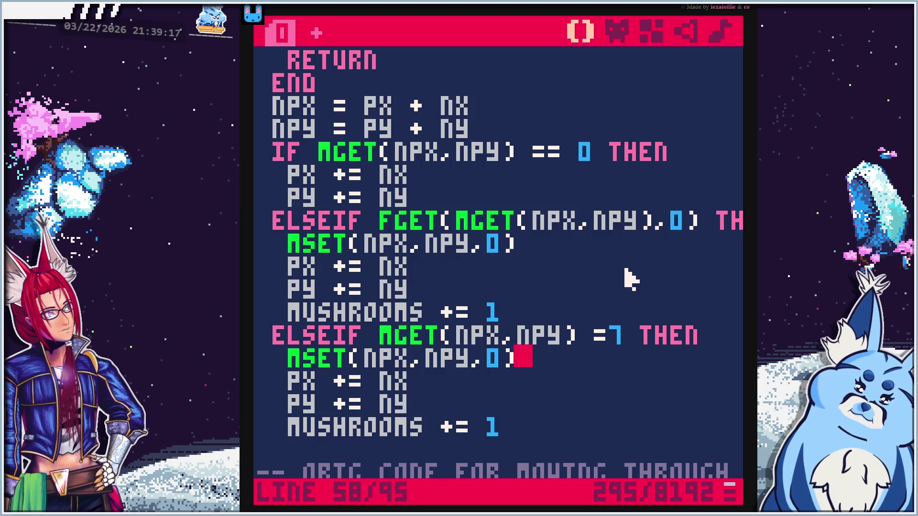
{"action": "key", "text": "Left"}
{"action": "key", "text": "Left"}
{"action": "key", "text": "Left"}
{"action": "key", "text": "Left"}
{"action": "key", "text": "Left"}
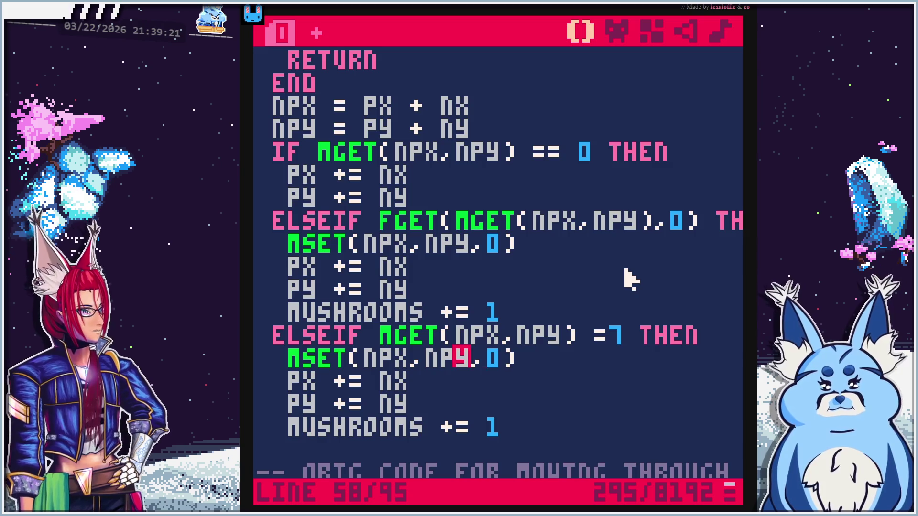
{"action": "key", "text": "Right"}
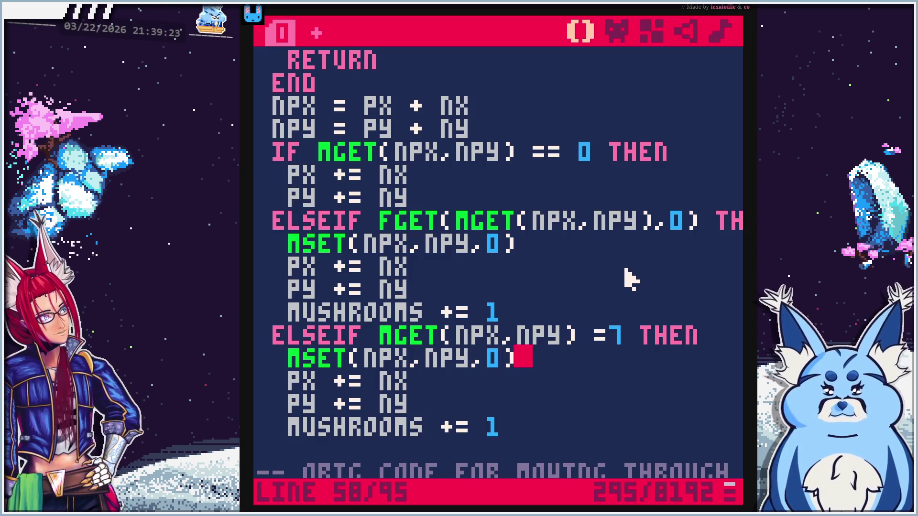
{"action": "key", "text": "Down"}
{"action": "key", "text": "Down"}
{"action": "key", "text": "Down"}
{"action": "key", "text": "shift+Home"}
Replace the copy's mushroom counter with LASTFOOD = "WATERMELLON"
{"action": "key", "text": "BackSpace"}
{"action": "scroll", "coordinate": [480, 390], "scroll_direction": "up", "scroll_amount": 5}
{"action": "scroll", "coordinate": [480, 388], "scroll_direction": "up", "scroll_amount": 15}
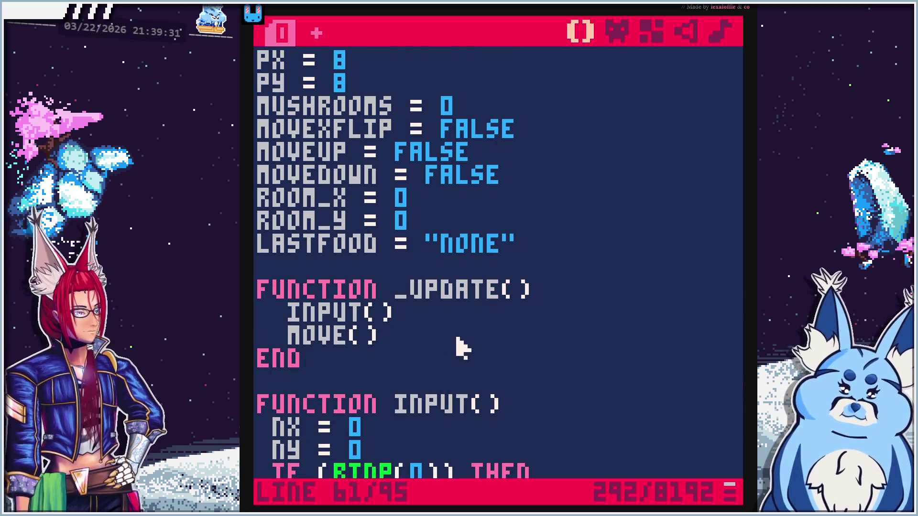
{"action": "scroll", "coordinate": [478, 318], "scroll_direction": "down", "scroll_amount": 18}
{"action": "scroll", "coordinate": [520, 290], "scroll_direction": "down", "scroll_amount": 1}
{"action": "type", "text": "l"}
{"action": "key", "text": "Home"}
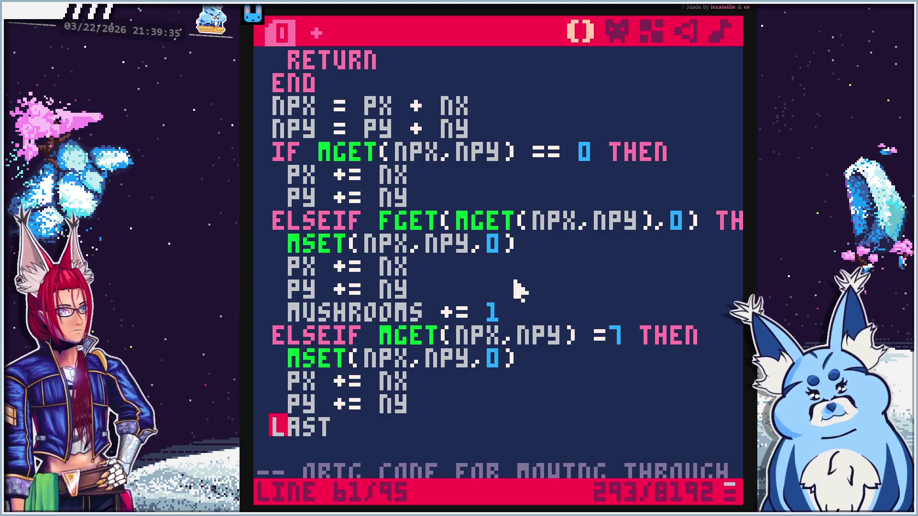
{"action": "type", "text": "foo"}
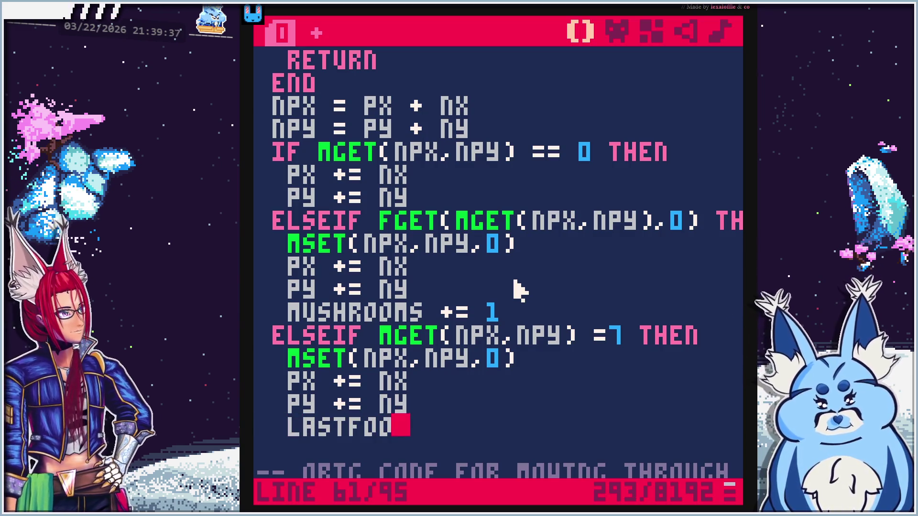
{"action": "type", "text": "==\""}
{"action": "key", "text": "BackSpace"}
{"action": "type", "text": "\"water"}
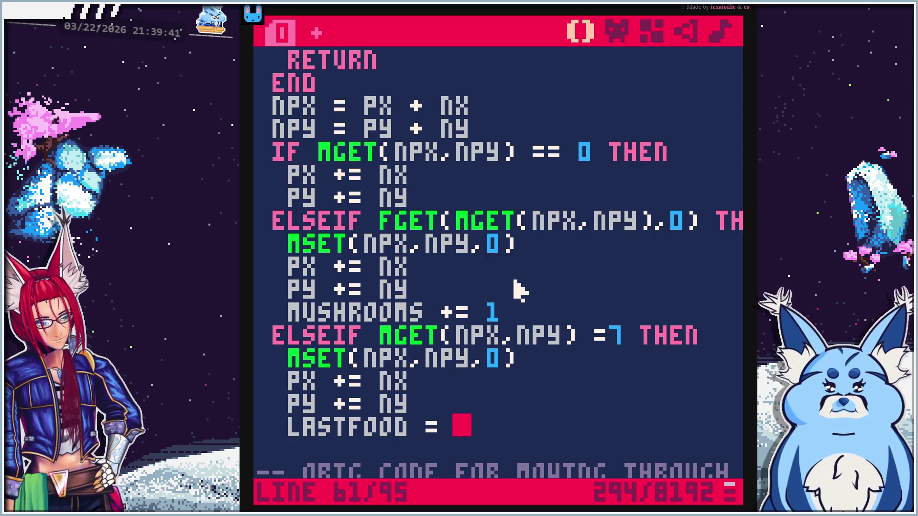
{"action": "type", "text": "mellon"}
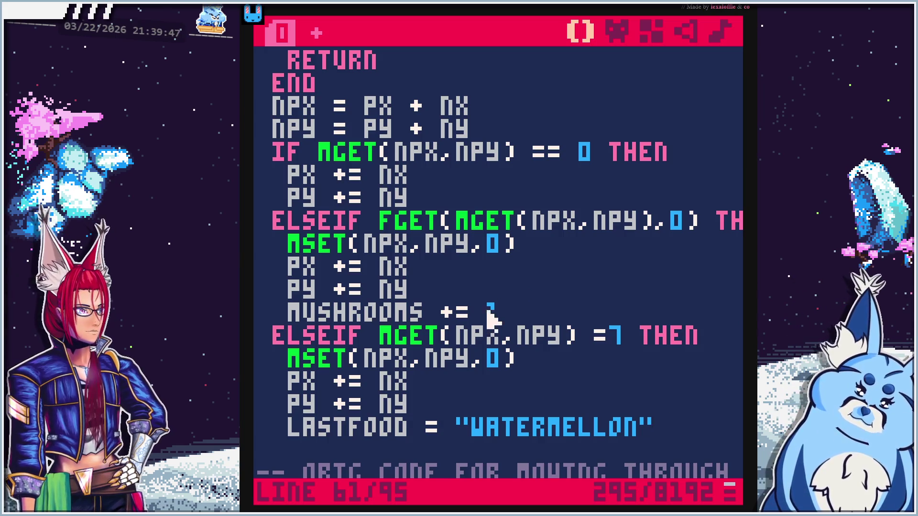
Correct the tile check from =7 to ==7 and recheck the LASTFOOD line
{"action": "left_click", "coordinate": [600, 335]}
{"action": "type", "text": "="}
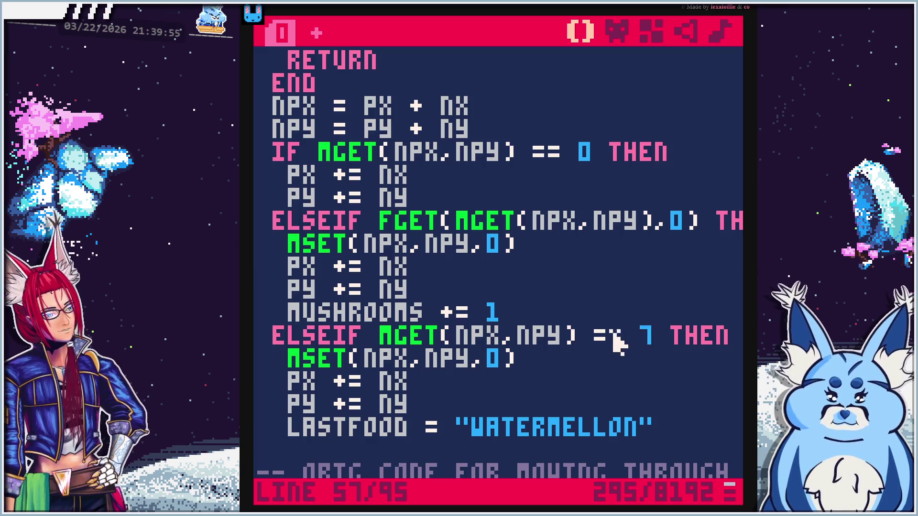
{"action": "left_click", "coordinate": [436, 432]}
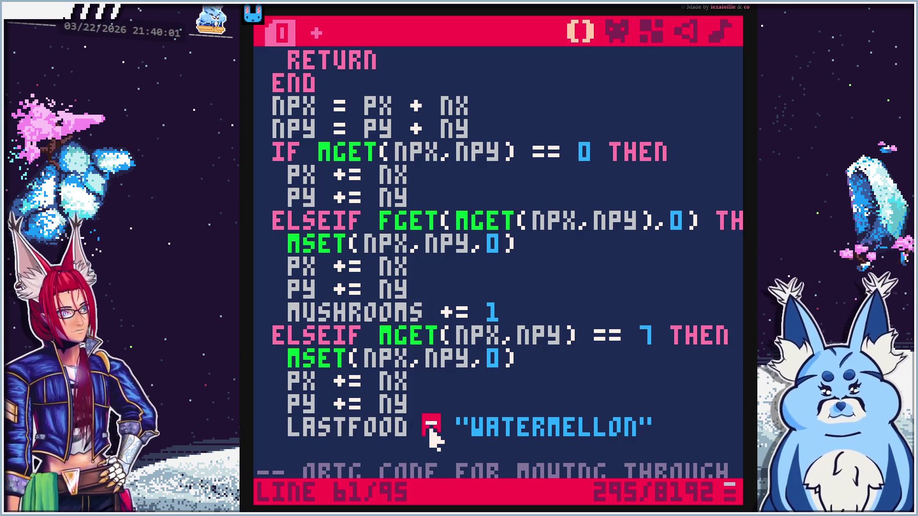
{"action": "left_click", "coordinate": [369, 433]}
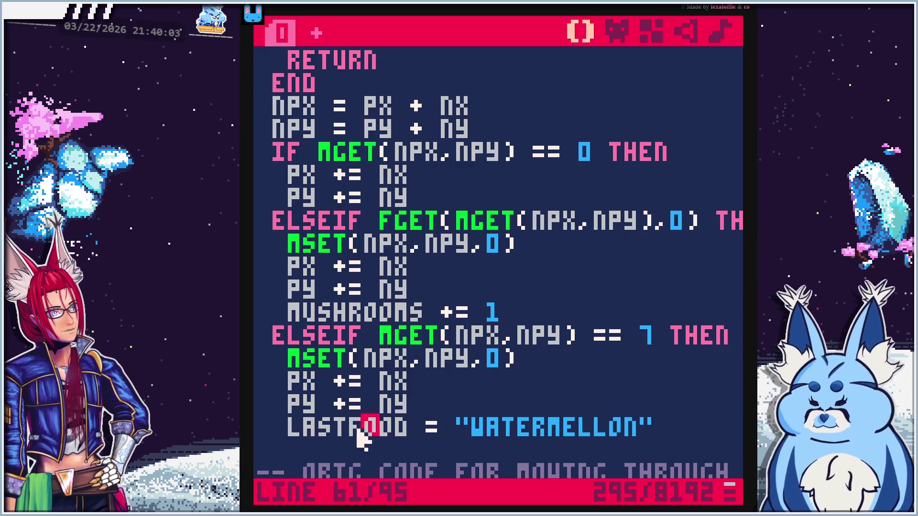
{"action": "left_click", "coordinate": [552, 430]}
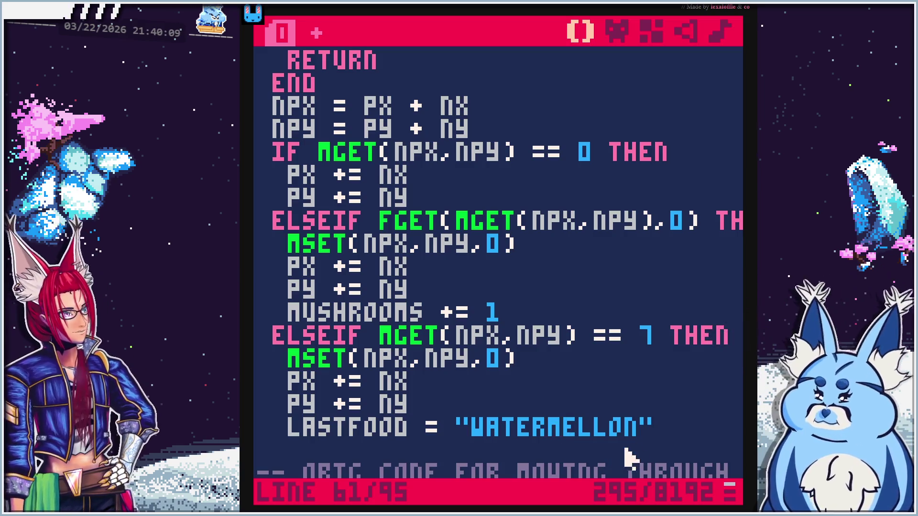
{"action": "left_click", "coordinate": [679, 431]}
{"action": "scroll", "coordinate": [502, 409], "scroll_direction": "down", "scroll_amount": 10}
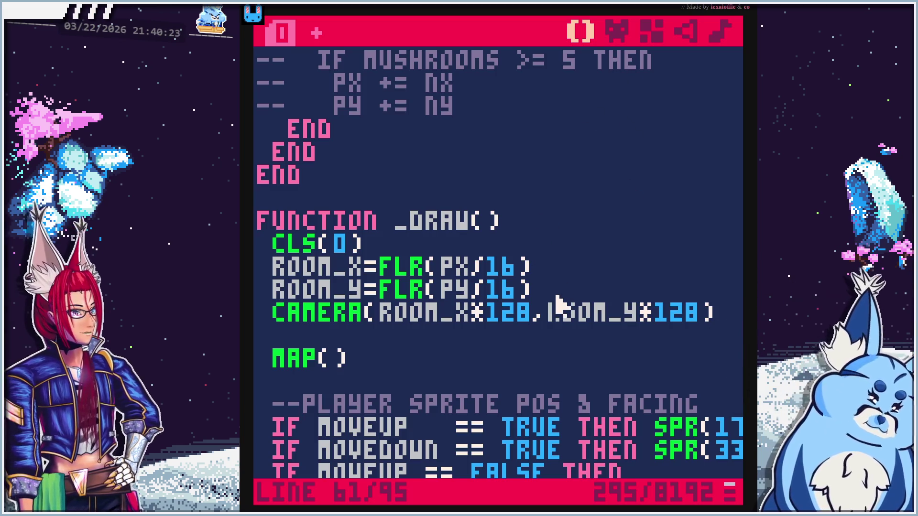
Add a new line after the MUSHROOM COUNT block's END in _DRAW
{"action": "scroll", "coordinate": [559, 306], "scroll_direction": "down", "scroll_amount": 5}
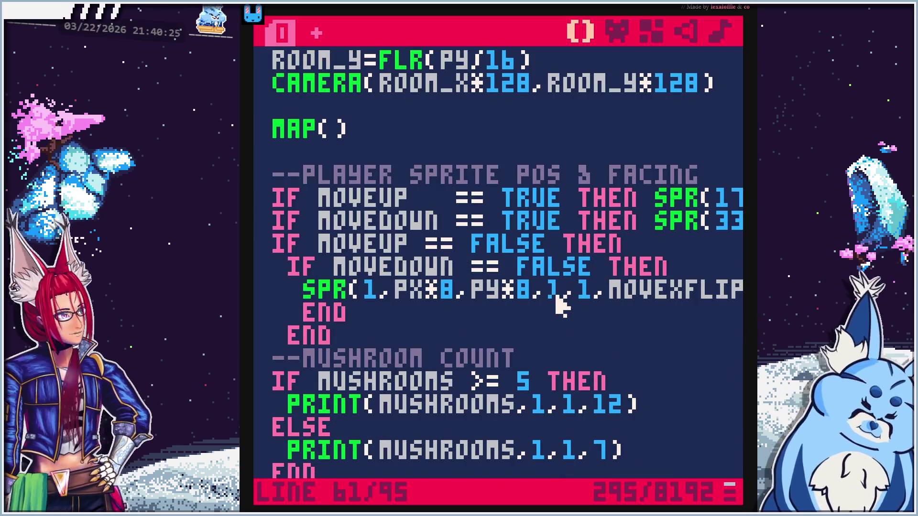
{"action": "scroll", "coordinate": [526, 338], "scroll_direction": "up", "scroll_amount": 15}
{"action": "scroll", "coordinate": [528, 337], "scroll_direction": "down", "scroll_amount": 7}
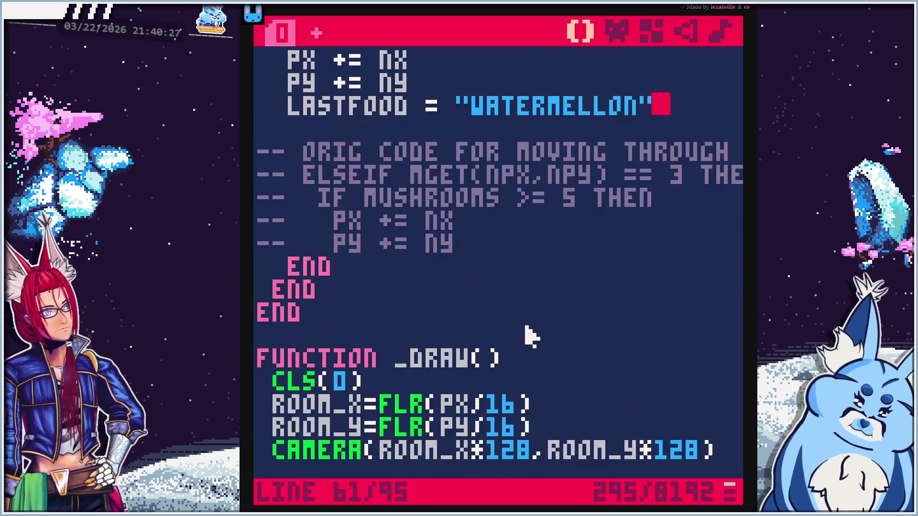
{"action": "scroll", "coordinate": [531, 337], "scroll_direction": "down", "scroll_amount": 12}
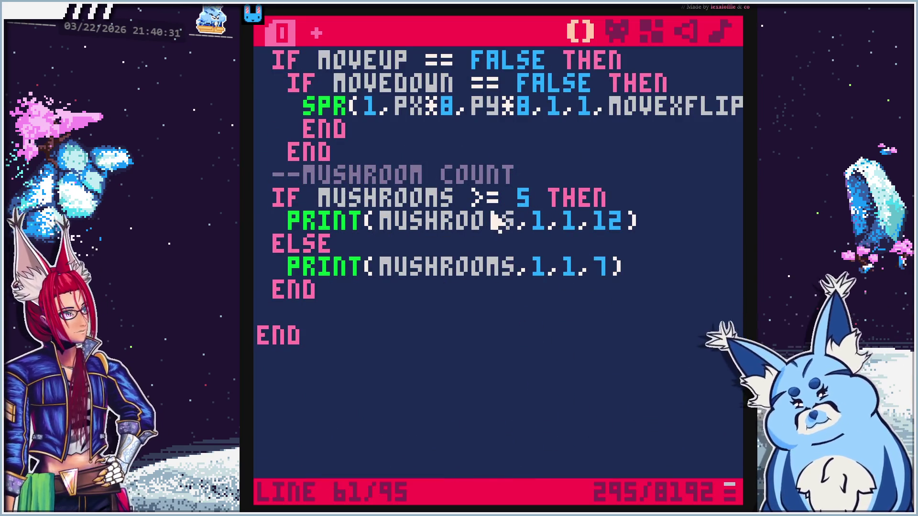
{"action": "scroll", "coordinate": [423, 332], "scroll_direction": "up", "scroll_amount": 6}
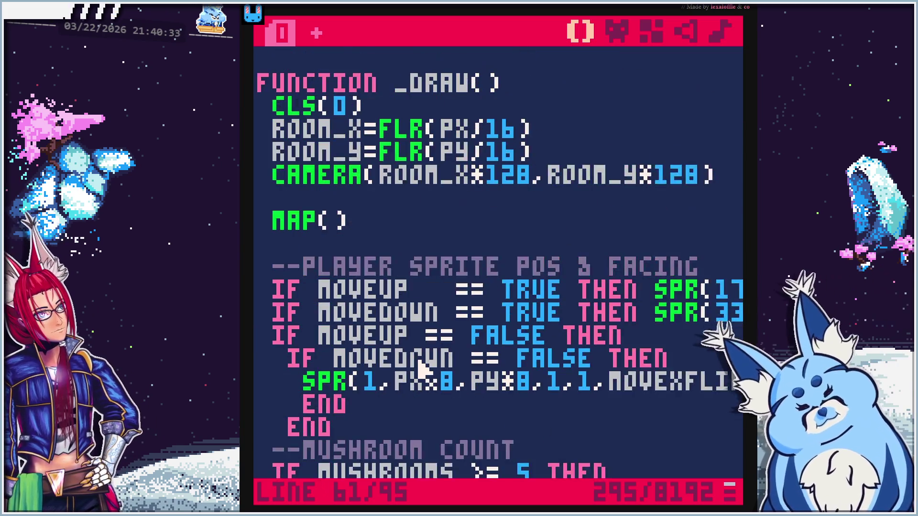
{"action": "scroll", "coordinate": [421, 368], "scroll_direction": "down", "scroll_amount": 1}
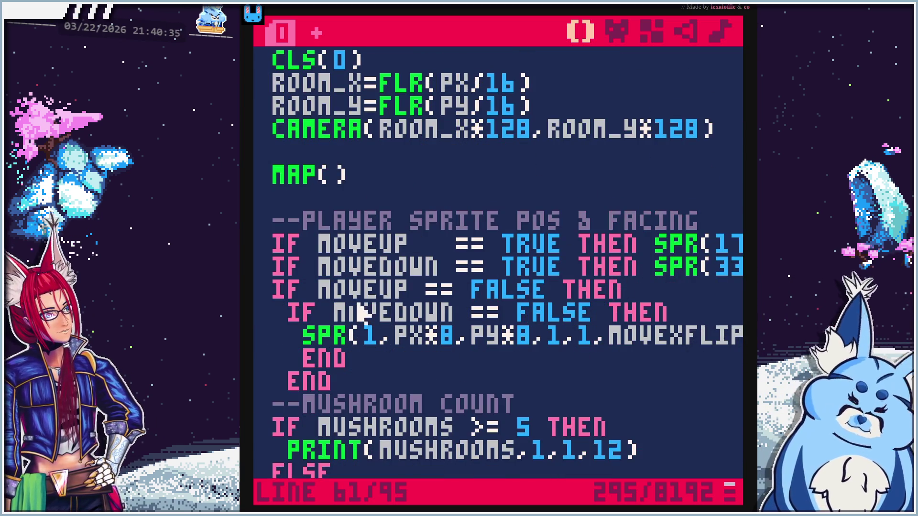
{"action": "scroll", "coordinate": [416, 356], "scroll_direction": "down", "scroll_amount": 4}
{"action": "left_click", "coordinate": [389, 329]}
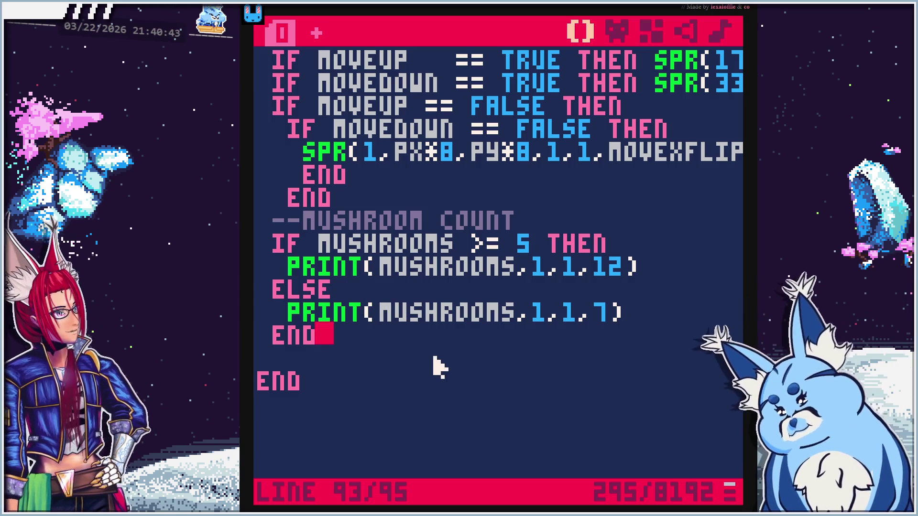
{"action": "key", "text": "Return"}
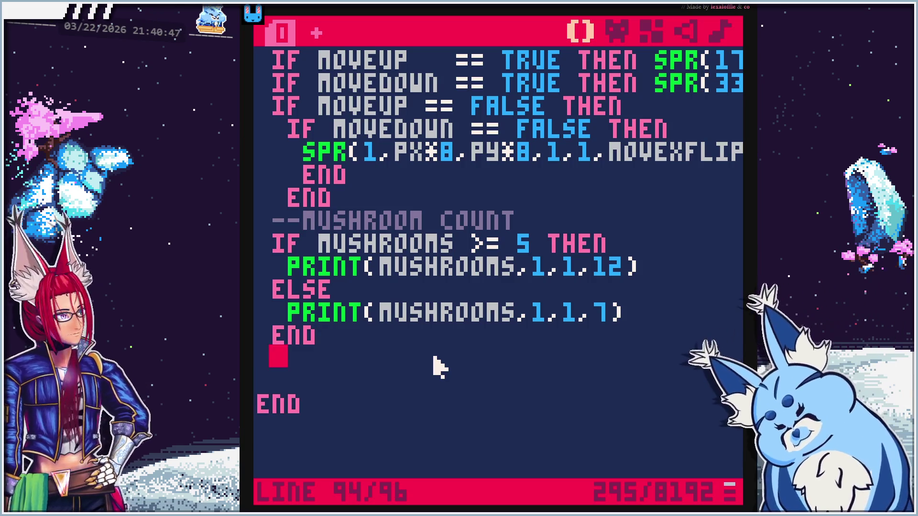
Start the condition IF LASTFOOD != "none" on the new line
{"action": "type", "text": "IF"}
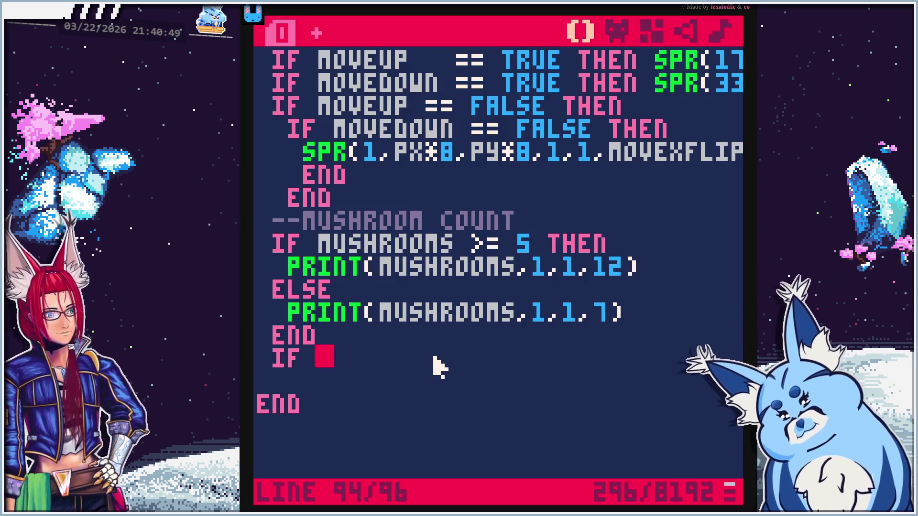
{"action": "scroll", "coordinate": [431, 315], "scroll_direction": "up", "scroll_amount": 5}
{"action": "scroll", "coordinate": [430, 318], "scroll_direction": "up", "scroll_amount": 5}
{"action": "scroll", "coordinate": [430, 322], "scroll_direction": "down", "scroll_amount": 15}
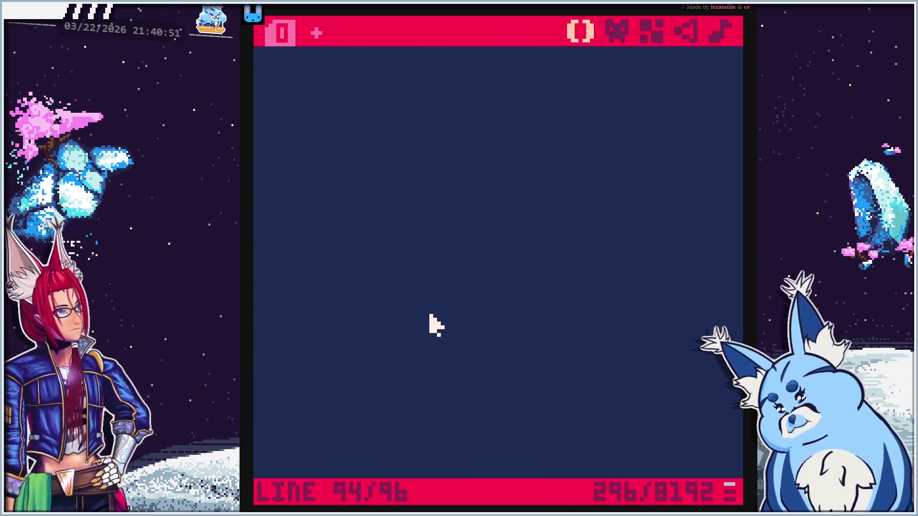
{"action": "scroll", "coordinate": [432, 322], "scroll_direction": "up", "scroll_amount": 3}
{"action": "scroll", "coordinate": [435, 325], "scroll_direction": "up", "scroll_amount": 2}
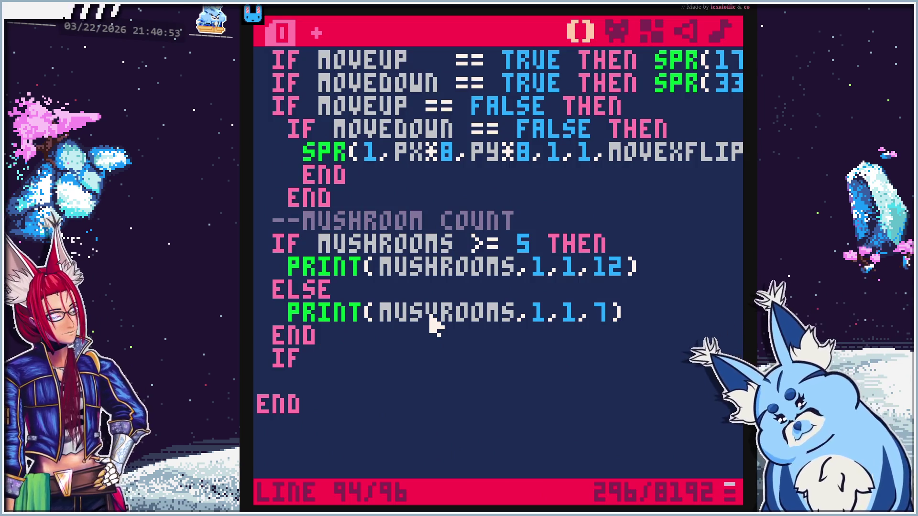
{"action": "type", "text": "MUS"}
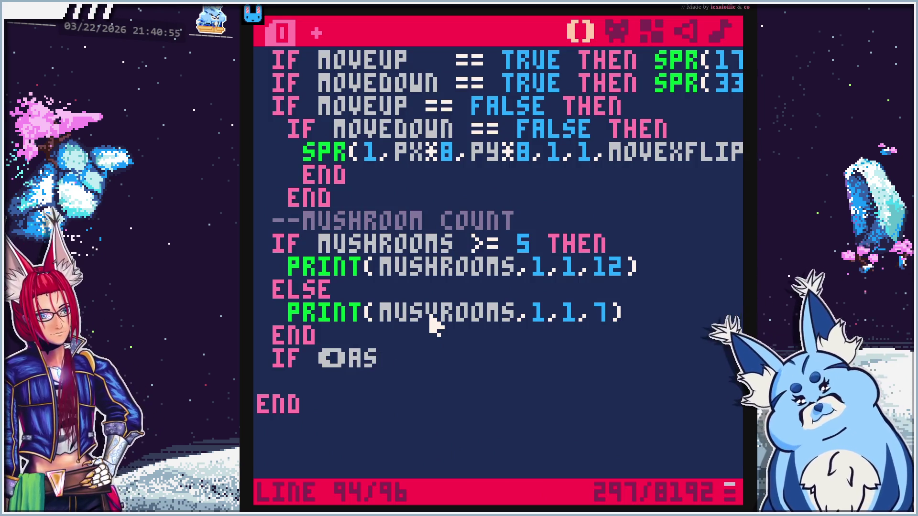
{"action": "key", "text": "BackSpace"}
{"action": "key", "text": "BackSpace"}
{"action": "key", "text": "BackSpace"}
{"action": "type", "text": "LASTFOOD"}
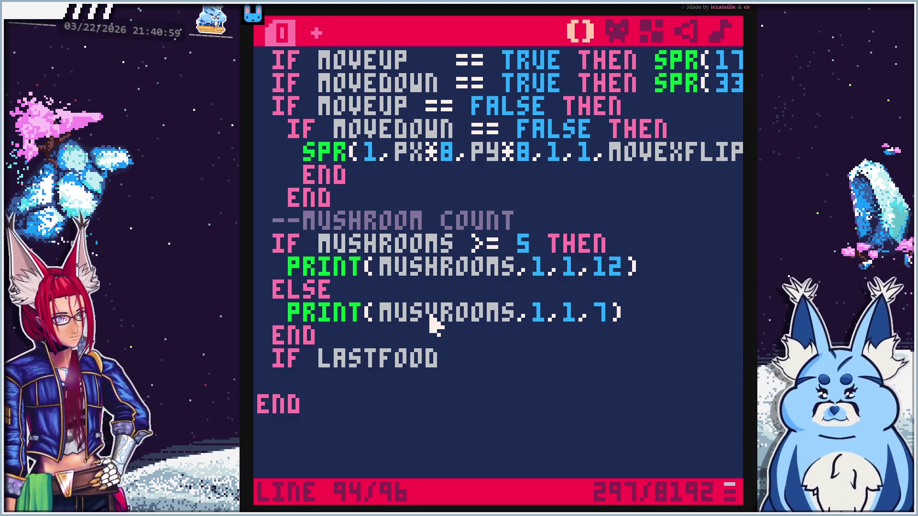
{"action": "type", "text": " =="}
{"action": "key", "text": "BackSpace"}
{"action": "type", "text": "! "}
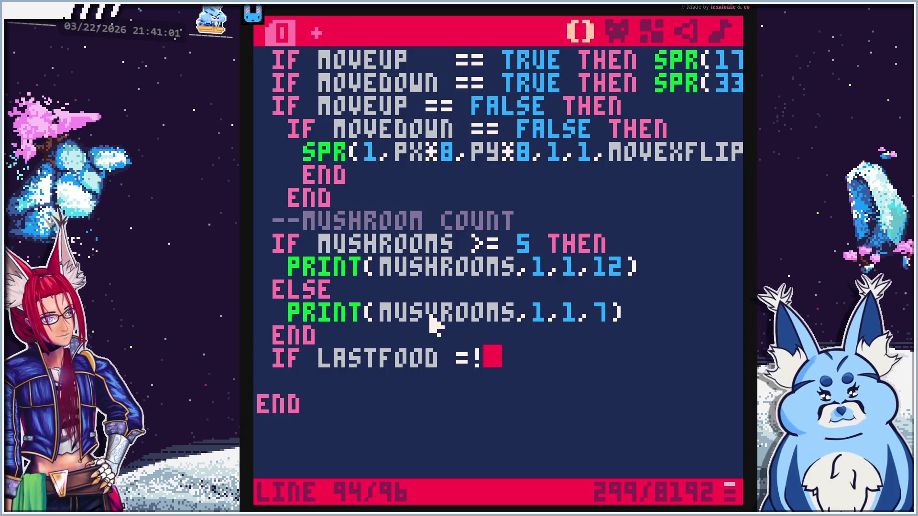
{"action": "type", "text": "\"none\""}
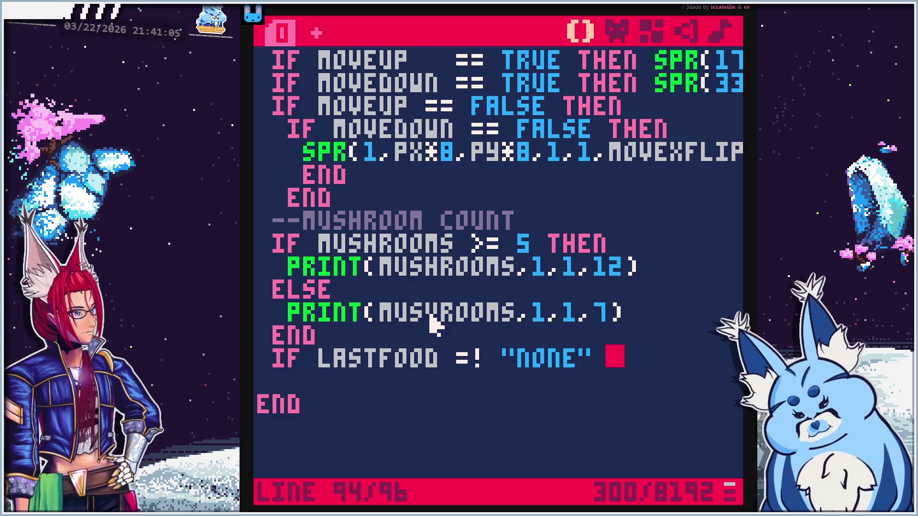
{"action": "key", "text": "BackSpace"}
Add a PRINT of LASTFOOD in colour 12, adapted from the PRINT(MUSHROOMS,1,1,12) line
{"action": "left_click_drag", "start_coordinate": [643, 265], "coordinate": [266, 262]}
{"action": "key", "text": "ctrl+c"}
{"action": "left_click", "coordinate": [642, 356]}
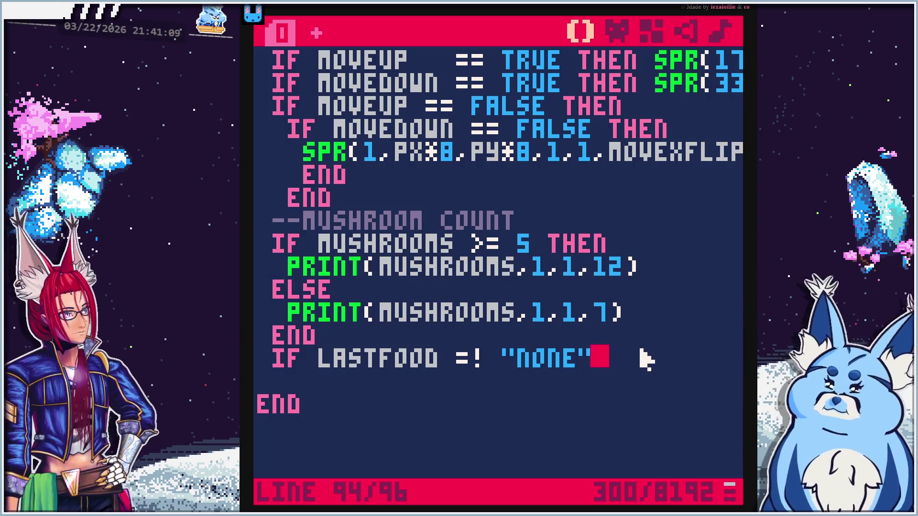
{"action": "key", "text": "Return"}
{"action": "key", "text": "ctrl+v"}
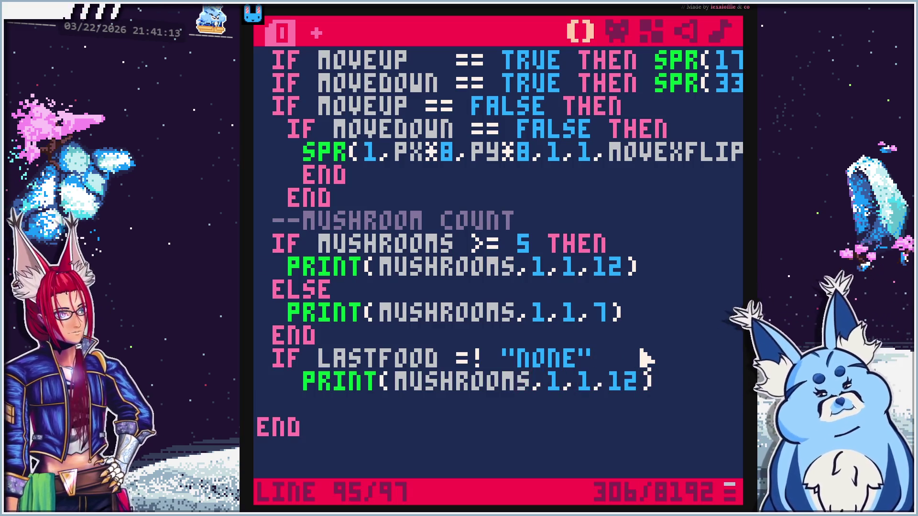
{"action": "key", "text": "BackSpace"}
{"action": "key", "text": "BackSpace"}
{"action": "key", "text": "BackSpace"}
{"action": "key", "text": "BackSpace"}
{"action": "key", "text": "BackSpace"}
{"action": "key", "text": "BackSpace"}
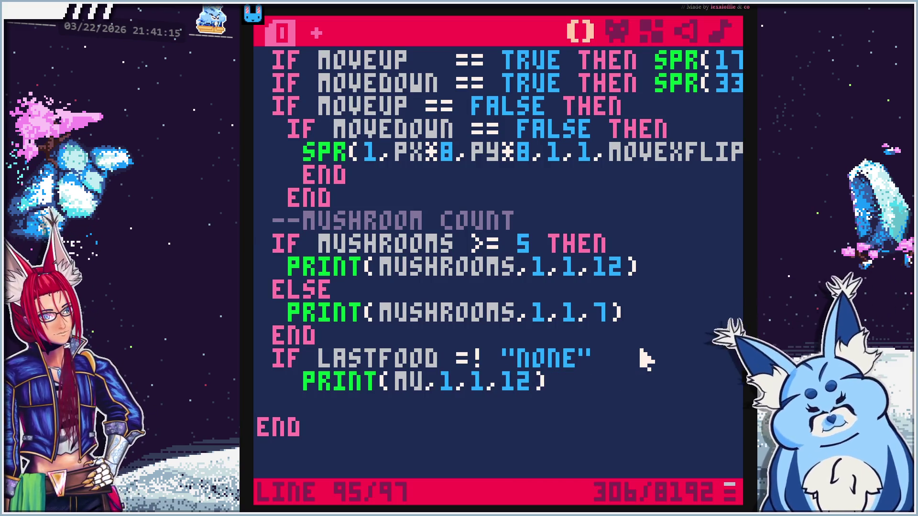
{"action": "type", "text": "LASTFOOD"}
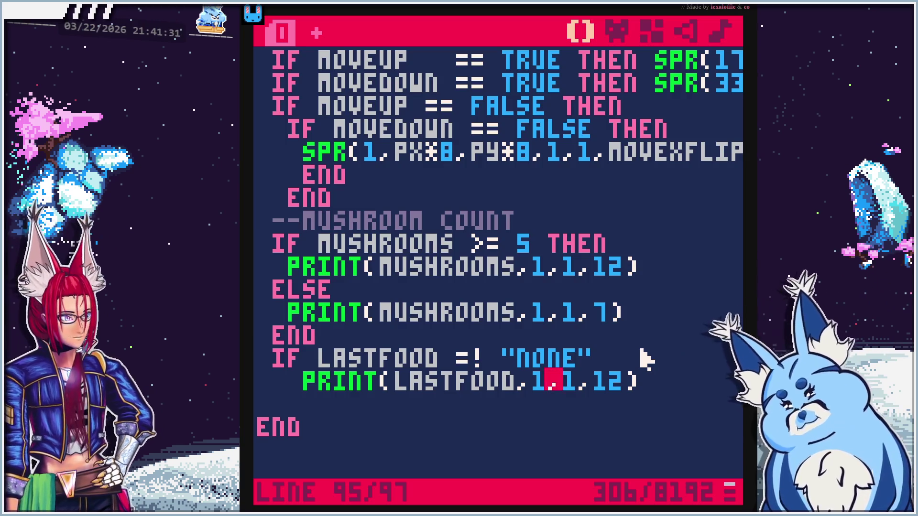
{"action": "key", "text": "BackSpace"}
{"action": "type", "text": "8"}
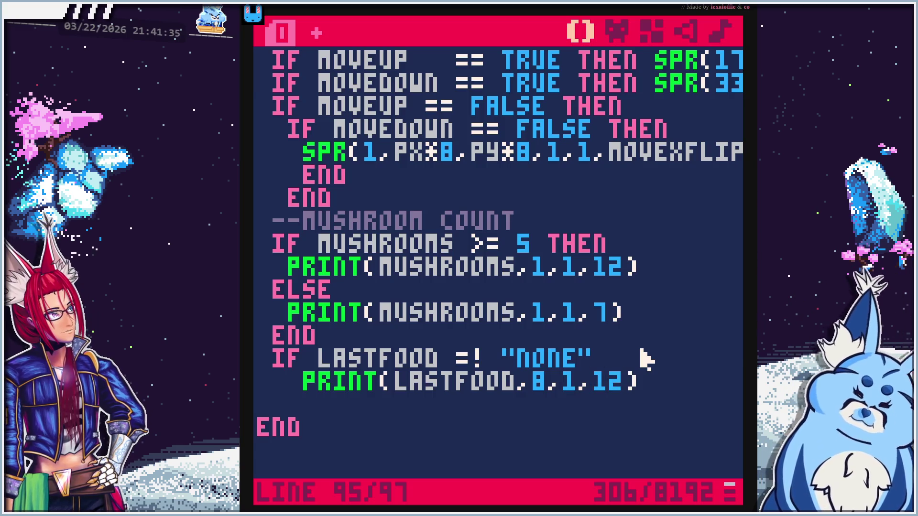
{"action": "key", "text": "BackSpace"}
{"action": "key", "text": "BackSpace"}
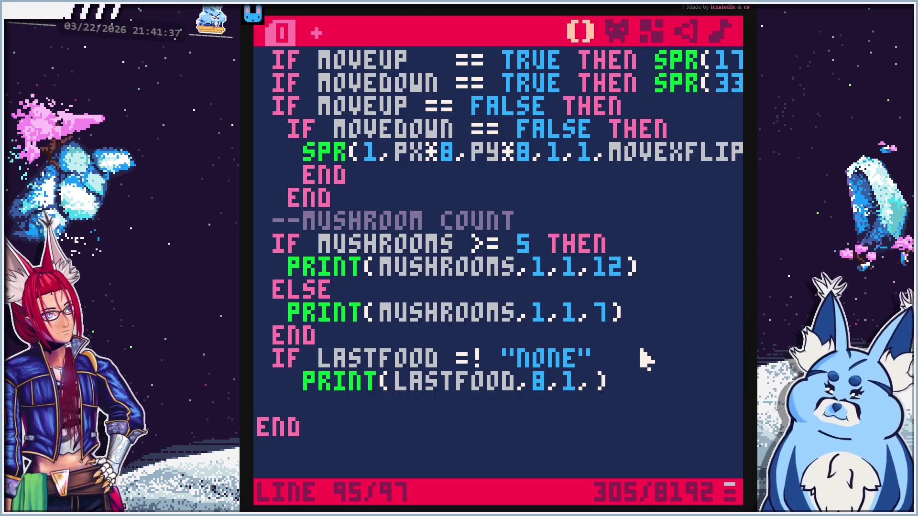
{"action": "type", "text": "12"}
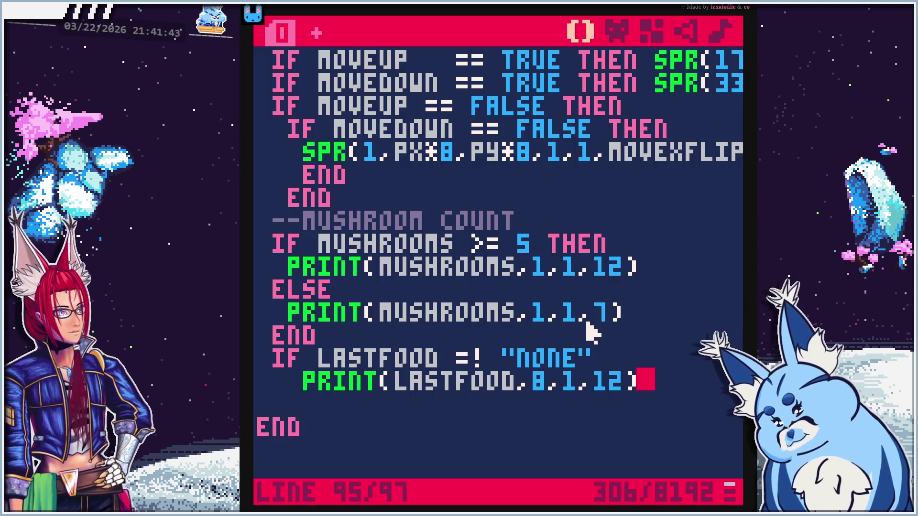
Complete the IF with THEN and a closing END, fix indentation, and run the game
{"action": "left_click", "coordinate": [589, 329]}
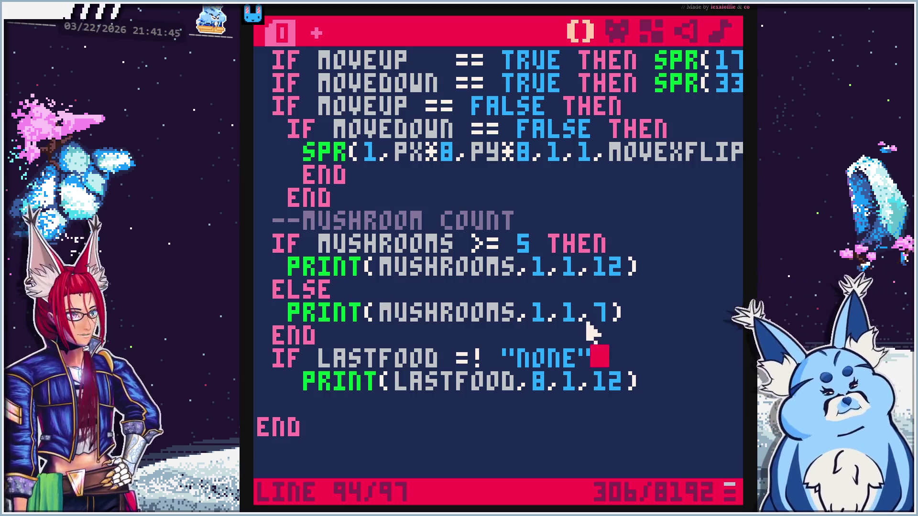
{"action": "type", "text": " THEN"}
{"action": "key", "text": "Down"}
{"action": "key", "text": "Return"}
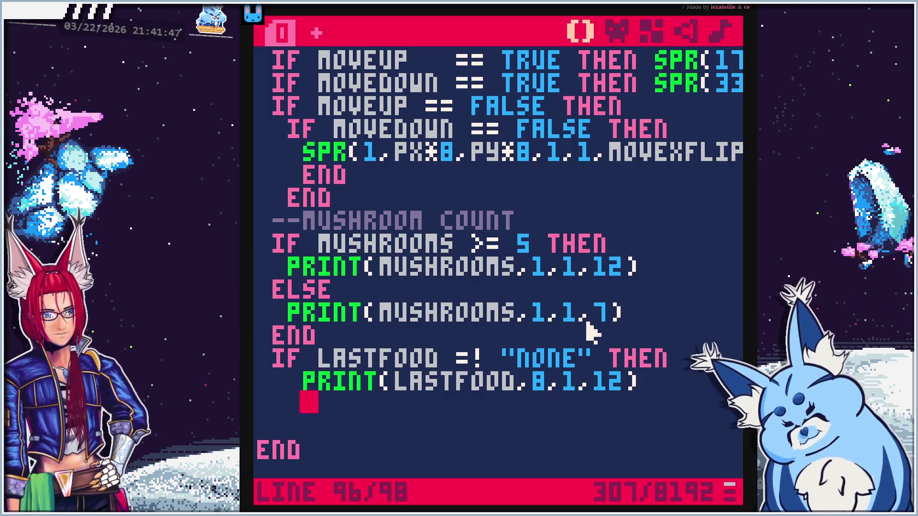
{"action": "type", "text": "END"}
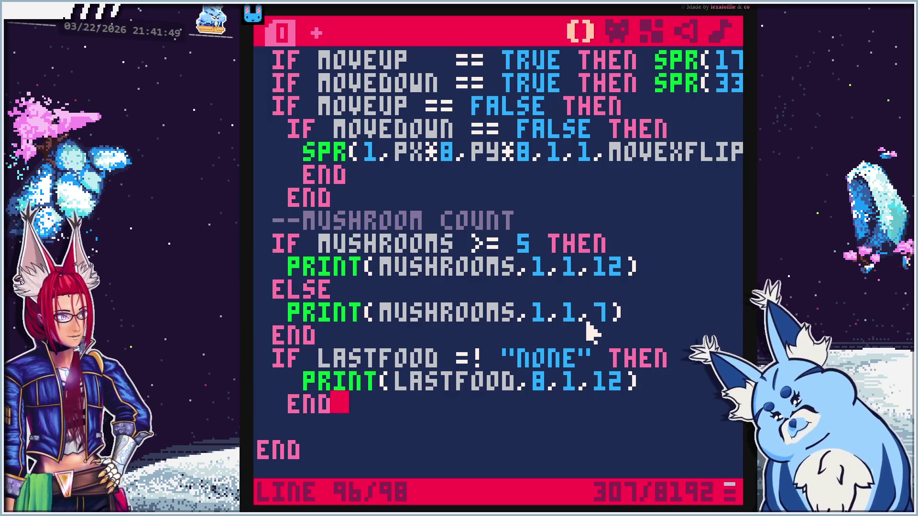
{"action": "key", "text": "Up"}
{"action": "key", "text": "BackSpace"}
{"action": "key", "text": "Down"}
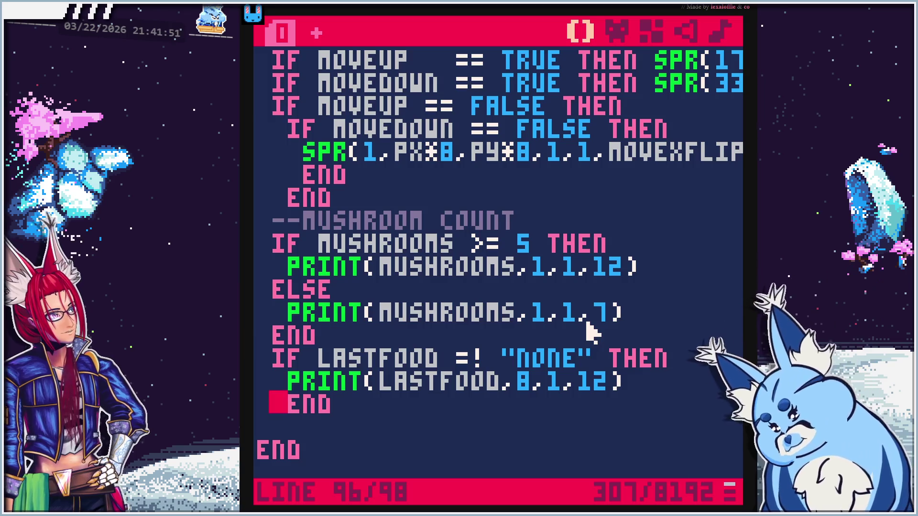
{"action": "key", "text": "BackSpace"}
{"action": "key", "text": "ctrl+r"}
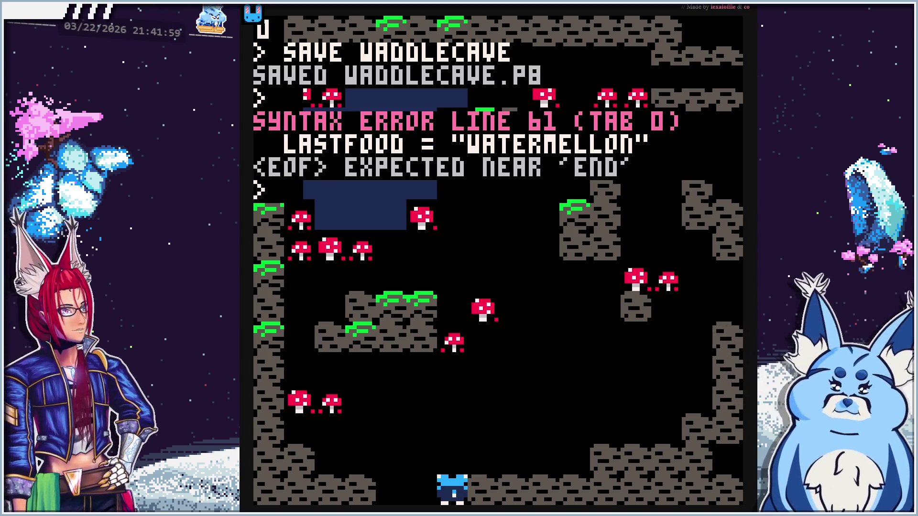
Add END after LASTFOOD = "WATERMELLON" and rerun, still getting the line-61 error
{"action": "key", "text": "Escape"}
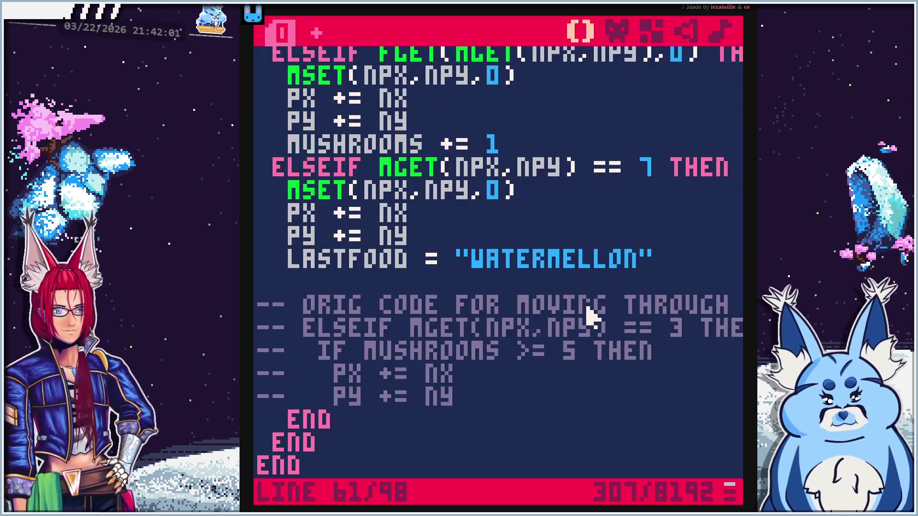
{"action": "scroll", "coordinate": [597, 330], "scroll_direction": "up", "scroll_amount": 2}
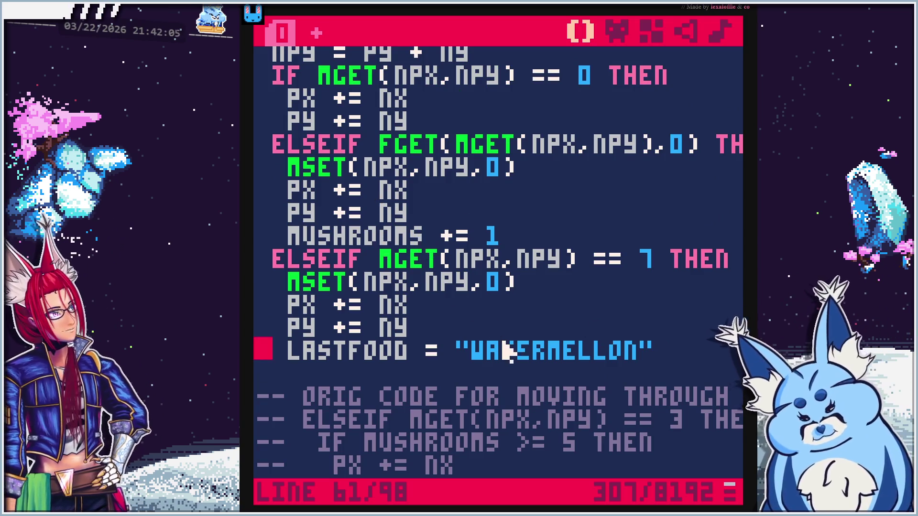
{"action": "scroll", "coordinate": [504, 364], "scroll_direction": "up", "scroll_amount": 1}
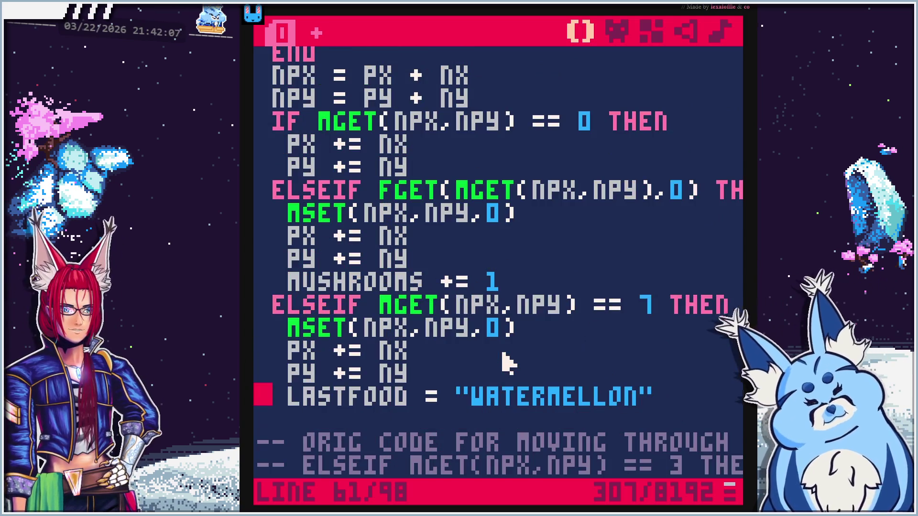
{"action": "scroll", "coordinate": [497, 363], "scroll_direction": "up", "scroll_amount": 1}
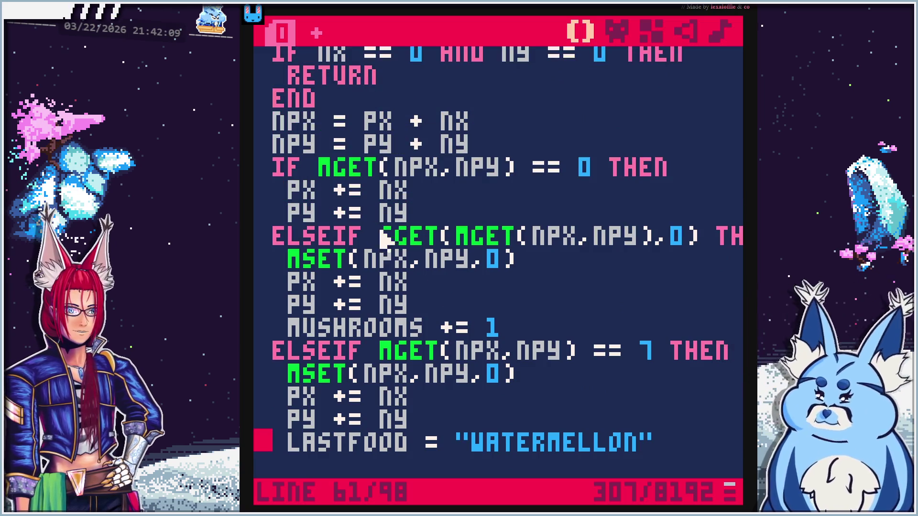
{"action": "scroll", "coordinate": [577, 363], "scroll_direction": "down", "scroll_amount": 1}
{"action": "scroll", "coordinate": [576, 364], "scroll_direction": "down", "scroll_amount": 2}
{"action": "left_click", "coordinate": [706, 354]}
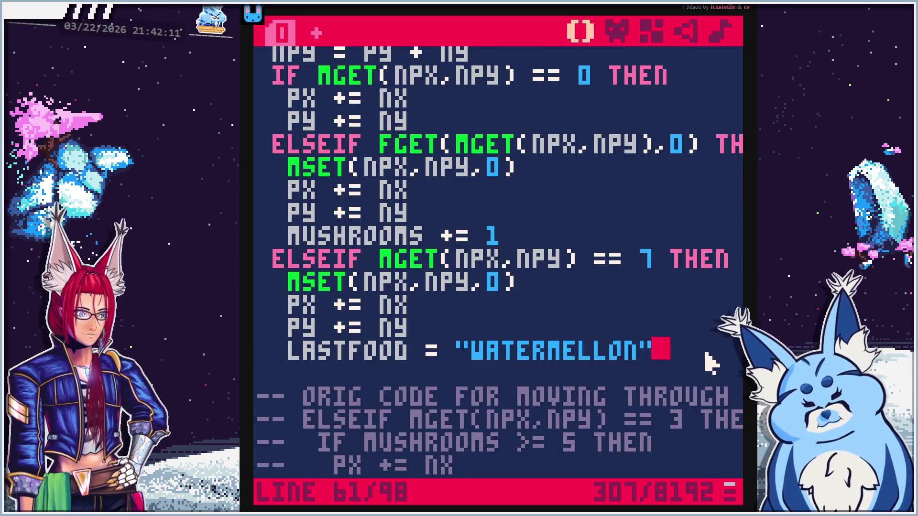
{"action": "key", "text": "Return"}
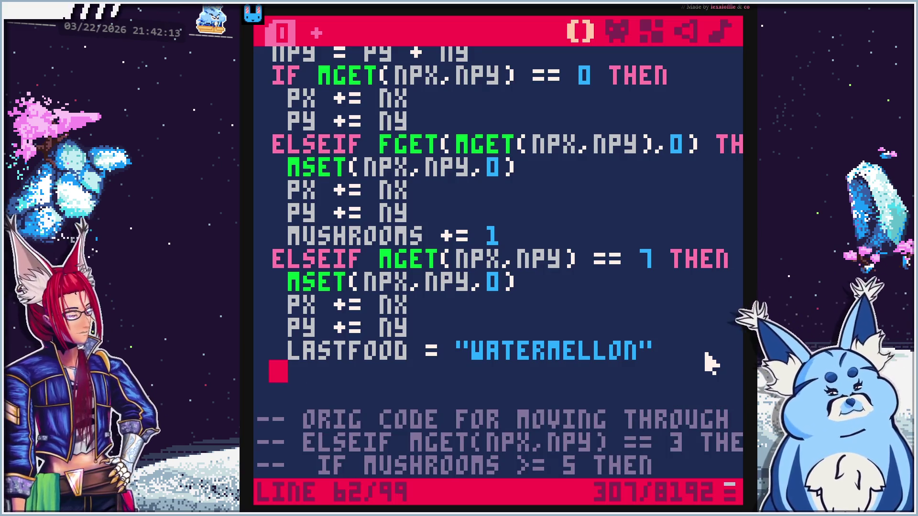
{"action": "type", "text": "End"}
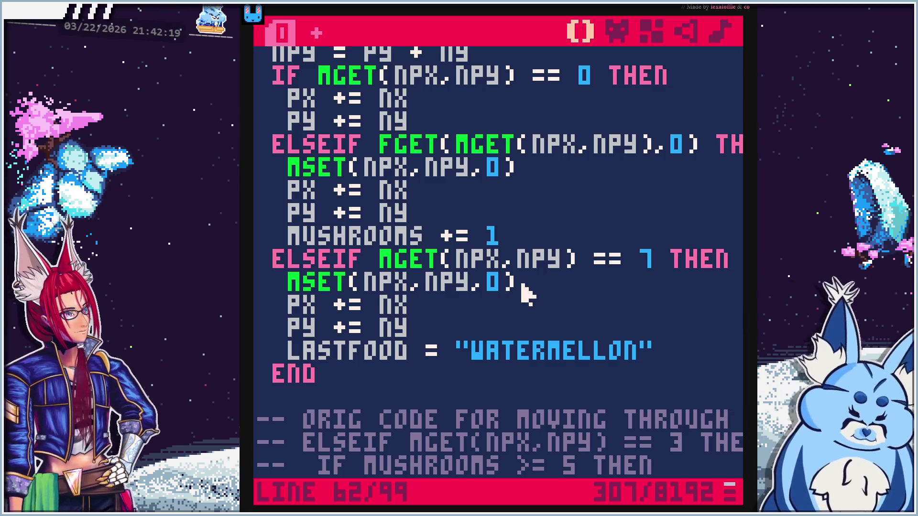
{"action": "key", "text": "ctrl+r"}
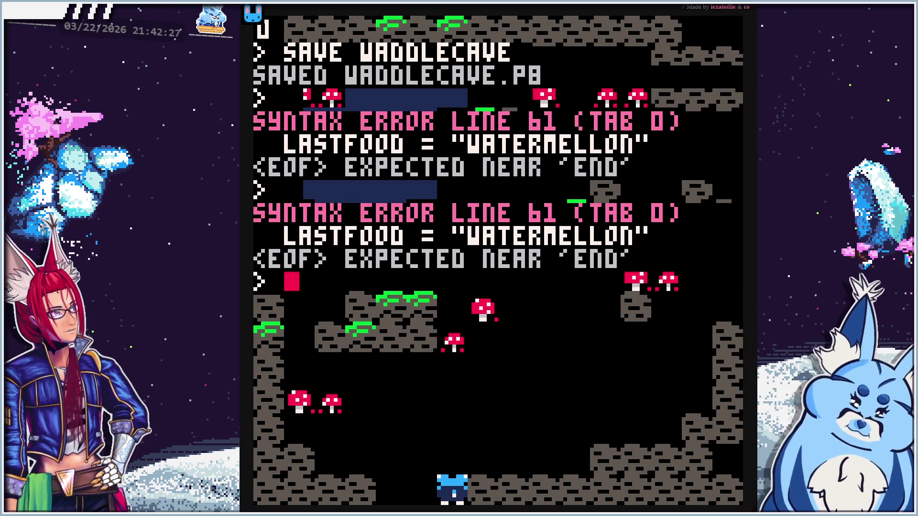
Leave the error screen and search the PICO-8 manual for 'string'
{"action": "key", "text": "Escape"}
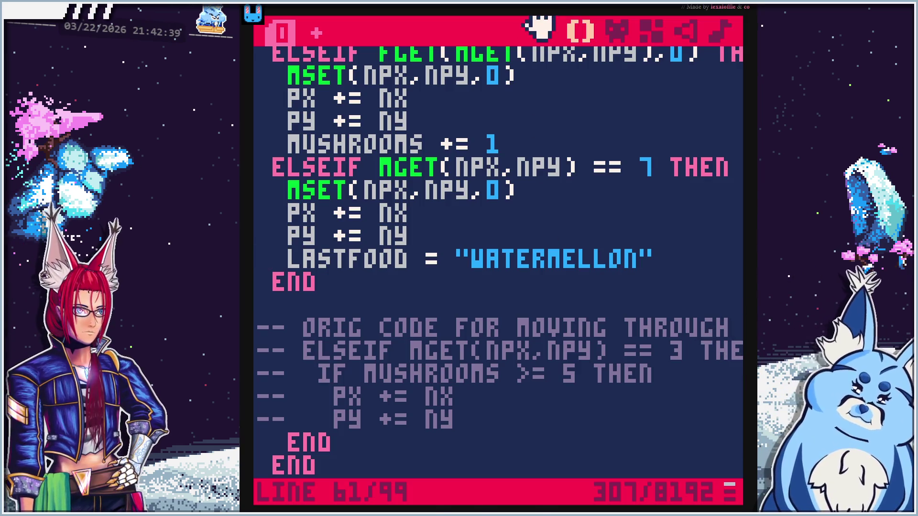
{"action": "key", "text": "alt+Tab"}
{"action": "key", "text": "ctrl+f"}
{"action": "type", "text": "string"}
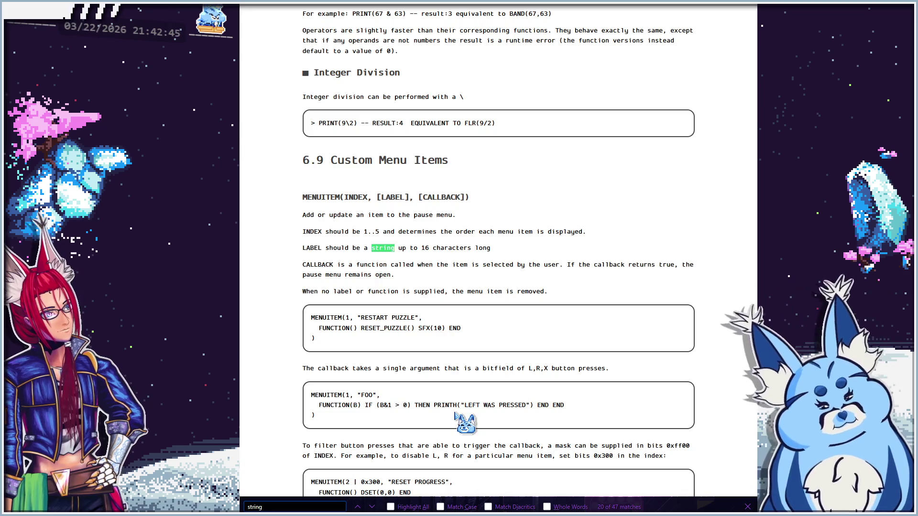
Step back through the earlier string search matches in the PICO-8 manual's example program
{"action": "left_click", "coordinate": [357, 506]}
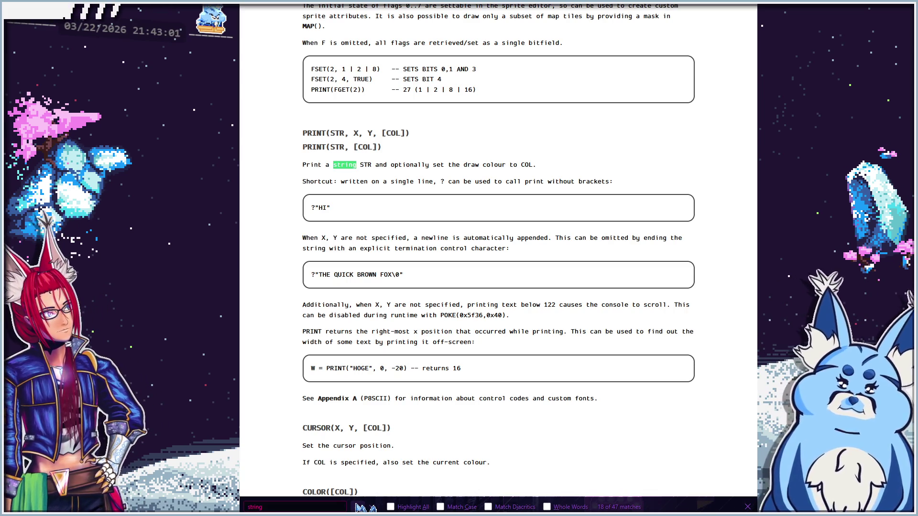
{"action": "key", "text": "shift+Return"}
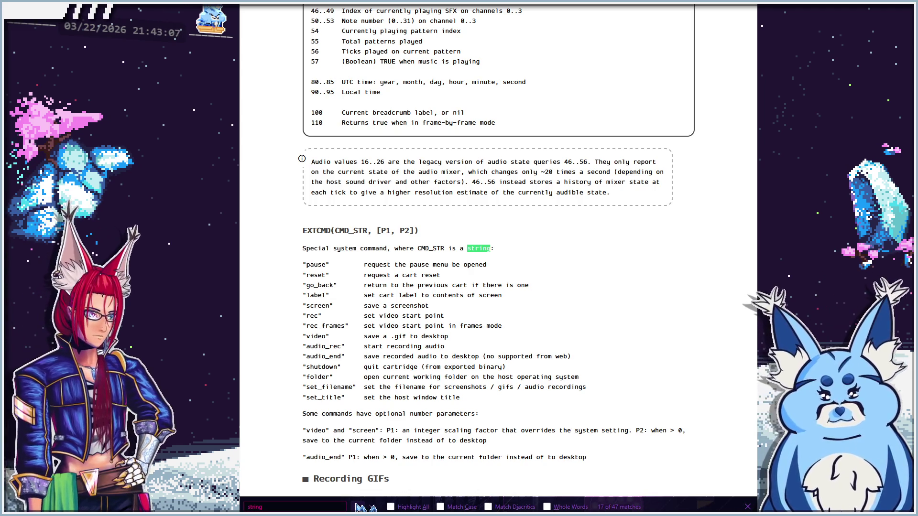
{"action": "key", "text": "shift+Return"}
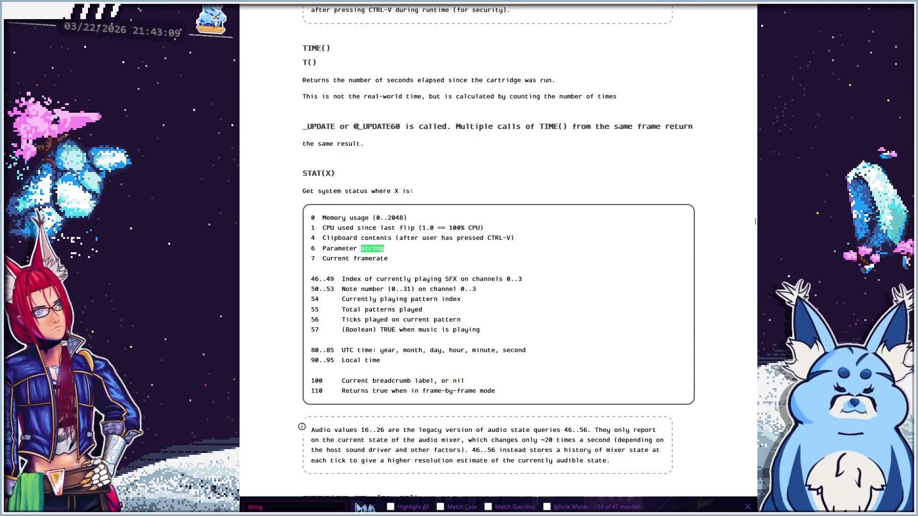
{"action": "key", "text": "shift+Return"}
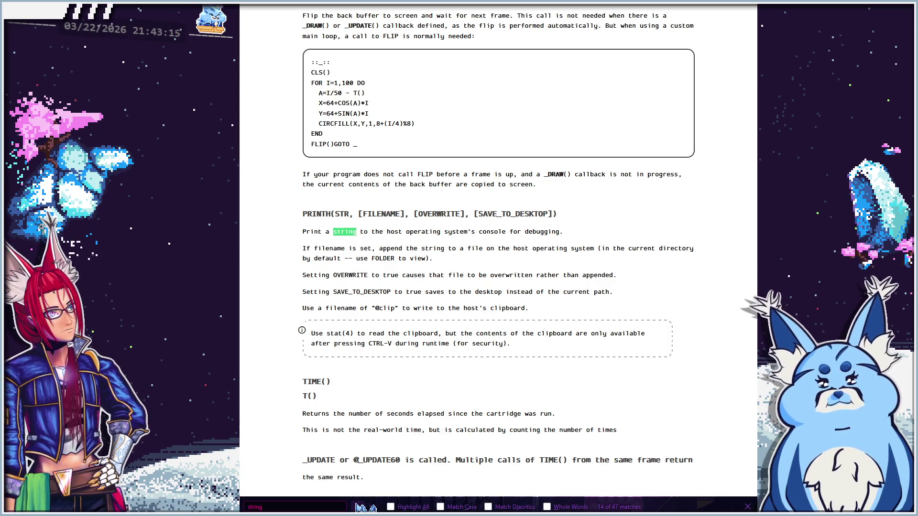
{"action": "key", "text": "shift+Return"}
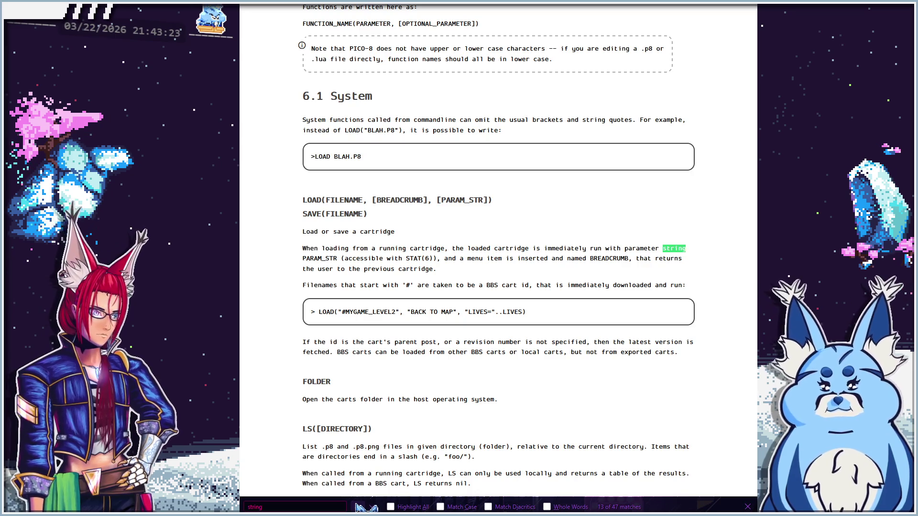
{"action": "key", "text": "shift+Return"}
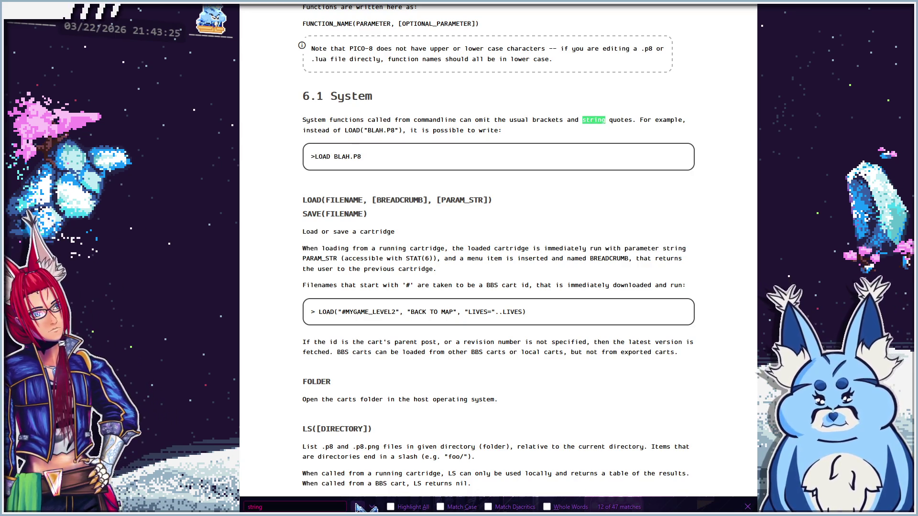
{"action": "key", "text": "shift+Return"}
{"action": "key", "text": "shift+Return"}
{"action": "key", "text": "shift+Return"}
{"action": "key", "text": "shift+Return"}
{"action": "key", "text": "shift+Return"}
{"action": "key", "text": "shift+Return"}
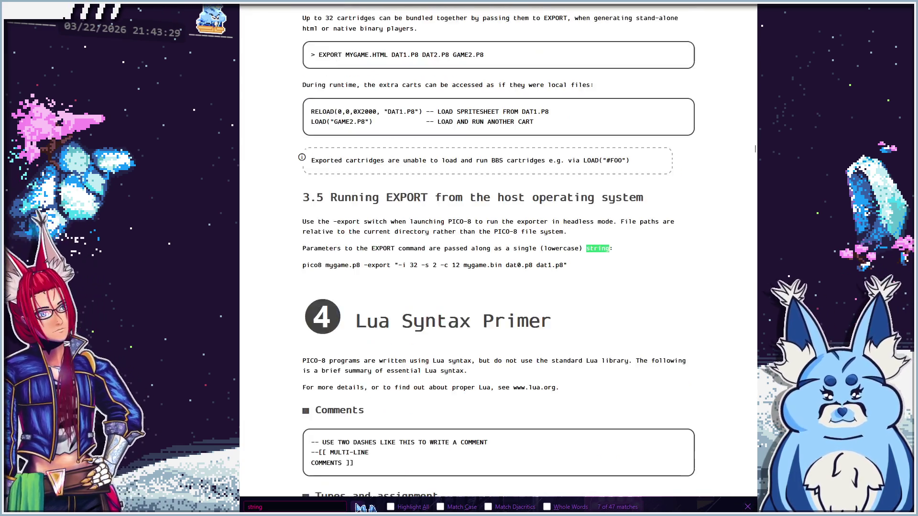
{"action": "key", "text": "shift+Return"}
{"action": "key", "text": "shift+Return"}
{"action": "key", "text": "shift+Return"}
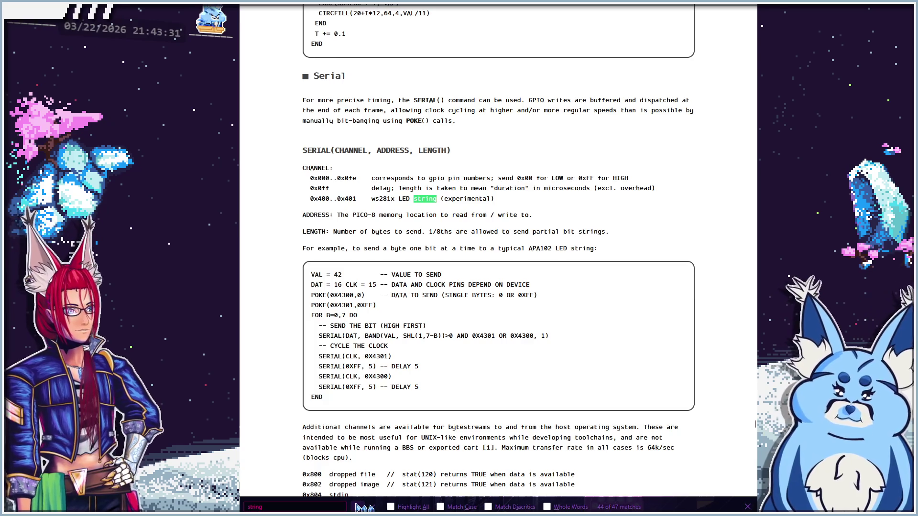
{"action": "left_click", "coordinate": [430, 408]}
Scroll to the top of the manual, then return to PICO-8's code editor at the watermelon line
{"action": "scroll", "coordinate": [450, 302], "scroll_direction": "up", "scroll_amount": 5}
{"action": "scroll", "coordinate": [449, 302], "scroll_direction": "up", "scroll_amount": 20}
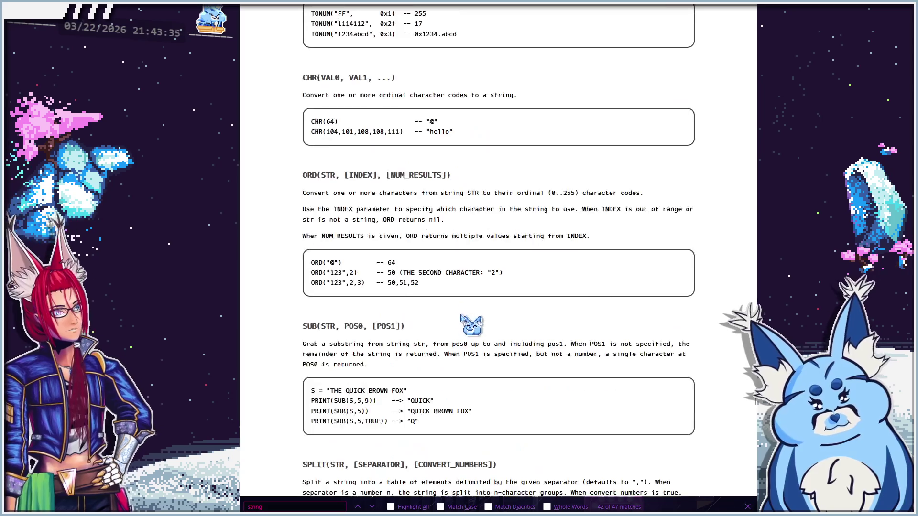
{"action": "scroll", "coordinate": [462, 329], "scroll_direction": "up", "scroll_amount": 20}
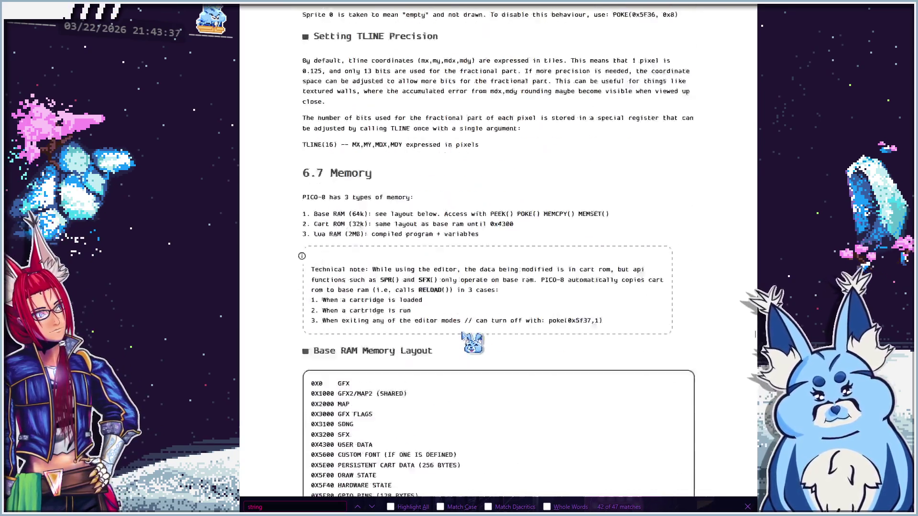
{"action": "scroll", "coordinate": [457, 341], "scroll_direction": "up", "scroll_amount": 20}
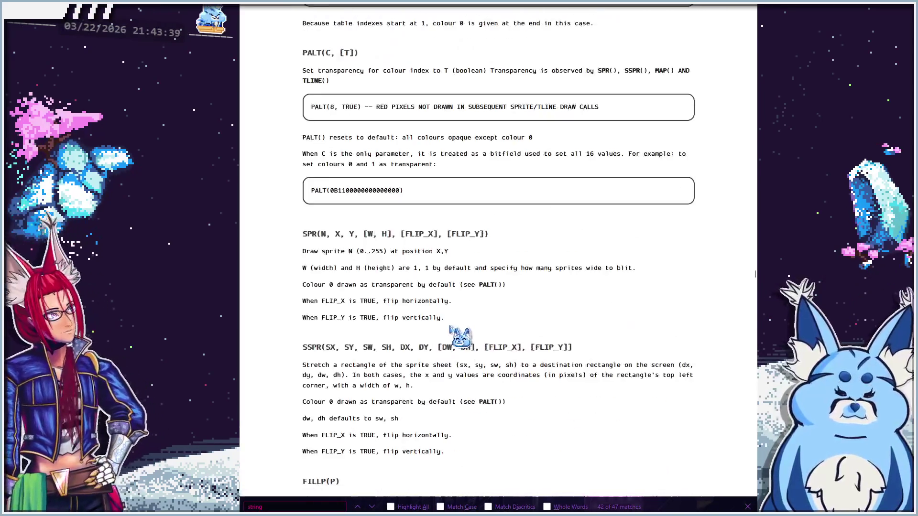
{"action": "scroll", "coordinate": [438, 330], "scroll_direction": "up", "scroll_amount": 20}
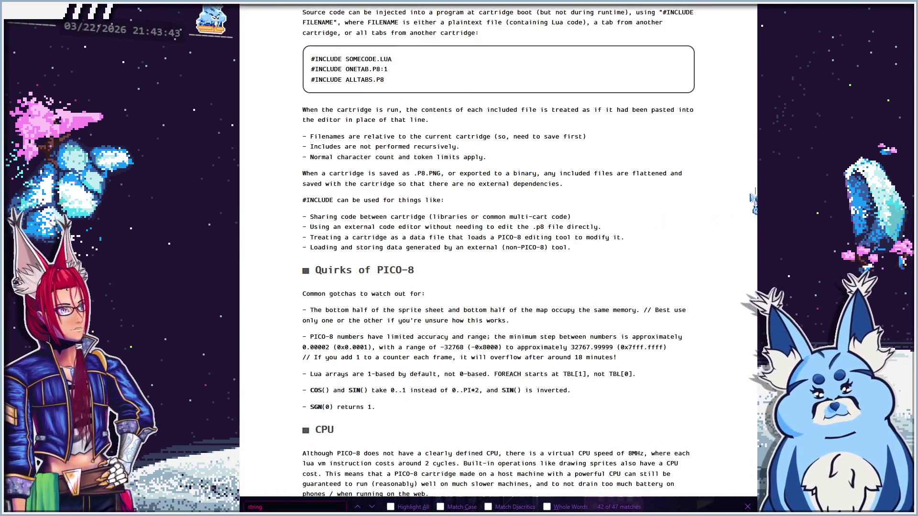
{"action": "key", "text": "Home"}
{"action": "scroll", "coordinate": [491, 209], "scroll_direction": "down", "scroll_amount": 10}
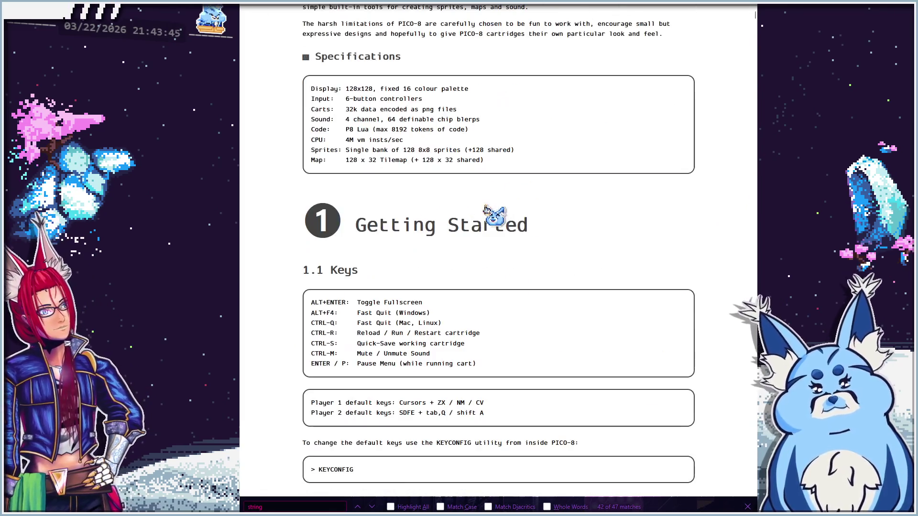
{"action": "scroll", "coordinate": [487, 205], "scroll_direction": "down", "scroll_amount": 6}
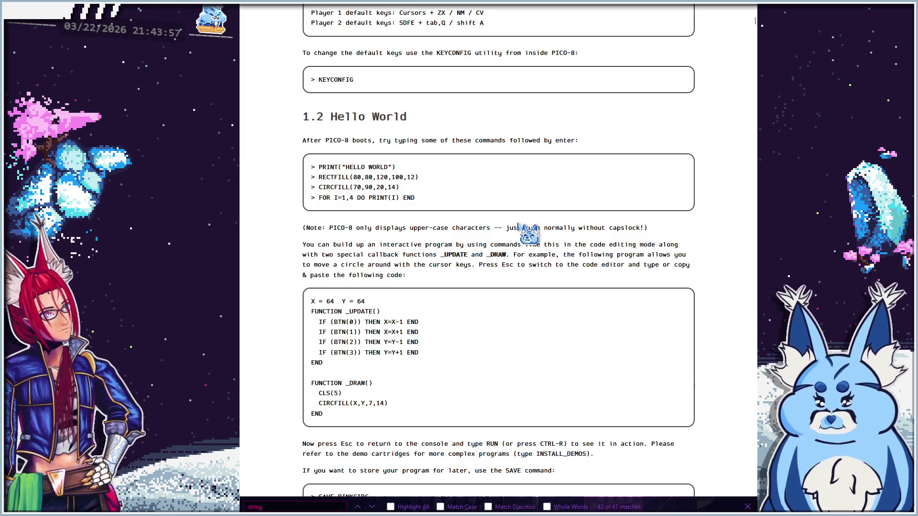
{"action": "scroll", "coordinate": [522, 237], "scroll_direction": "down", "scroll_amount": 5}
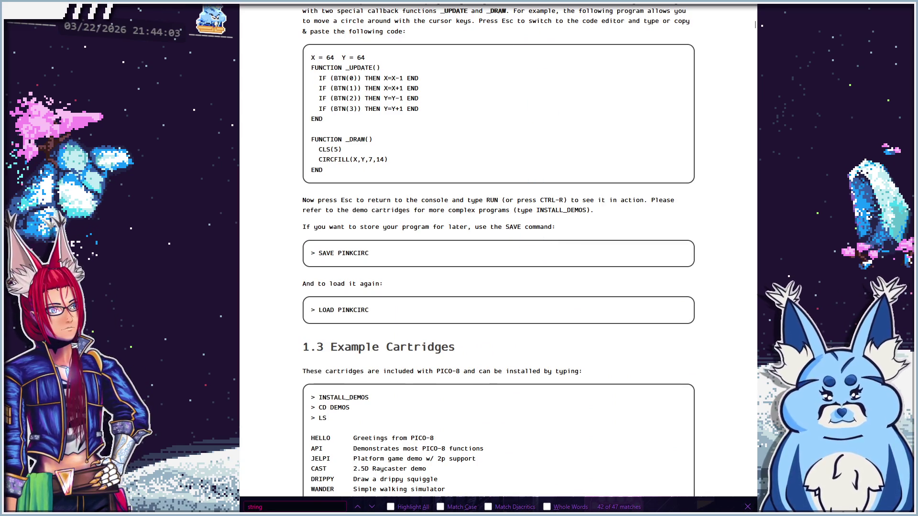
{"action": "key", "text": "alt+Tab"}
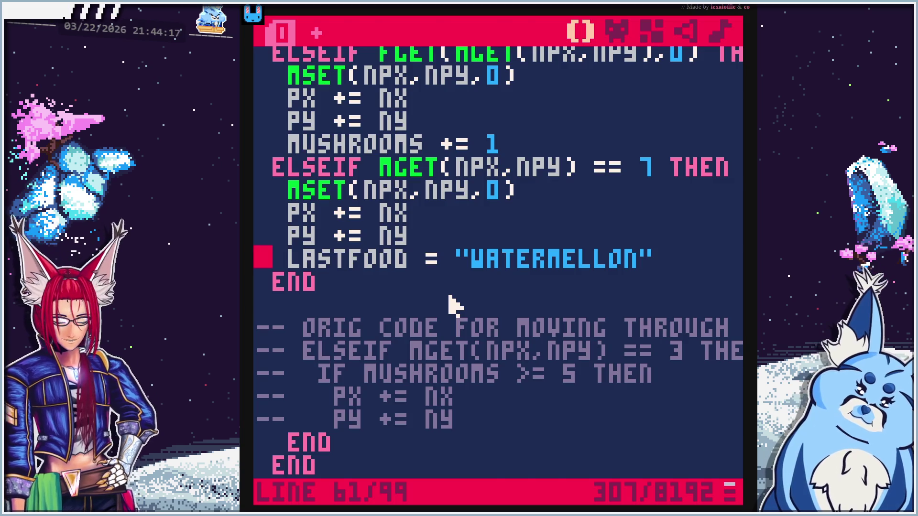
{"action": "key", "text": "ctrl+r"}
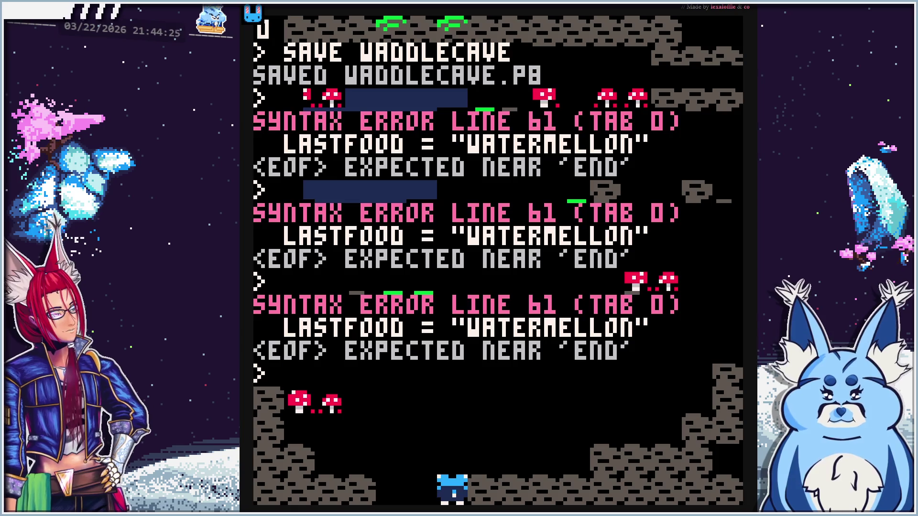
{"action": "key", "text": "Escape"}
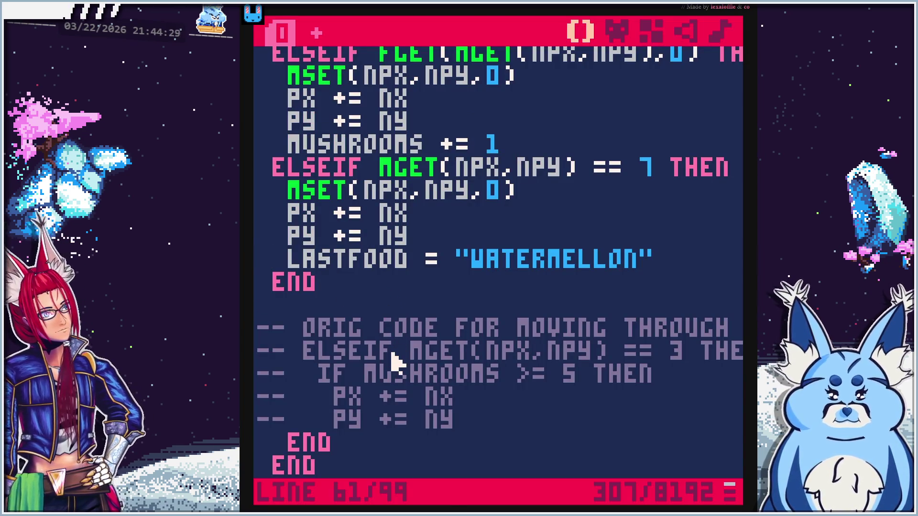
{"action": "scroll", "coordinate": [397, 368], "scroll_direction": "up", "scroll_amount": 2}
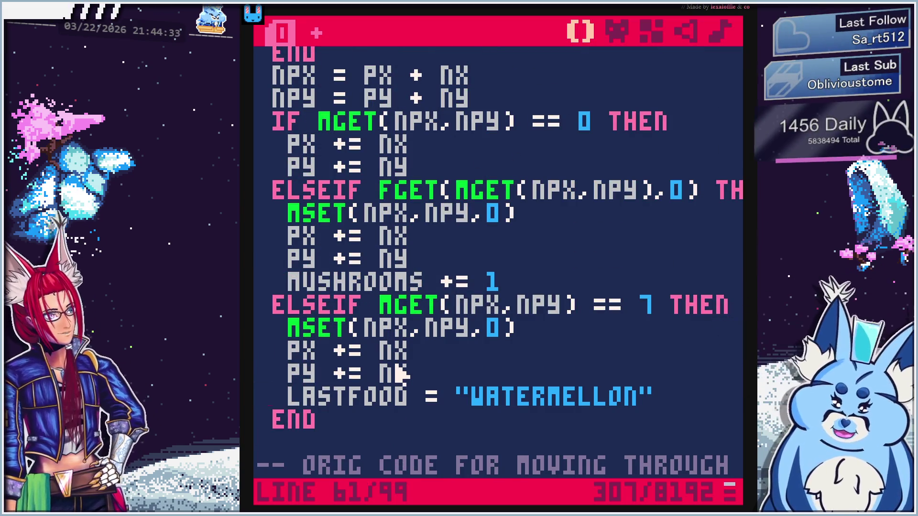
{"action": "scroll", "coordinate": [399, 373], "scroll_direction": "up", "scroll_amount": 3}
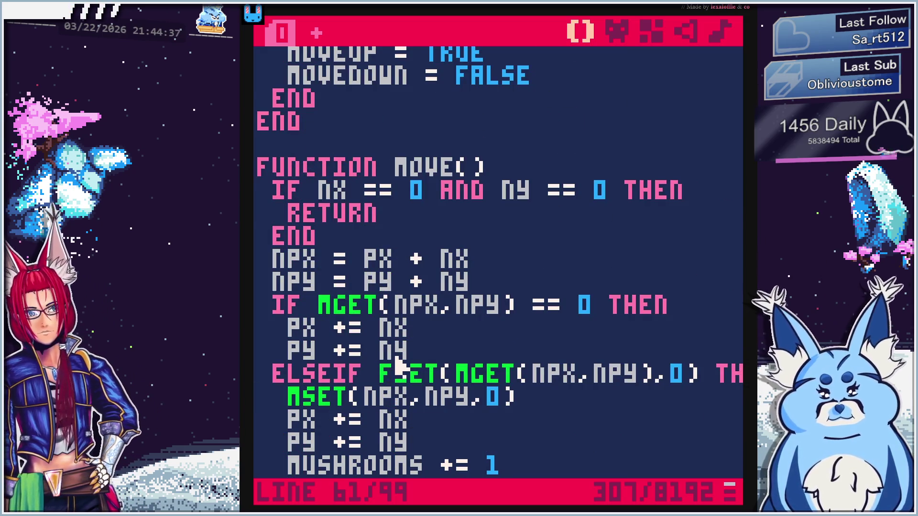
{"action": "scroll", "coordinate": [397, 367], "scroll_direction": "up", "scroll_amount": 2}
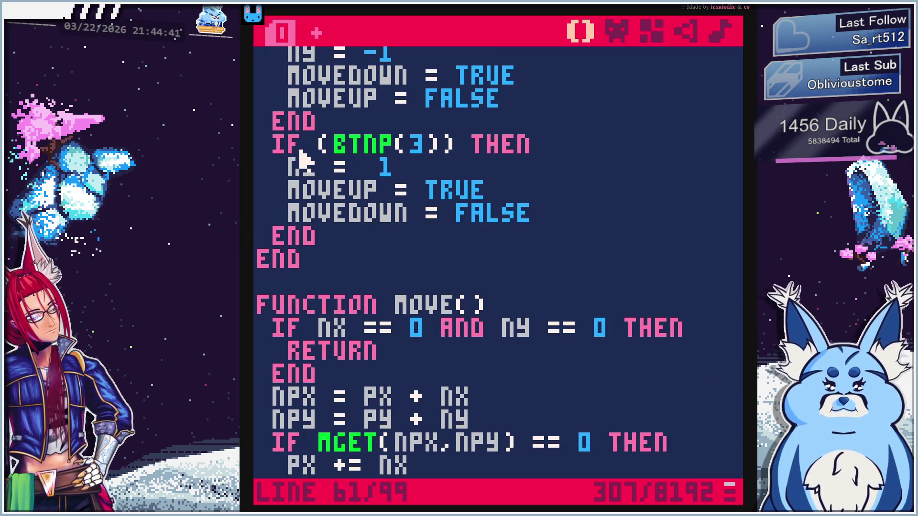
{"action": "scroll", "coordinate": [383, 261], "scroll_direction": "down", "scroll_amount": 5}
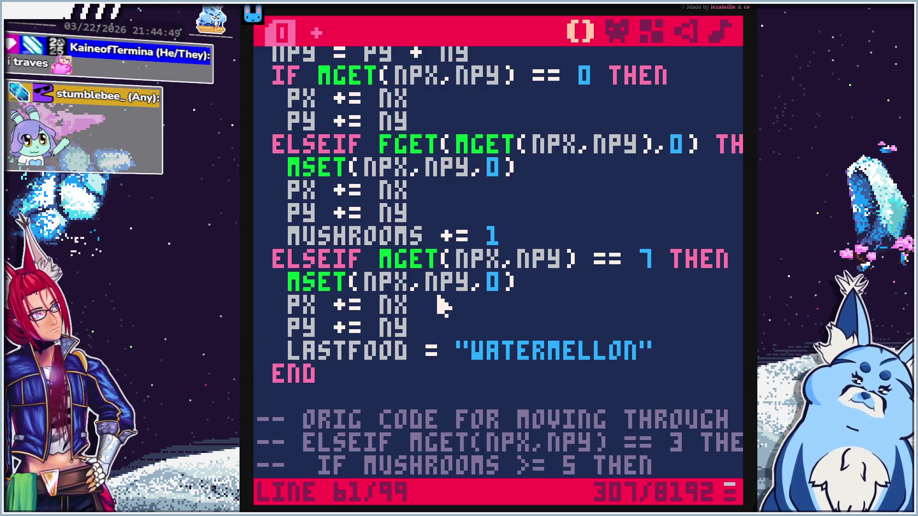
{"action": "scroll", "coordinate": [442, 306], "scroll_direction": "down", "scroll_amount": 2}
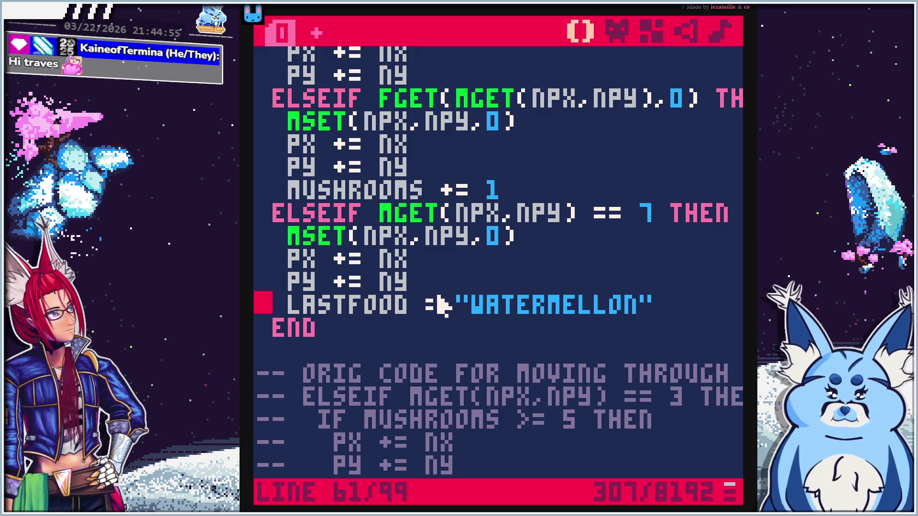
{"action": "left_click", "coordinate": [462, 214]}
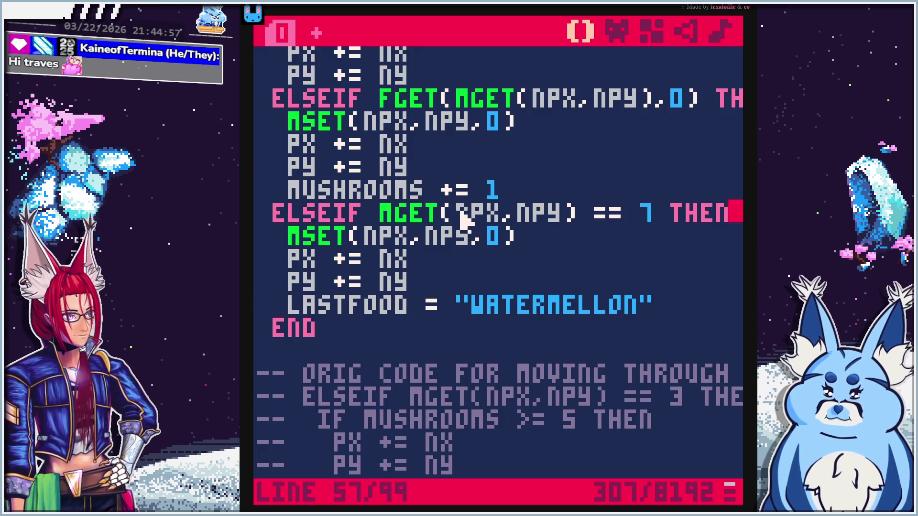
{"action": "key", "text": "Right"}
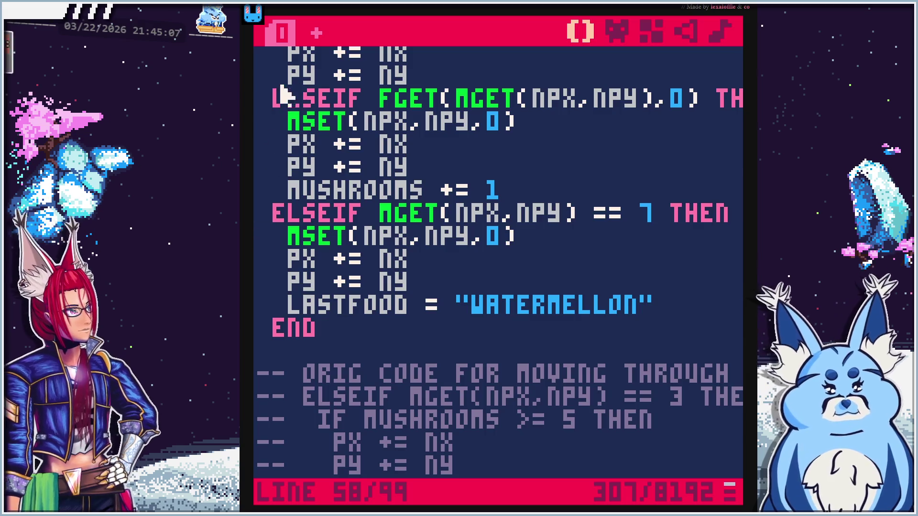
{"action": "scroll", "coordinate": [337, 243], "scroll_direction": "up", "scroll_amount": 2}
{"action": "scroll", "coordinate": [337, 243], "scroll_direction": "up", "scroll_amount": 4}
{"action": "scroll", "coordinate": [339, 246], "scroll_direction": "up", "scroll_amount": 10}
{"action": "scroll", "coordinate": [341, 250], "scroll_direction": "up", "scroll_amount": 18}
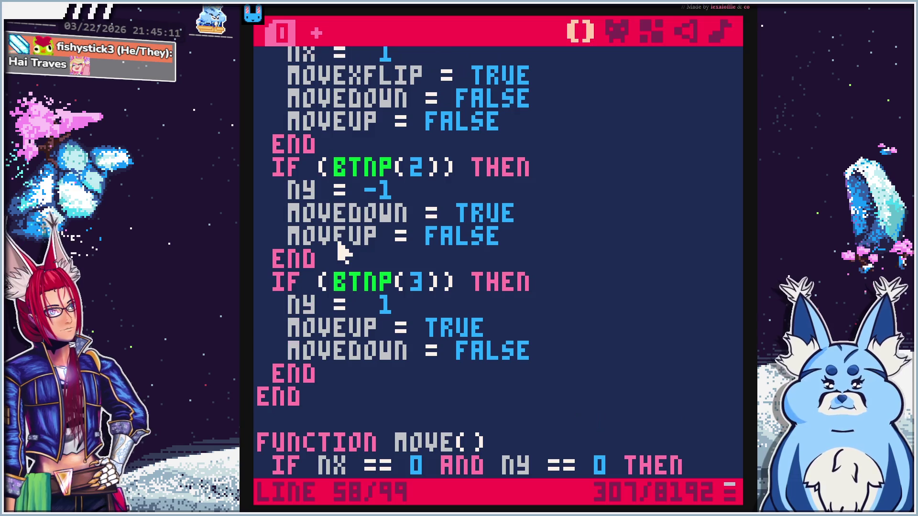
{"action": "scroll", "coordinate": [341, 250], "scroll_direction": "up", "scroll_amount": 16}
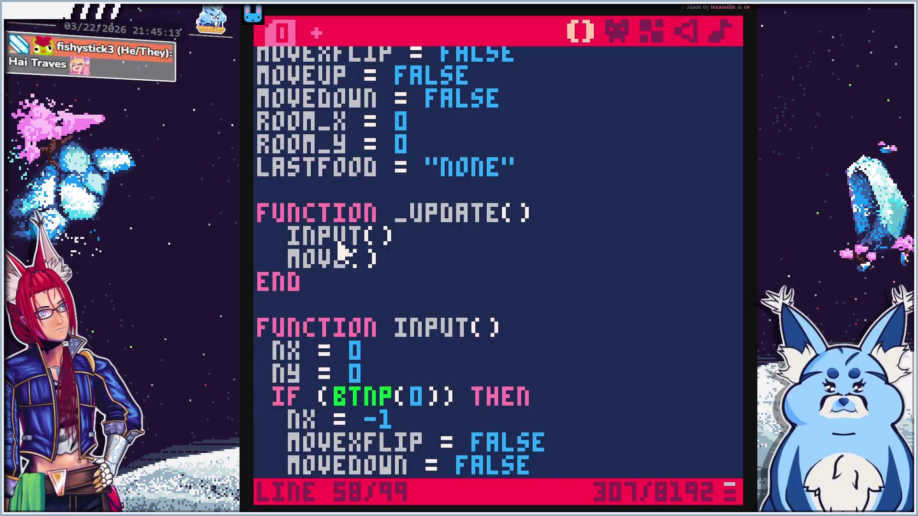
{"action": "scroll", "coordinate": [341, 251], "scroll_direction": "down", "scroll_amount": 20}
{"action": "scroll", "coordinate": [341, 250], "scroll_direction": "down", "scroll_amount": 20}
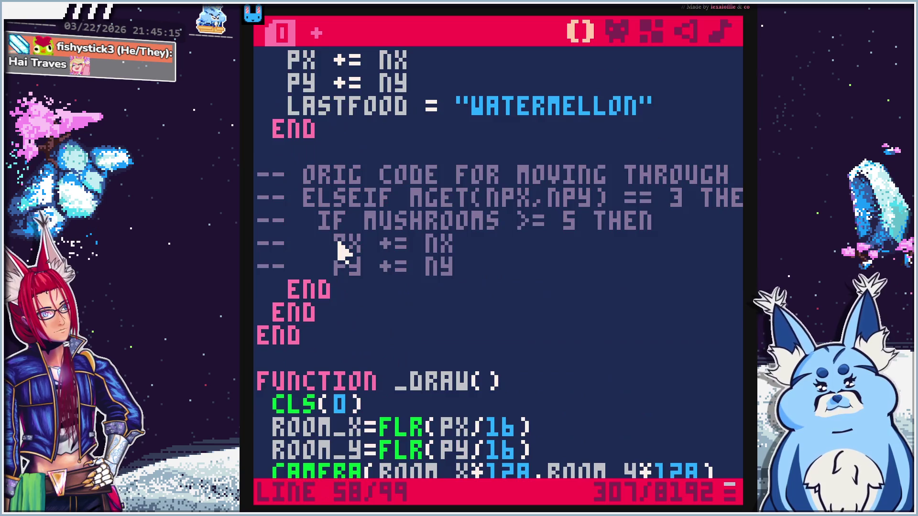
{"action": "scroll", "coordinate": [340, 249], "scroll_direction": "down", "scroll_amount": 14}
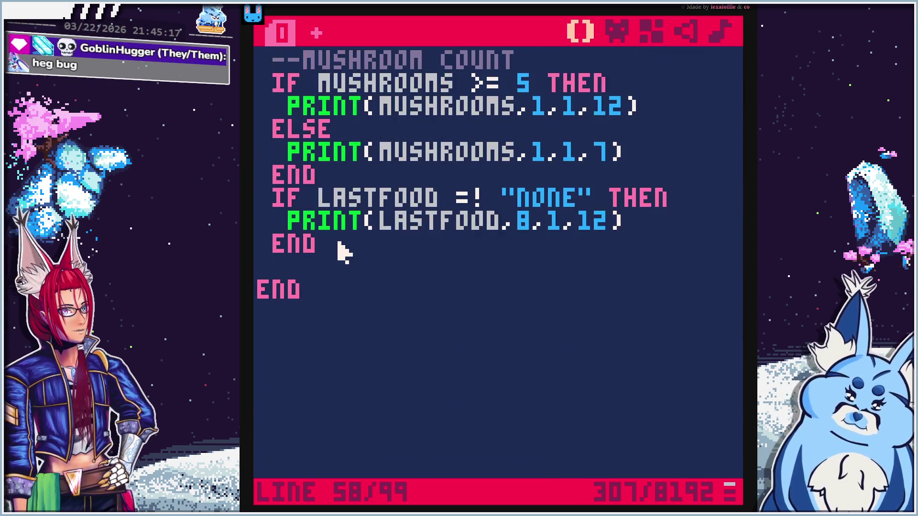
{"action": "scroll", "coordinate": [342, 251], "scroll_direction": "up", "scroll_amount": 20}
{"action": "scroll", "coordinate": [343, 253], "scroll_direction": "up", "scroll_amount": 12}
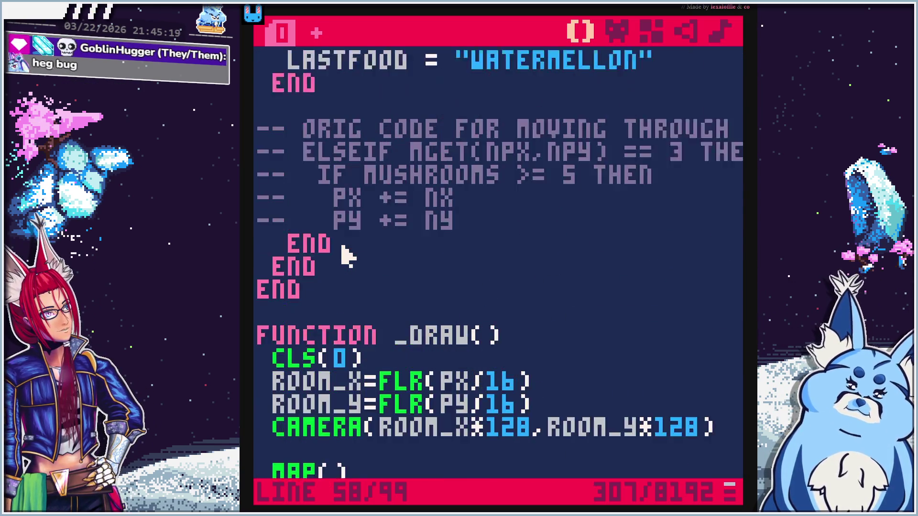
{"action": "scroll", "coordinate": [347, 255], "scroll_direction": "up", "scroll_amount": 6}
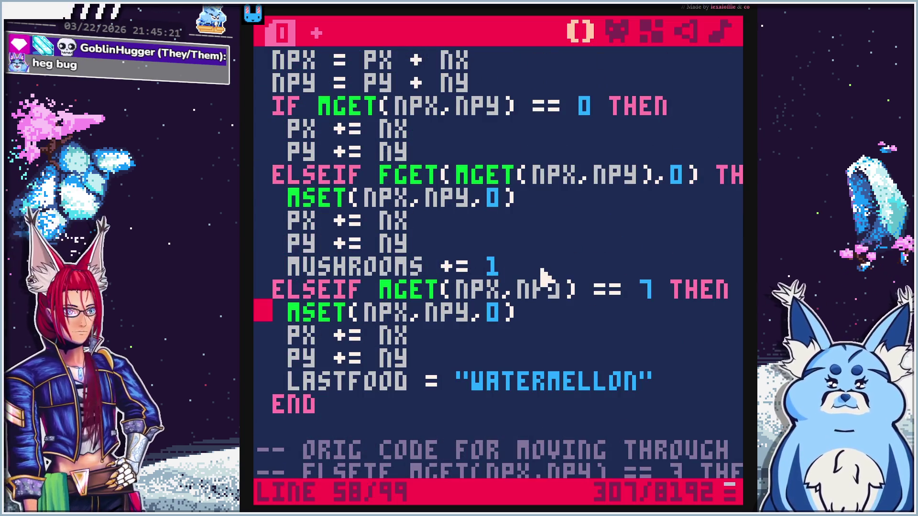
{"action": "left_click", "coordinate": [545, 277]}
{"action": "key", "text": "Return"}
{"action": "key", "text": "BackSpace"}
{"action": "type", "text": "END"}
{"action": "key", "text": "ctrl+r"}
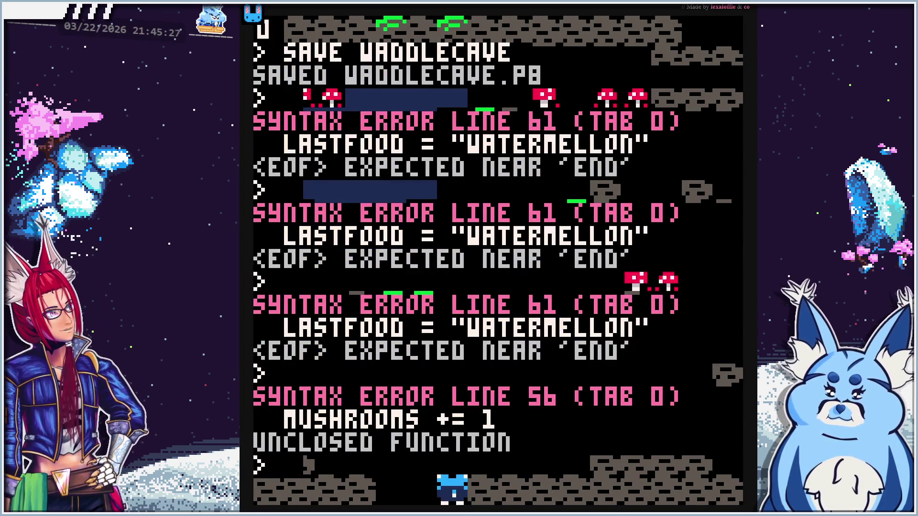
{"action": "key", "text": "Escape"}
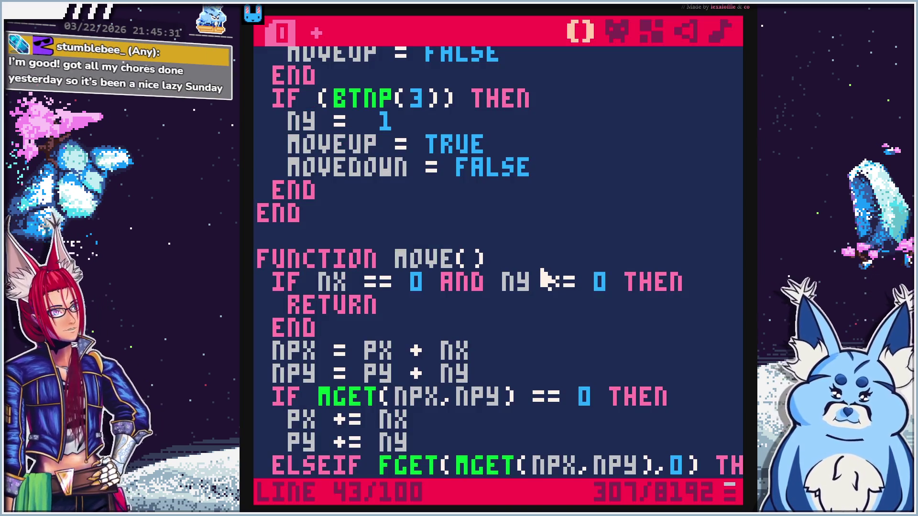
{"action": "scroll", "coordinate": [447, 258], "scroll_direction": "up", "scroll_amount": 4}
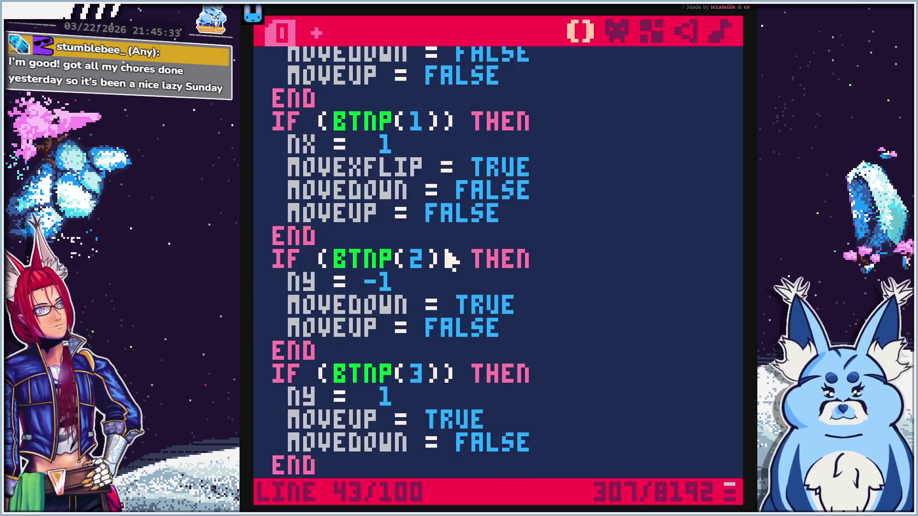
{"action": "scroll", "coordinate": [449, 258], "scroll_direction": "down", "scroll_amount": 9}
{"action": "left_click", "coordinate": [430, 258]}
{"action": "key", "text": "BackSpace"}
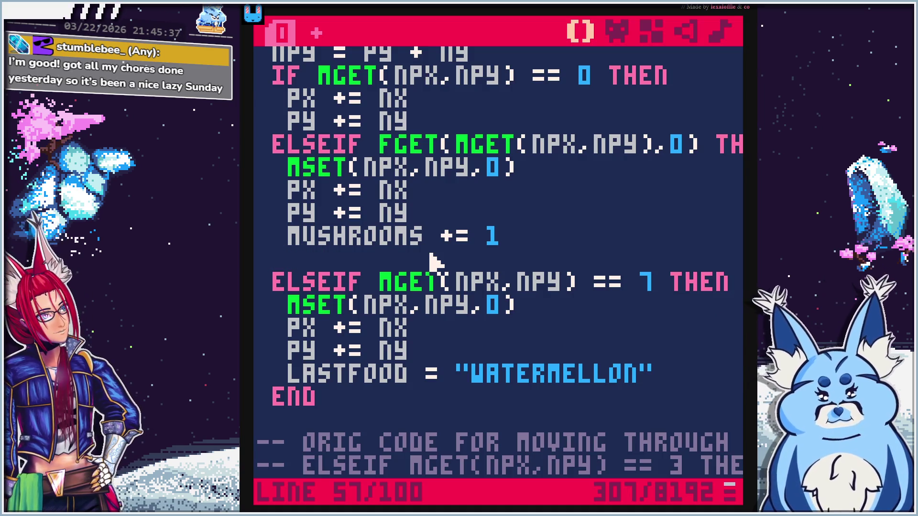
{"action": "key", "text": "BackSpace"}
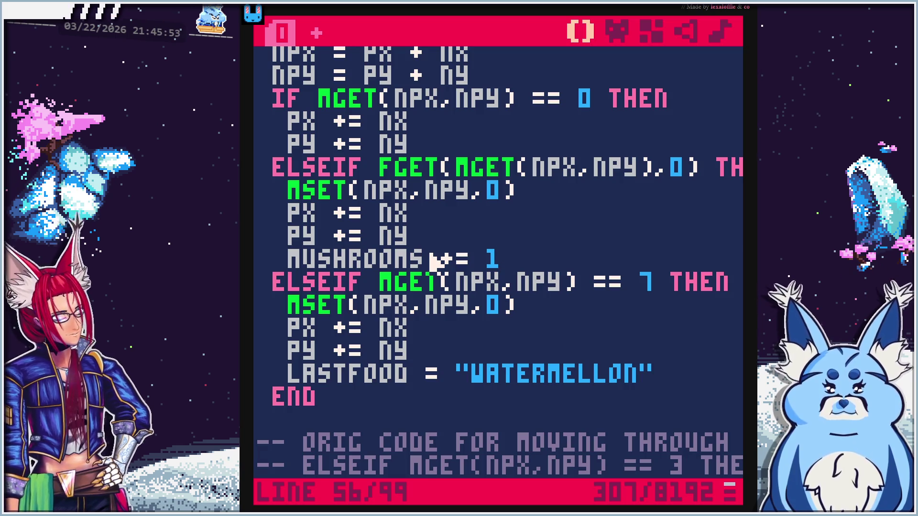
{"action": "left_click", "coordinate": [268, 283]}
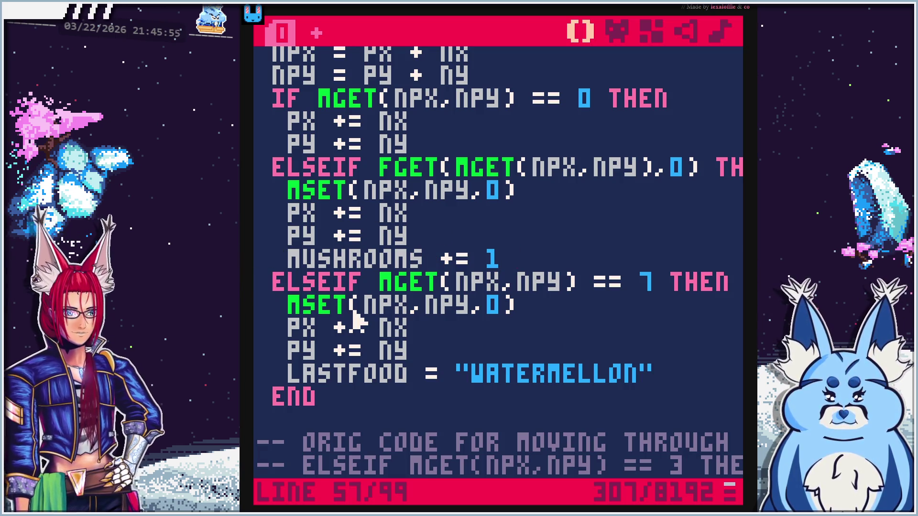
Comment out the MSET, PX += NX, PY += NY and LASTFOOD lines with -- and run the cart
{"action": "type", "text": "--"}
{"action": "left_click", "coordinate": [268, 308]}
{"action": "type", "text": "--"}
{"action": "left_click", "coordinate": [275, 330]}
{"action": "type", "text": "--"}
{"action": "left_click", "coordinate": [264, 352]}
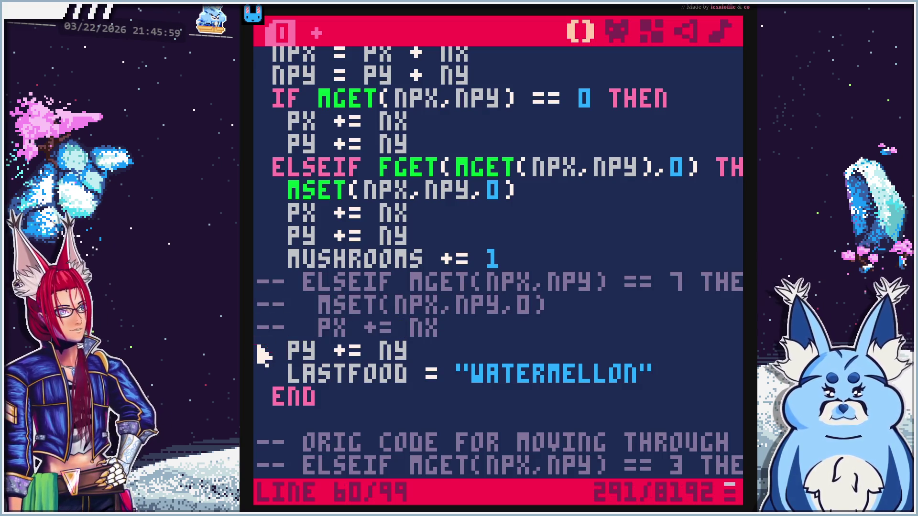
{"action": "type", "text": "--"}
{"action": "left_click", "coordinate": [266, 375]}
{"action": "type", "text": "--"}
{"action": "left_click", "coordinate": [263, 398]}
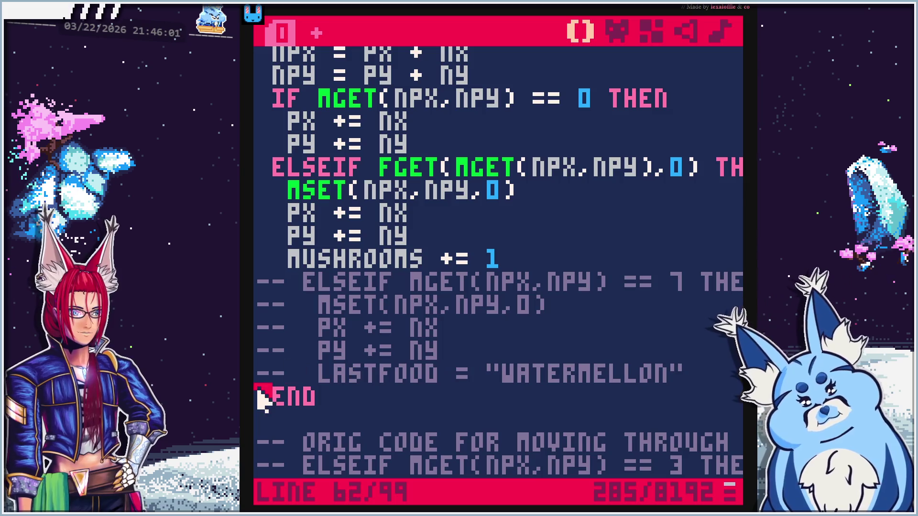
{"action": "key", "text": "ctrl+r"}
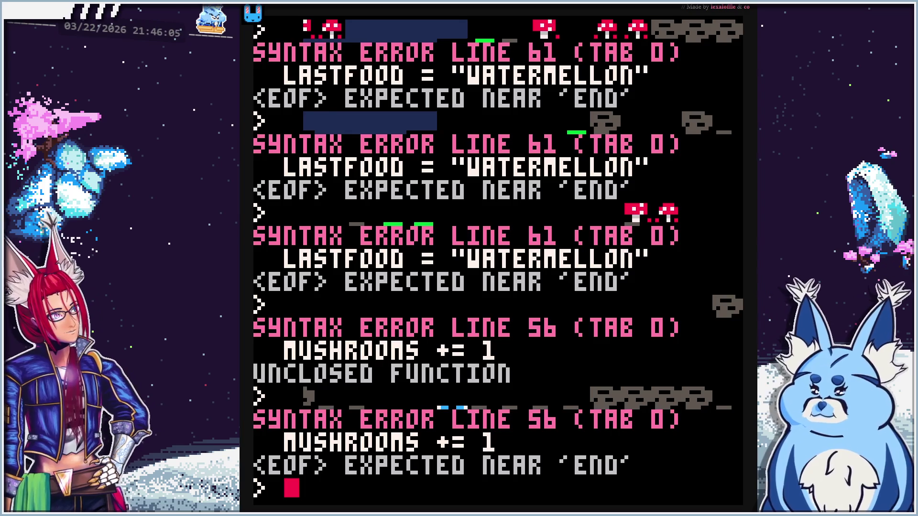
Uncomment the END, LASTFOOD, PY, PX, MSET and tile-7 ELSEIF lines again
{"action": "key", "text": "Escape"}
{"action": "scroll", "coordinate": [409, 358], "scroll_direction": "down", "scroll_amount": 2}
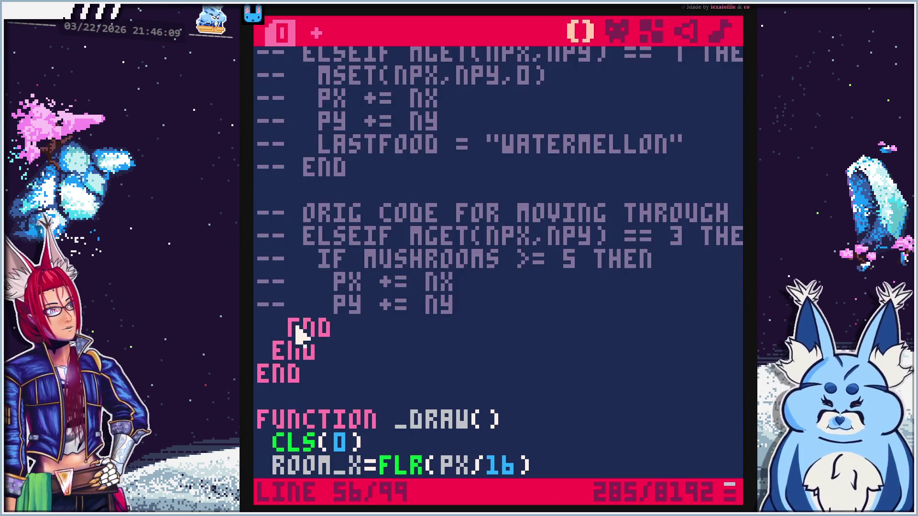
{"action": "scroll", "coordinate": [293, 375], "scroll_direction": "up", "scroll_amount": 6}
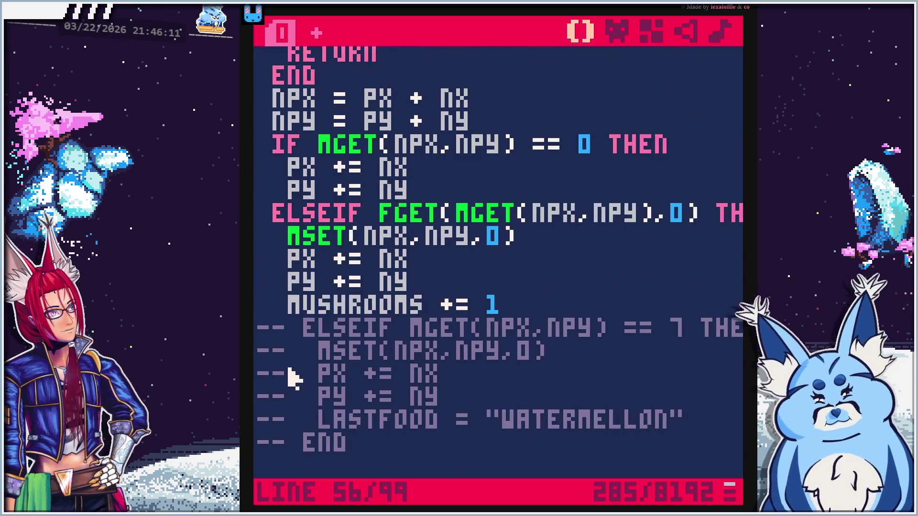
{"action": "left_click", "coordinate": [287, 440]}
{"action": "key", "text": "BackSpace"}
{"action": "key", "text": "Delete"}
{"action": "key", "text": "Up"}
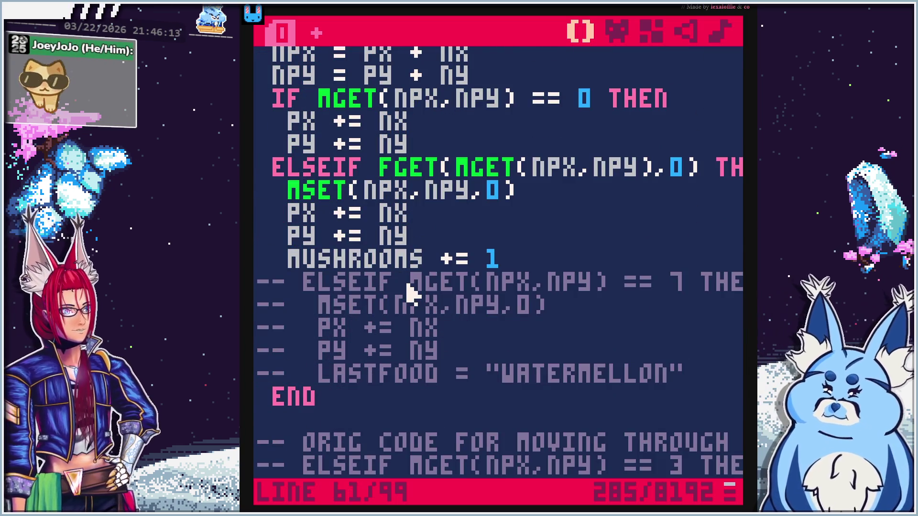
{"action": "key", "text": "Delete"}
{"action": "key", "text": "Delete"}
{"action": "key", "text": "Up"}
{"action": "key", "text": "Delete"}
{"action": "key", "text": "Delete"}
{"action": "key", "text": "Up"}
{"action": "key", "text": "Delete"}
{"action": "key", "text": "Delete"}
{"action": "key", "text": "Up"}
{"action": "key", "text": "Delete"}
{"action": "key", "text": "Delete"}
{"action": "key", "text": "Up"}
{"action": "key", "text": "Delete"}
{"action": "key", "text": "Delete"}
{"action": "key", "text": "Up"}
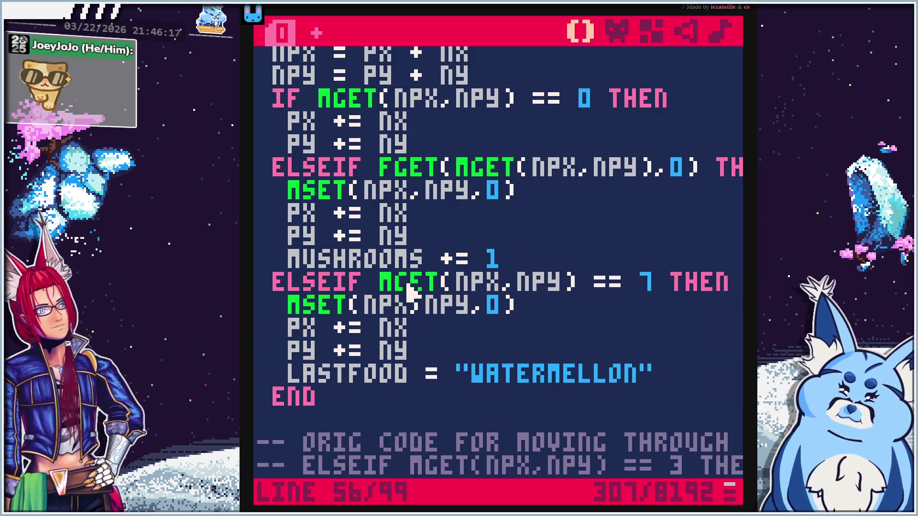
Unindent the watermelon branch's END, add an extra END line below it, and run the cart
{"action": "left_click", "coordinate": [277, 406]}
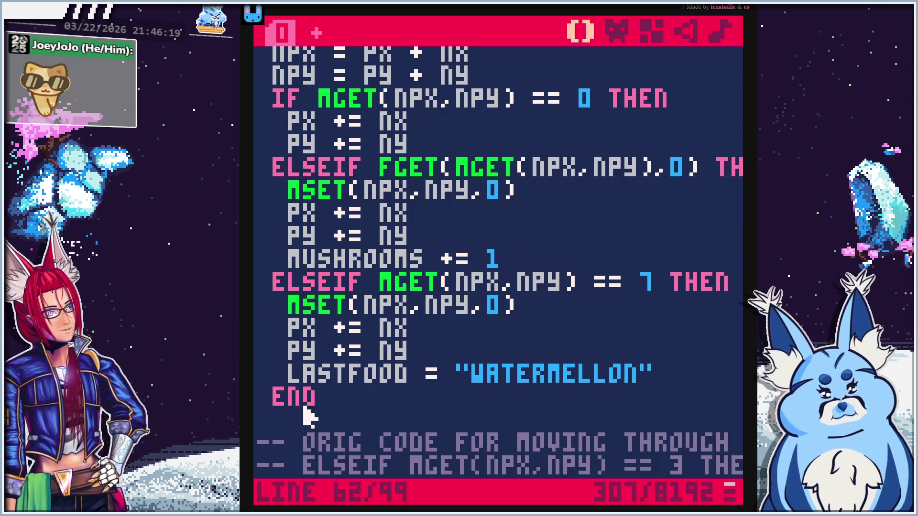
{"action": "key", "text": "BackSpace"}
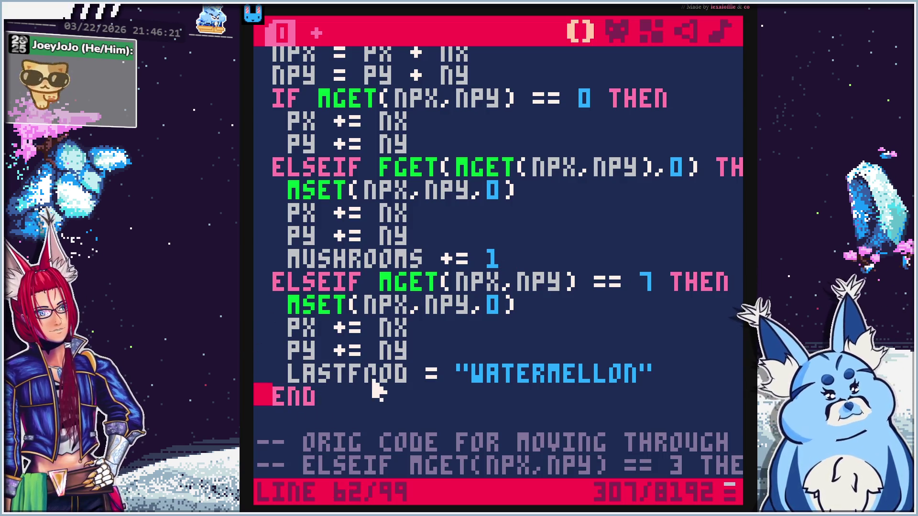
{"action": "key", "text": "End"}
{"action": "scroll", "coordinate": [365, 395], "scroll_direction": "down", "scroll_amount": 5}
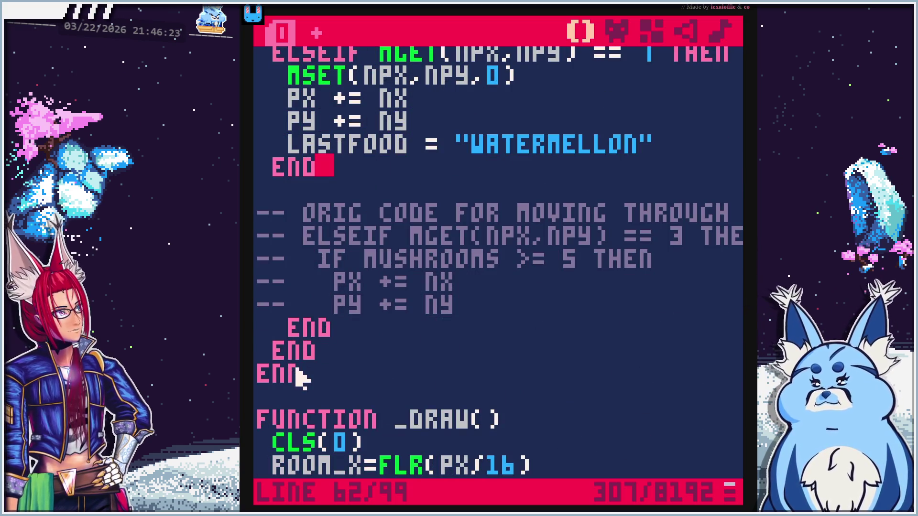
{"action": "scroll", "coordinate": [363, 260], "scroll_direction": "up", "scroll_amount": 3}
{"action": "key", "text": "Return"}
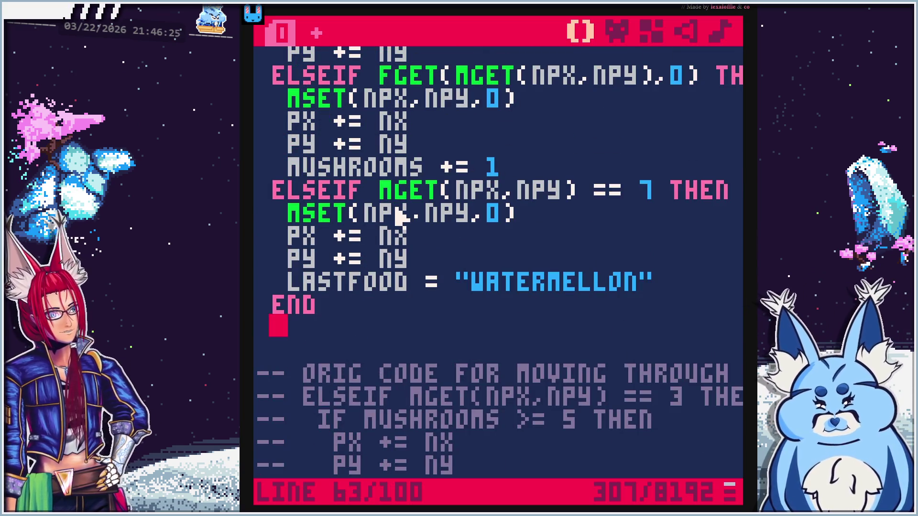
{"action": "type", "text": "end"}
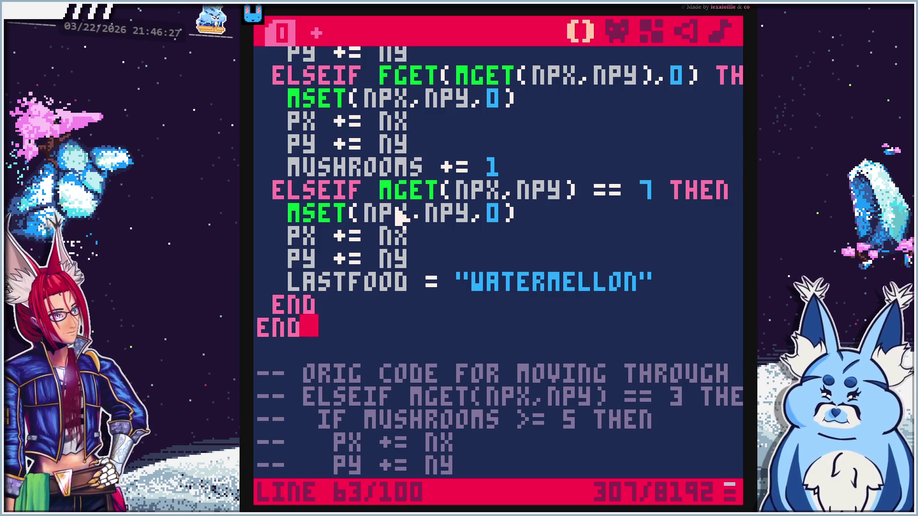
{"action": "key", "text": "ctrl+r"}
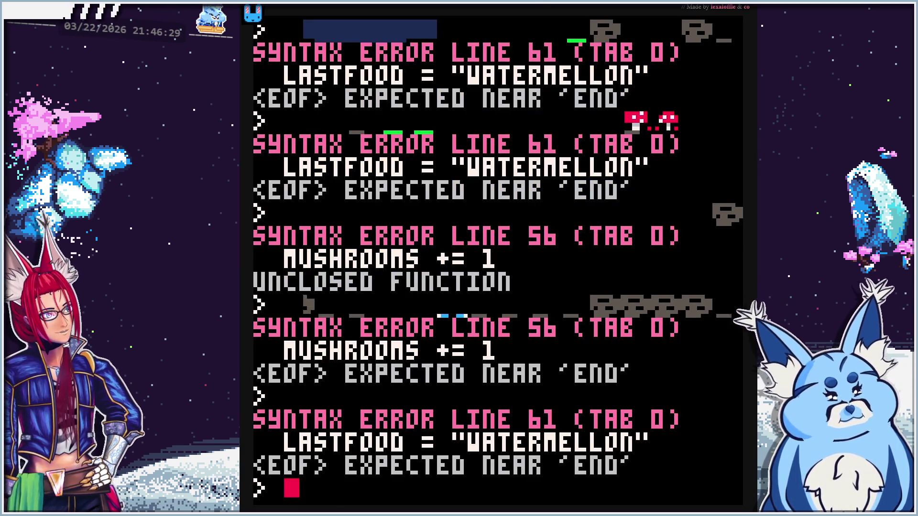
Comment out the watermelon branch's LASTFOOD, PY, PX, MSET and ELSEIF lines and run the cart
{"action": "key", "text": "Escape"}
{"action": "scroll", "coordinate": [431, 239], "scroll_direction": "down", "scroll_amount": 2}
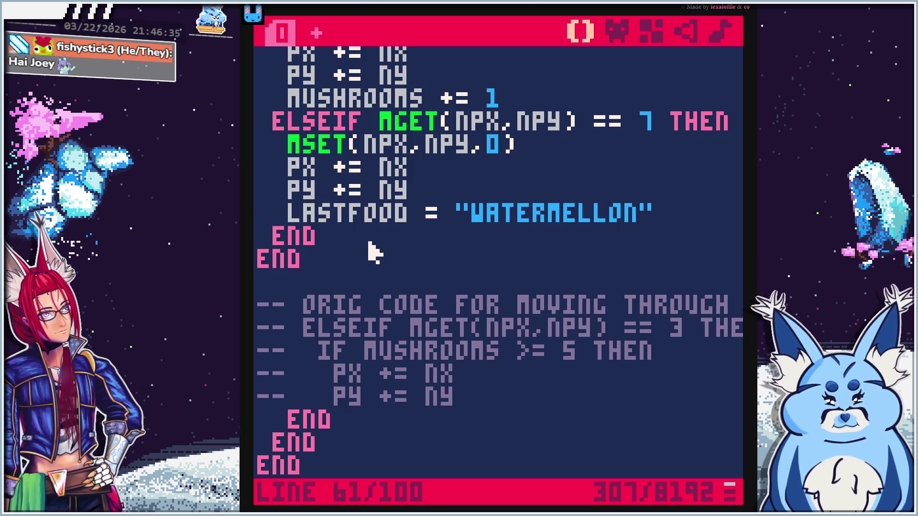
{"action": "scroll", "coordinate": [372, 252], "scroll_direction": "up", "scroll_amount": 4}
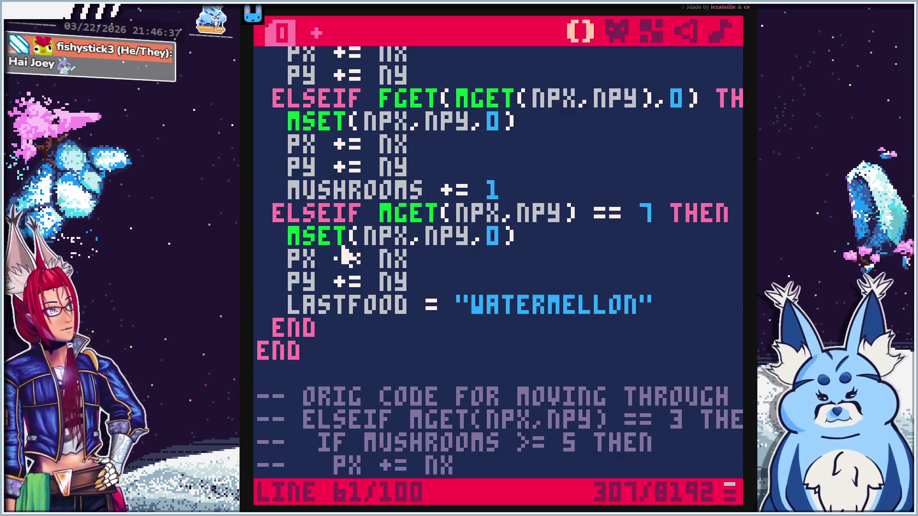
{"action": "left_click", "coordinate": [257, 332]}
{"action": "left_click", "coordinate": [270, 312]}
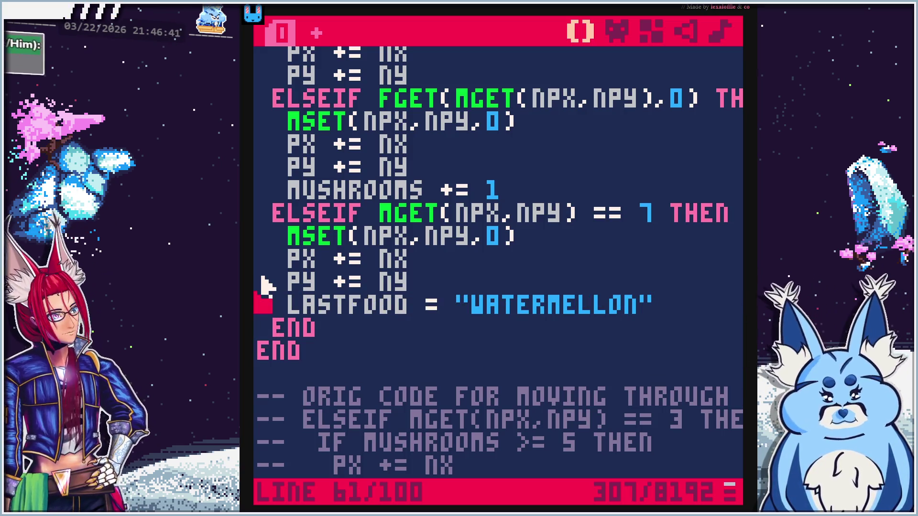
{"action": "type", "text": "--"}
{"action": "left_click", "coordinate": [265, 286]}
{"action": "type", "text": "--"}
{"action": "left_click", "coordinate": [263, 261]}
{"action": "type", "text": "--"}
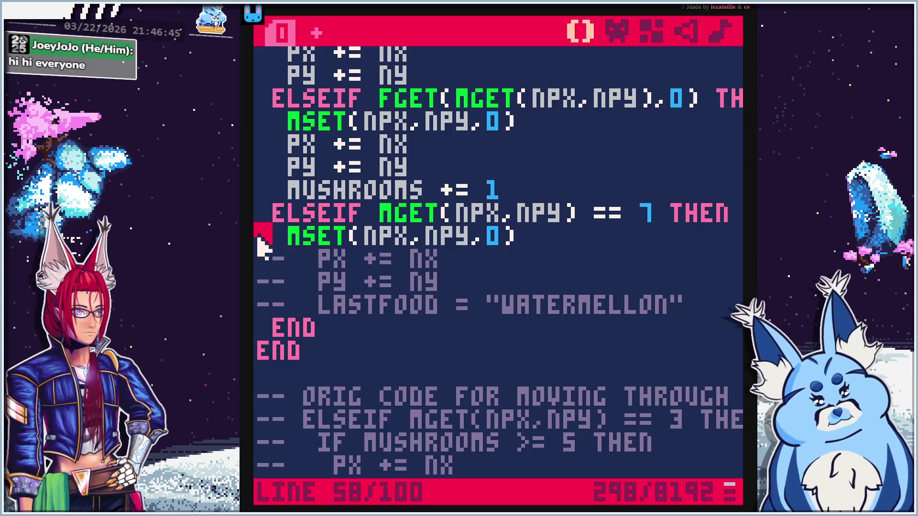
{"action": "left_click", "coordinate": [265, 236]}
{"action": "type", "text": "--"}
{"action": "double_click", "coordinate": [259, 213]}
{"action": "left_click", "coordinate": [261, 216]}
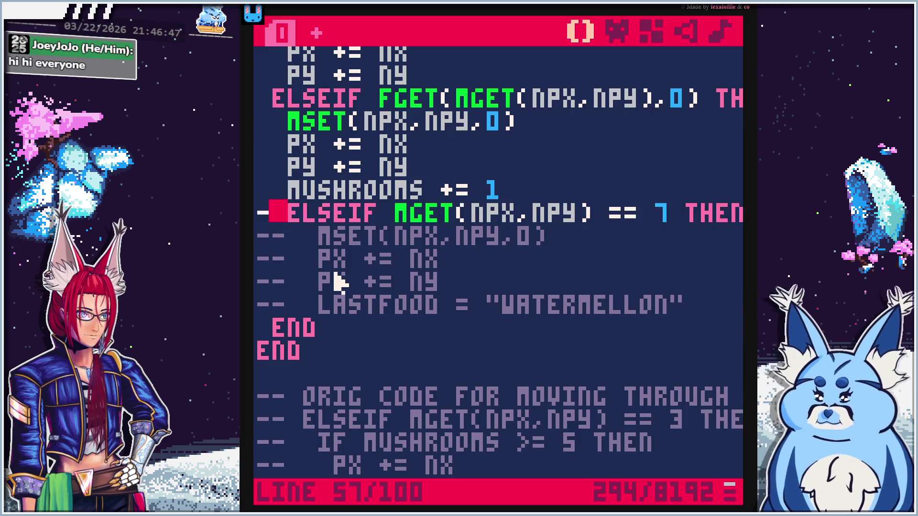
{"action": "type", "text": "--"}
{"action": "key", "text": "ctrl+r"}
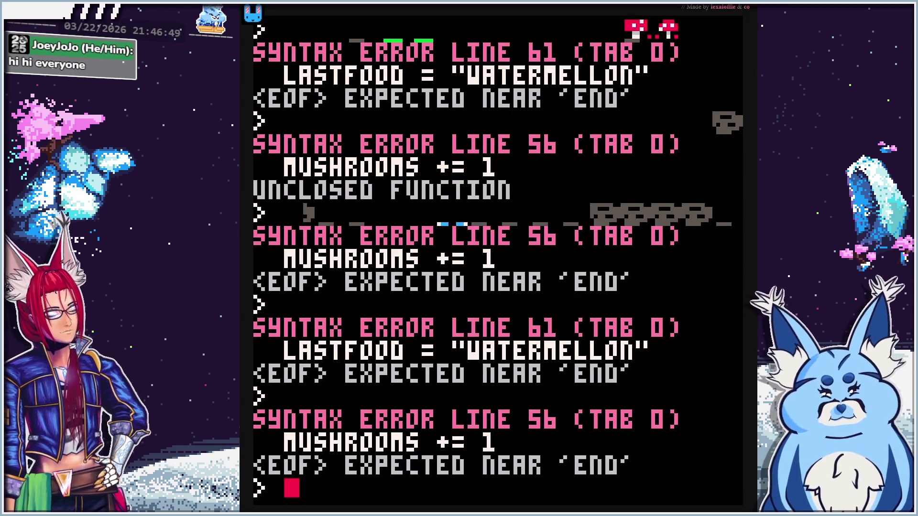
Also comment out the first END line and run the game again
{"action": "key", "text": "Escape"}
{"action": "left_click", "coordinate": [267, 399]}
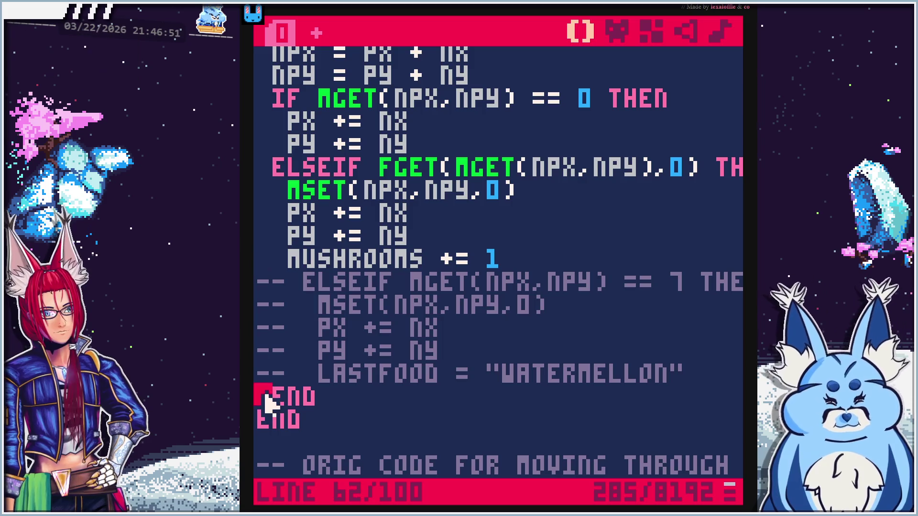
{"action": "type", "text": "--"}
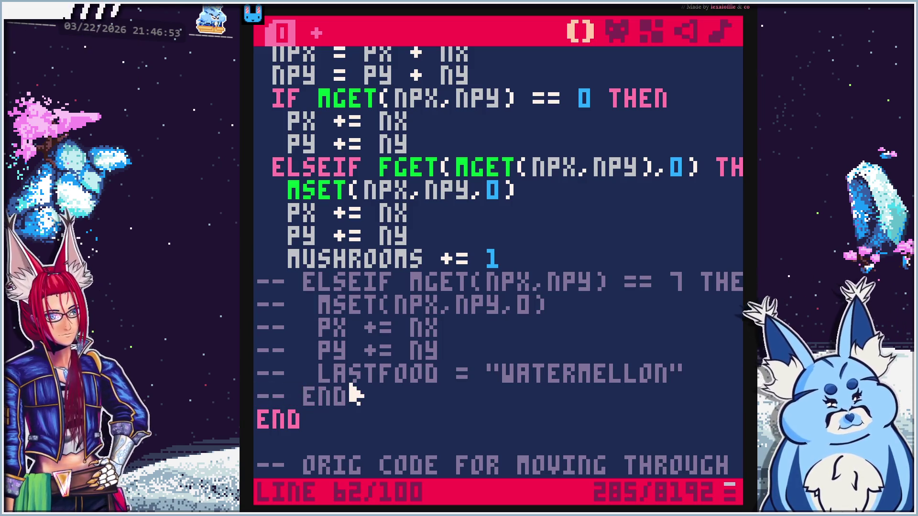
{"action": "key", "text": "ctrl+r"}
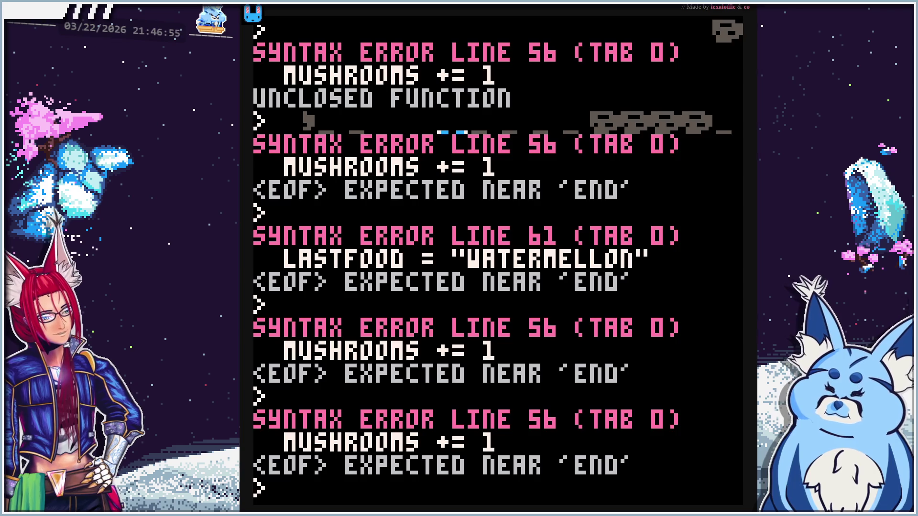
{"action": "key", "text": "Escape"}
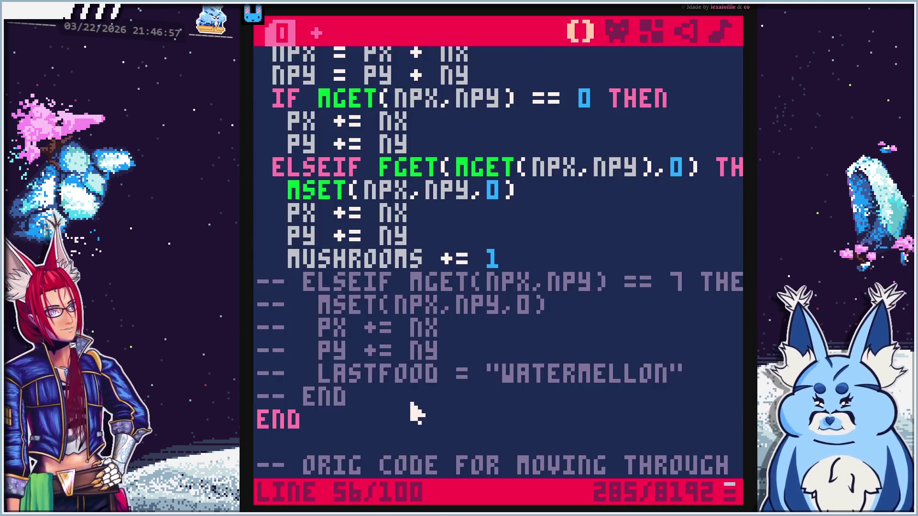
Remove the -- comments so the watermelon branch's lines are active again
{"action": "key", "text": "ctrl+z"}
{"action": "key", "text": "Up"}
{"action": "key", "text": "Up"}
{"action": "key", "text": "Up"}
{"action": "key", "text": "Delete"}
{"action": "key", "text": "Delete"}
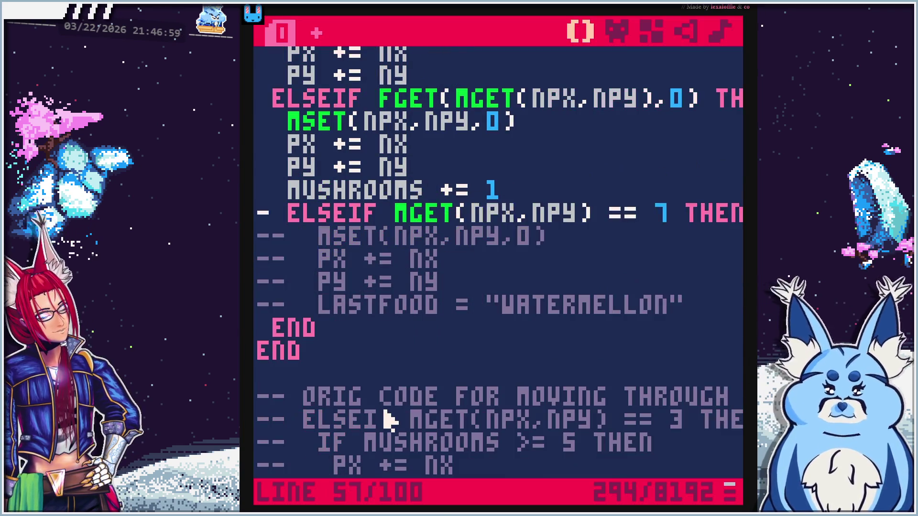
{"action": "key", "text": "Down"}
{"action": "key", "text": "Delete"}
{"action": "key", "text": "Delete"}
{"action": "key", "text": "Delete"}
{"action": "key", "text": "Delete"}
{"action": "key", "text": "Down"}
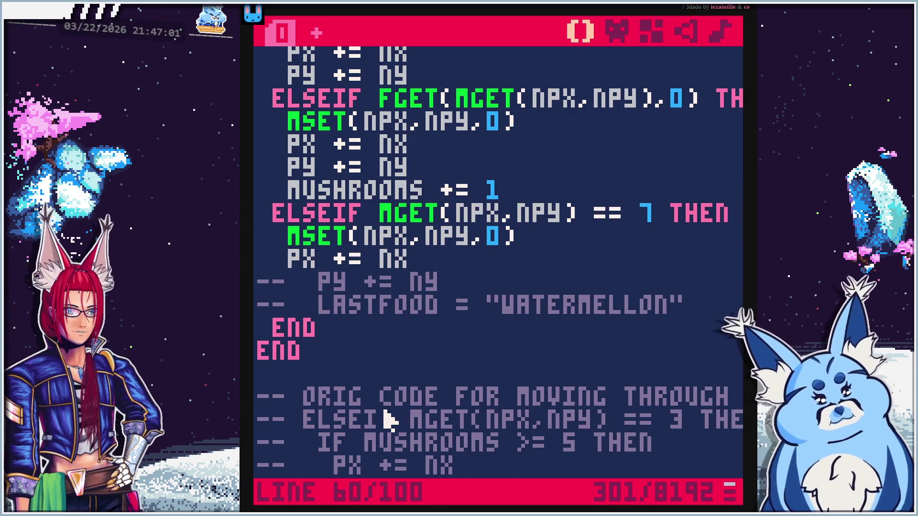
{"action": "key", "text": "Delete"}
{"action": "key", "text": "Delete"}
{"action": "key", "text": "Down"}
{"action": "key", "text": "Delete"}
{"action": "key", "text": "Down"}
{"action": "key", "text": "Delete"}
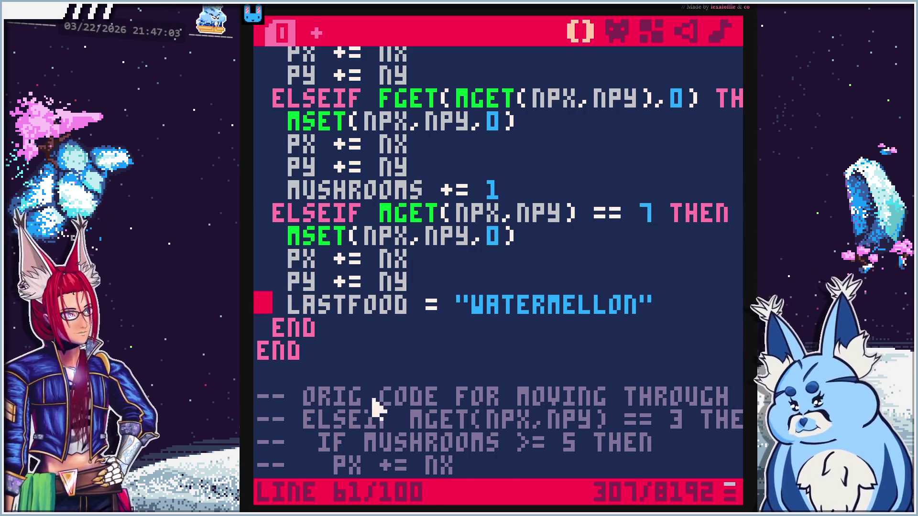
{"action": "left_click", "coordinate": [275, 214]}
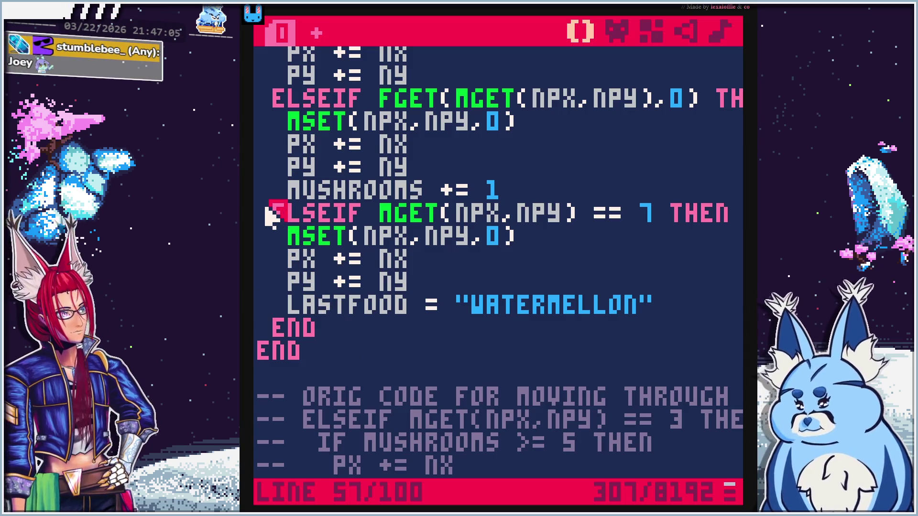
Comment out the ELSEIF MGET == 7 line, deleting the stray characters typed by mistake
{"action": "type", "text": "--"}
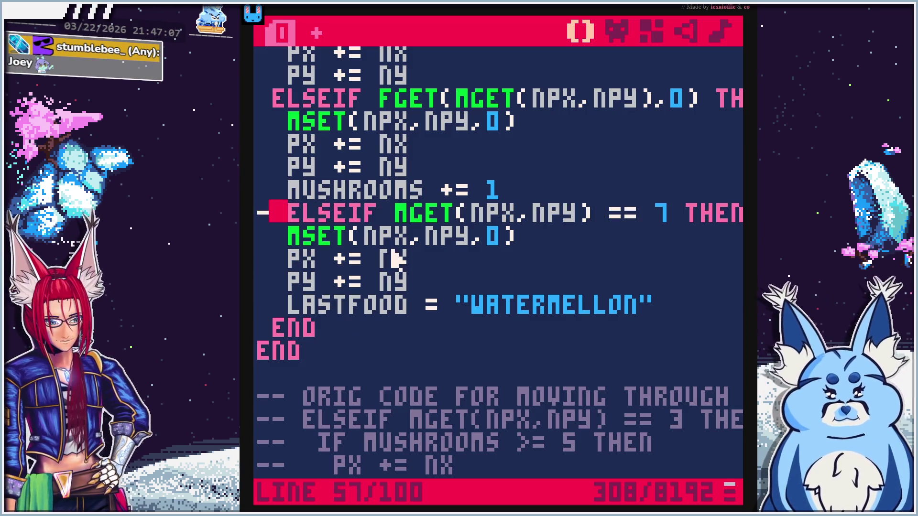
{"action": "key", "text": "Down"}
{"action": "key", "text": "Down"}
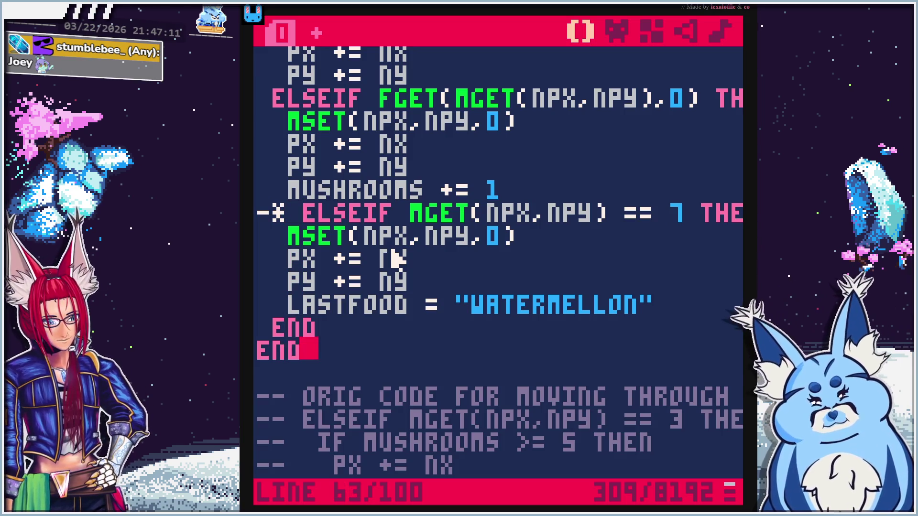
{"action": "type", "text": "*-"}
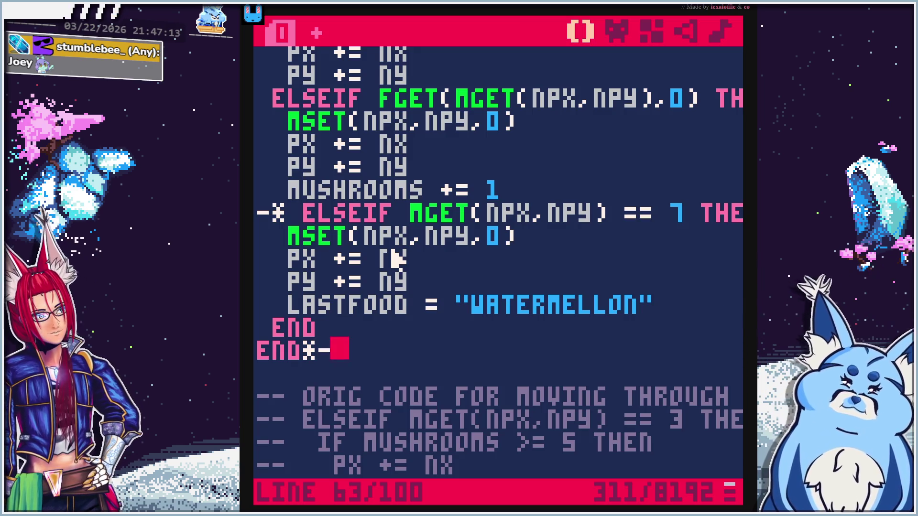
{"action": "key", "text": "BackSpace"}
{"action": "key", "text": "BackSpace"}
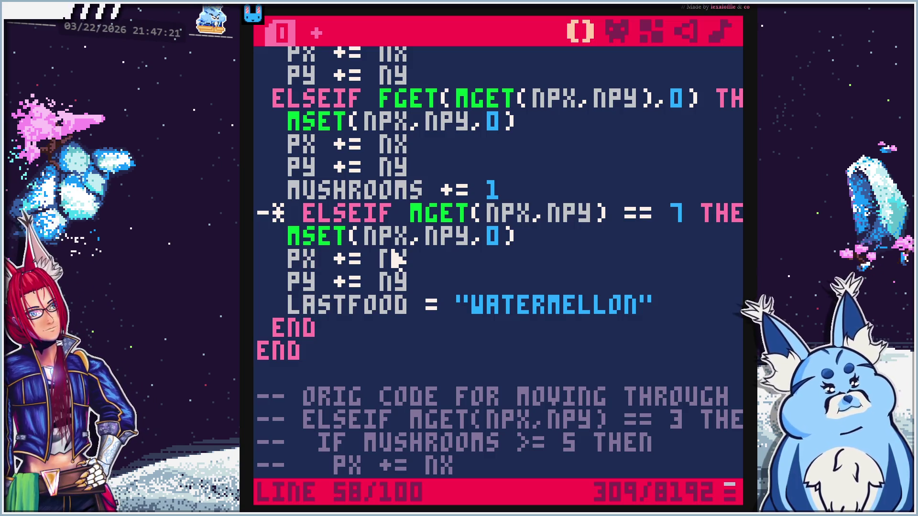
{"action": "key", "text": "BackSpace"}
{"action": "type", "text": "-"}
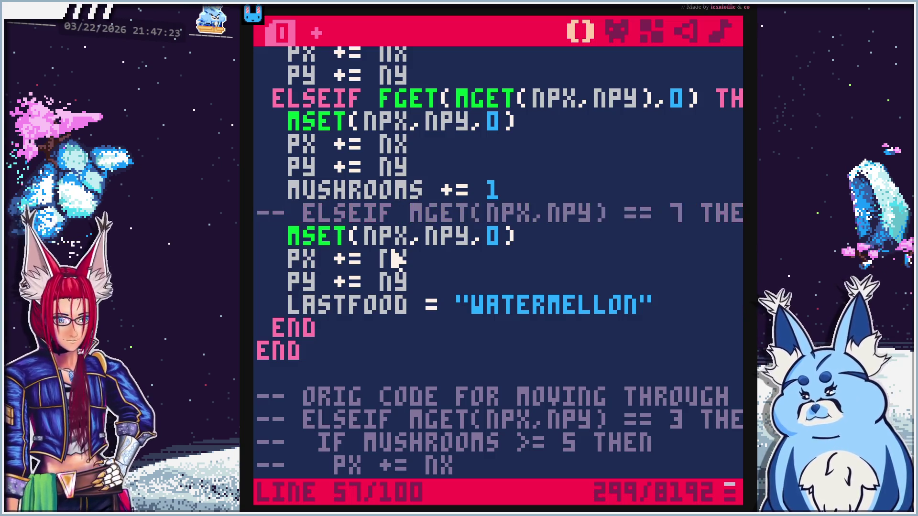
{"action": "type", "text": "--"}
{"action": "type", "text": "-  "}
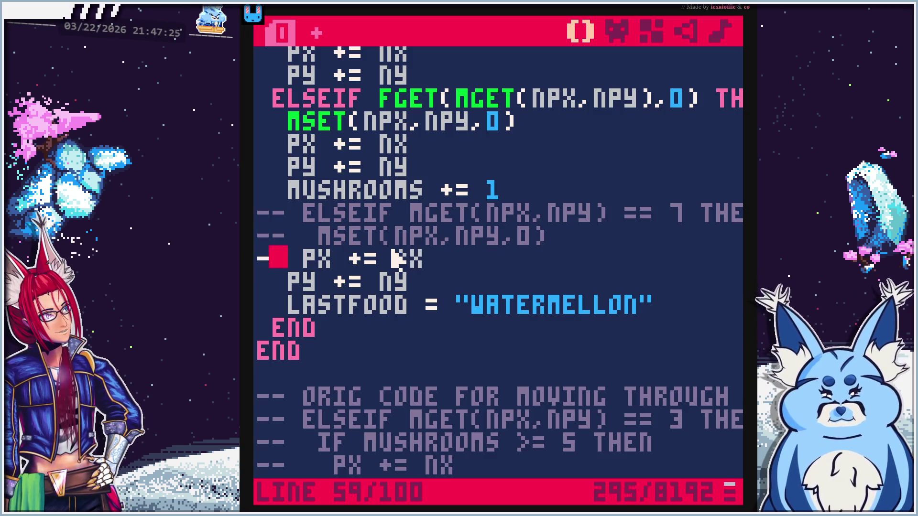
{"action": "type", "text": "-"}
Prefix the remaining watermelon block lines with --, down through the END lines
{"action": "key", "text": "Down"}
{"action": "type", "text": "--"}
{"action": "key", "text": "Down"}
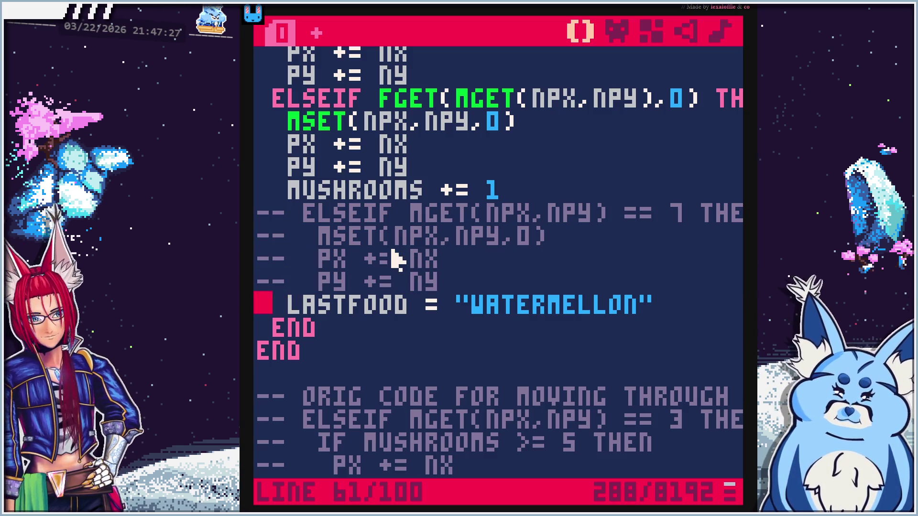
{"action": "type", "text": "--"}
{"action": "key", "text": "Down"}
{"action": "type", "text": "--"}
{"action": "key", "text": "Down"}
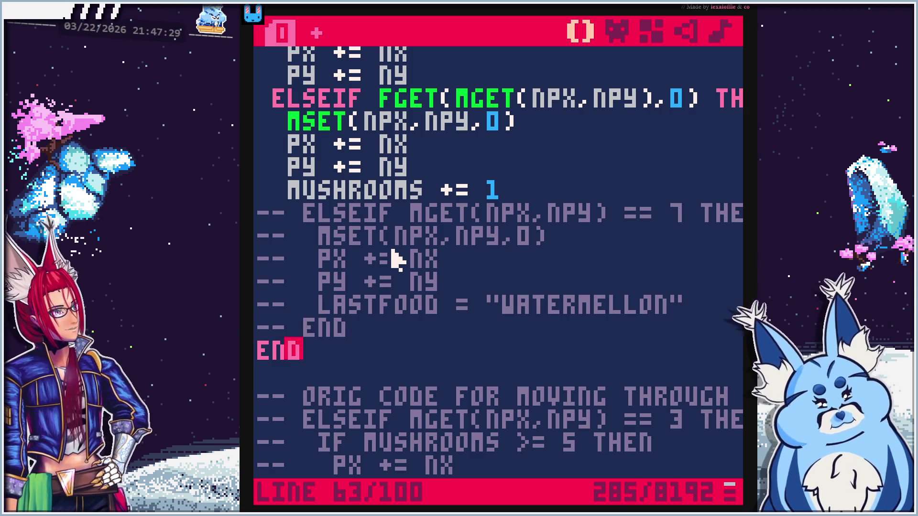
{"action": "key", "text": "Down"}
{"action": "type", "text": "--"}
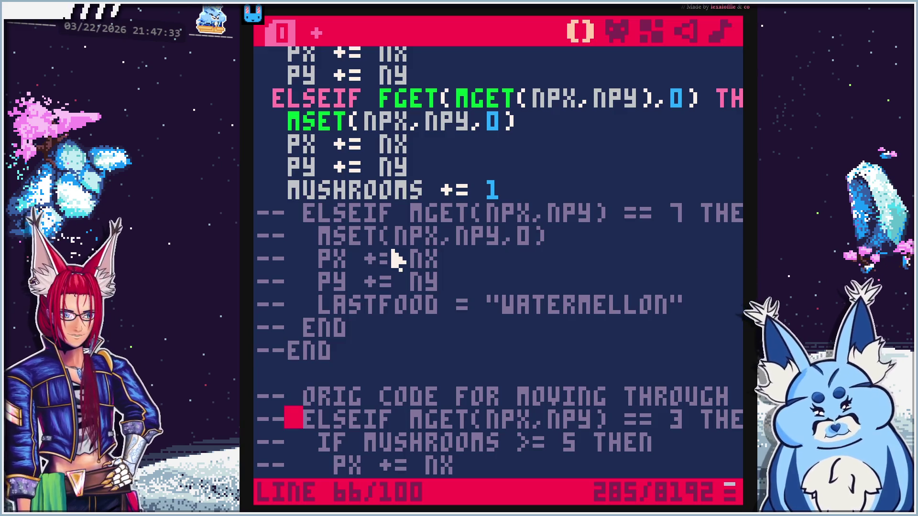
Uncomment the tile-3 ELSEIF, IF MUSHROOMS >= 5 THEN and PY += NY lines, then run the cart
{"action": "key", "text": "BackSpace"}
{"action": "key", "text": "BackSpace"}
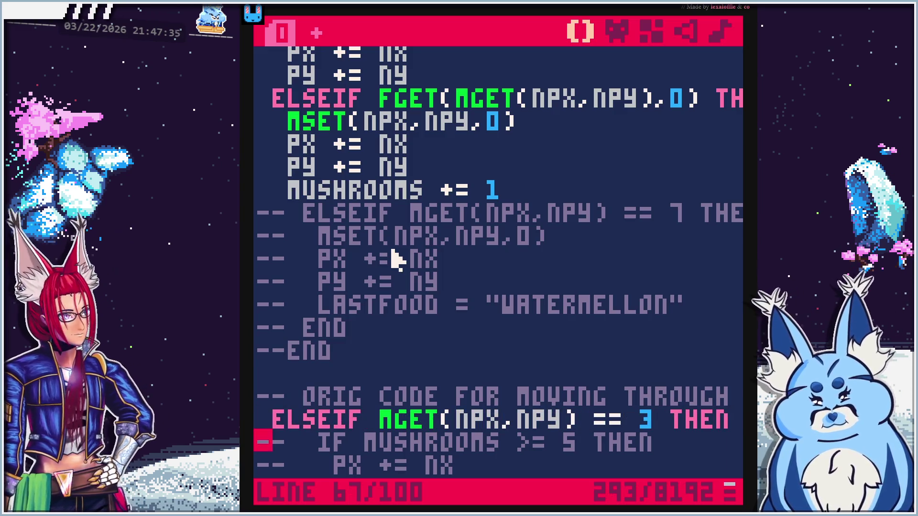
{"action": "key", "text": "Delete"}
{"action": "key", "text": "Delete"}
{"action": "key", "text": "Delete"}
{"action": "key", "text": "Delete"}
{"action": "scroll", "coordinate": [397, 260], "scroll_direction": "down", "scroll_amount": 3}
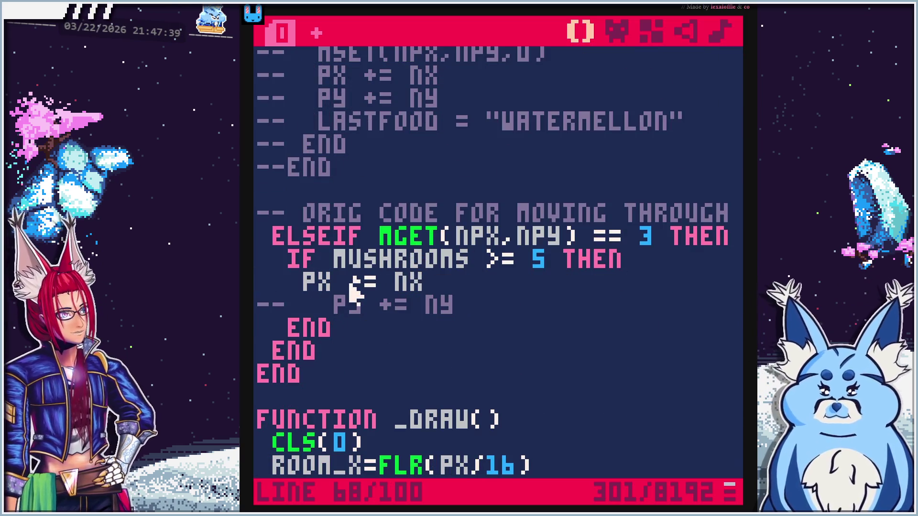
{"action": "key", "text": "BackSpace"}
{"action": "key", "text": "BackSpace"}
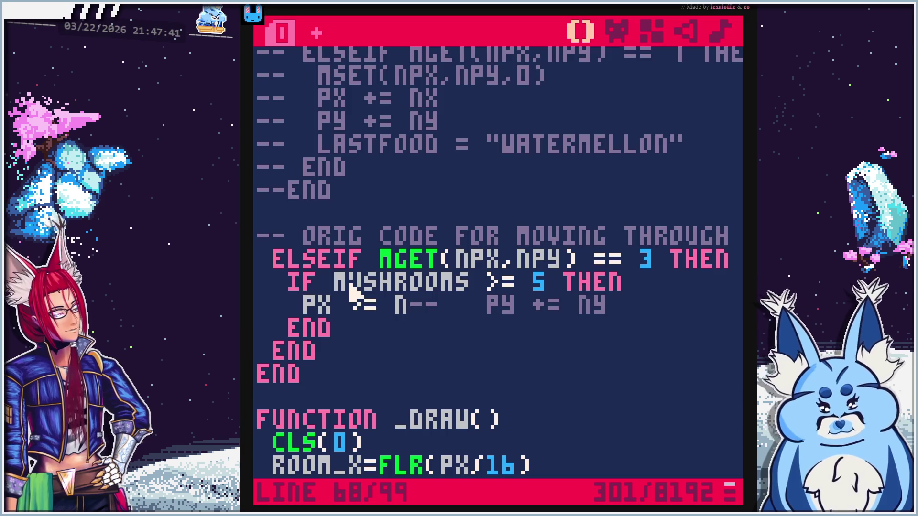
{"action": "key", "text": "ctrl+z"}
{"action": "key", "text": "ctrl+z"}
{"action": "scroll", "coordinate": [351, 293], "scroll_direction": "up", "scroll_amount": 3}
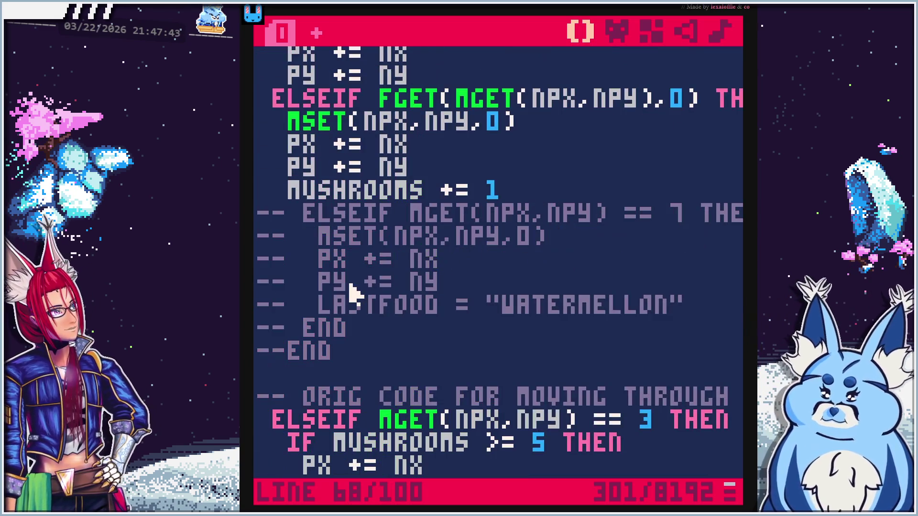
{"action": "scroll", "coordinate": [366, 296], "scroll_direction": "down", "scroll_amount": 2}
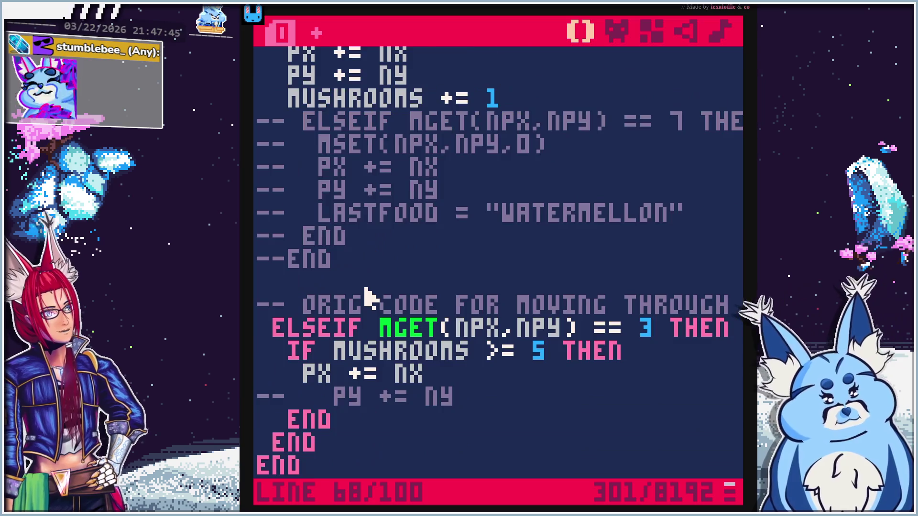
{"action": "left_click", "coordinate": [265, 351]}
{"action": "key", "text": "Delete"}
{"action": "key", "text": "Delete"}
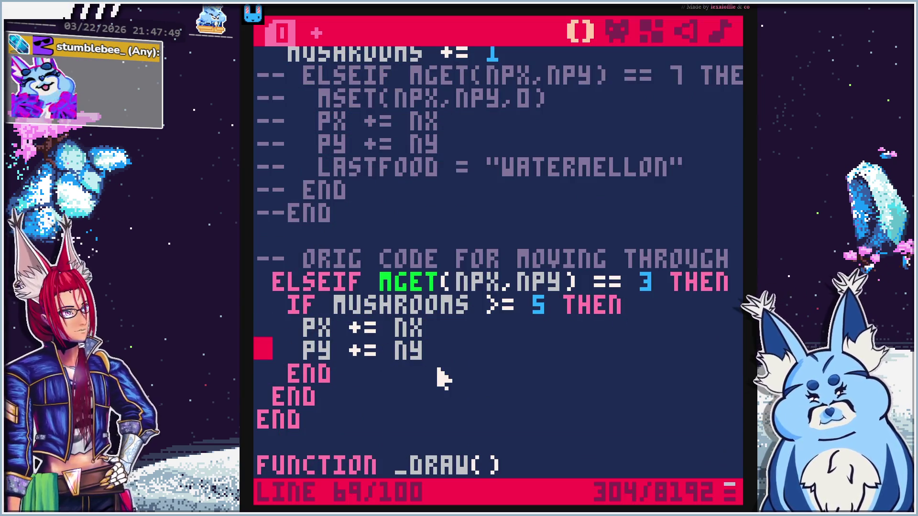
{"action": "key", "text": "ctrl+r"}
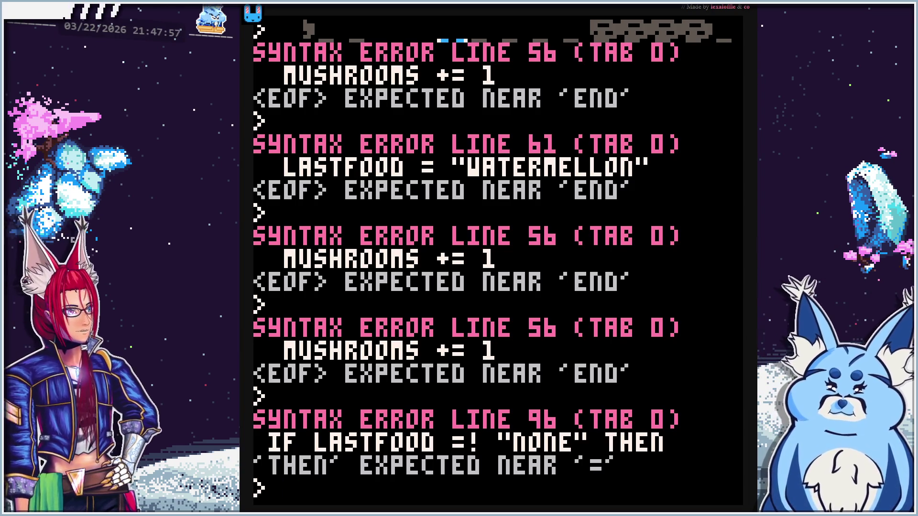
Inspect the LASTFOOD print line and its END near line 96, then rerun the cart
{"action": "key", "text": "Escape"}
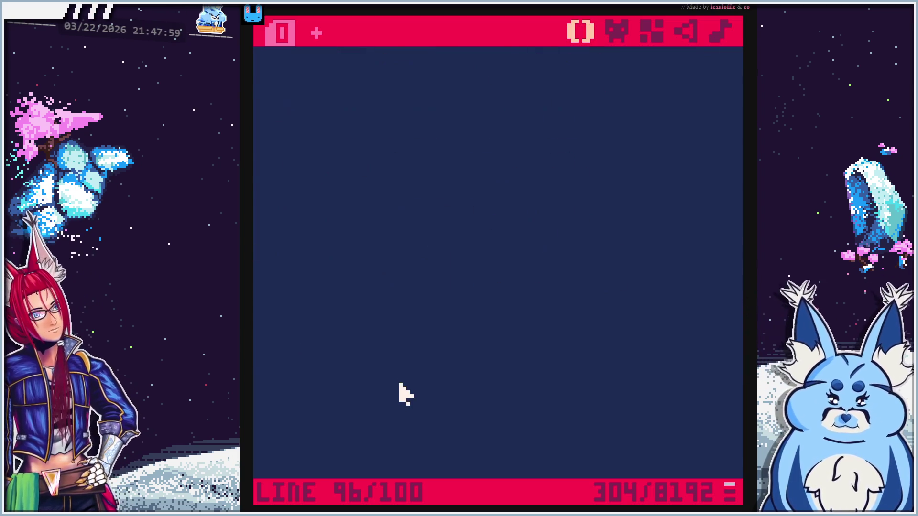
{"action": "scroll", "coordinate": [402, 380], "scroll_direction": "up", "scroll_amount": 2}
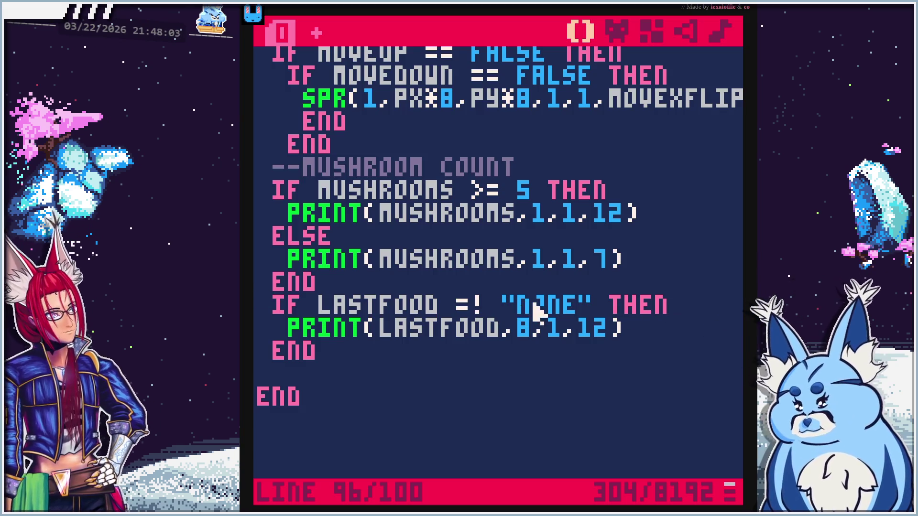
{"action": "left_click", "coordinate": [663, 334]}
{"action": "left_click", "coordinate": [613, 354]}
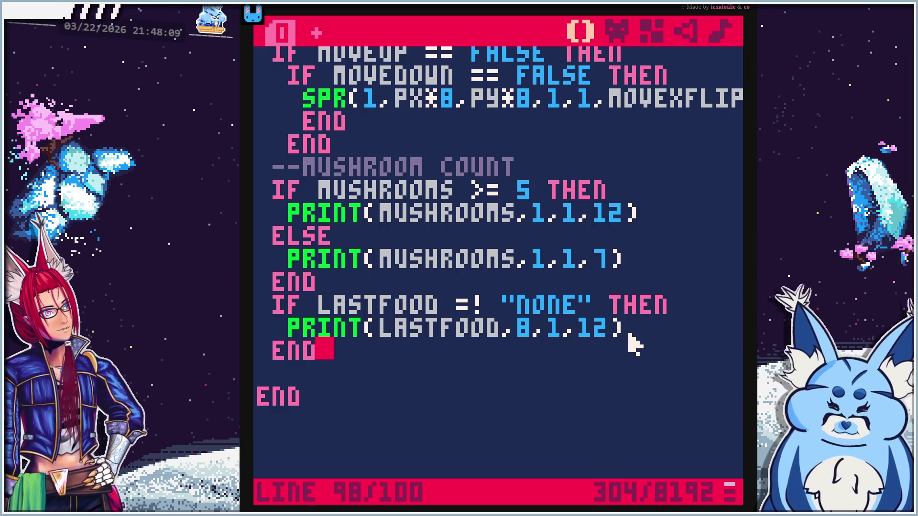
{"action": "left_click", "coordinate": [665, 326]}
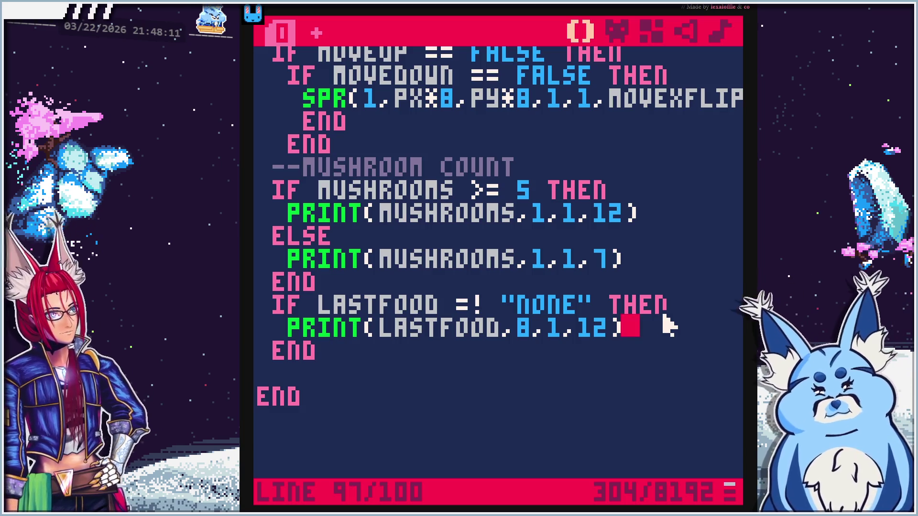
{"action": "key", "text": "ctrl+r"}
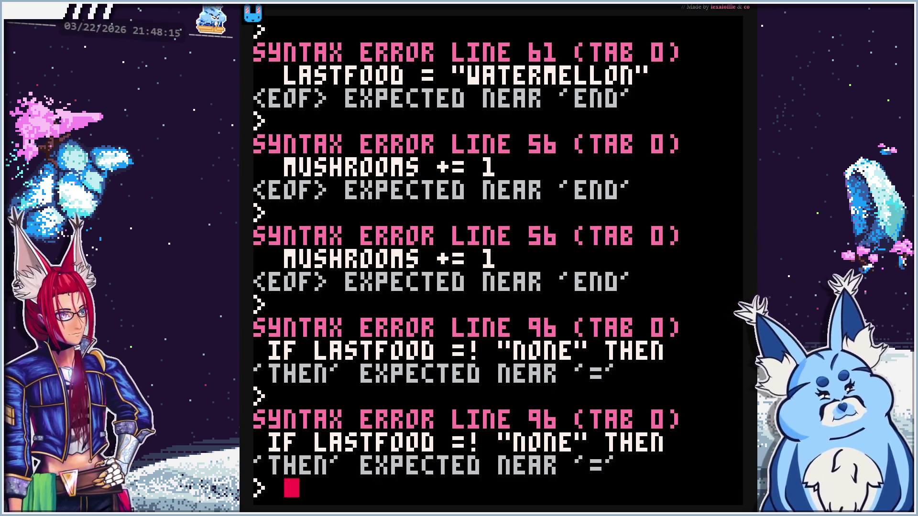
Replace the malformed =! with != in the IF LASTFOOD check and run the game
{"action": "key", "text": "Escape"}
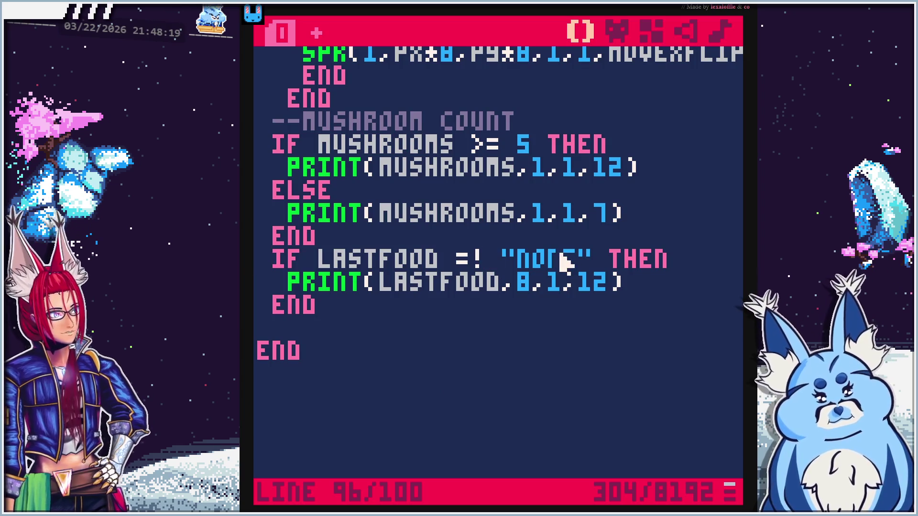
{"action": "key", "text": "BackSpace"}
{"action": "key", "text": "BackSpace"}
{"action": "type", "text": "!="}
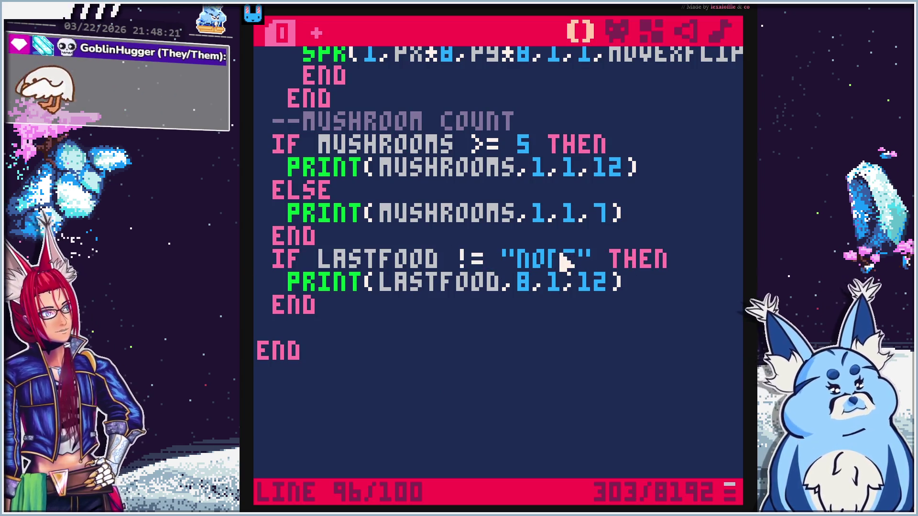
{"action": "key", "text": "ctrl+r"}
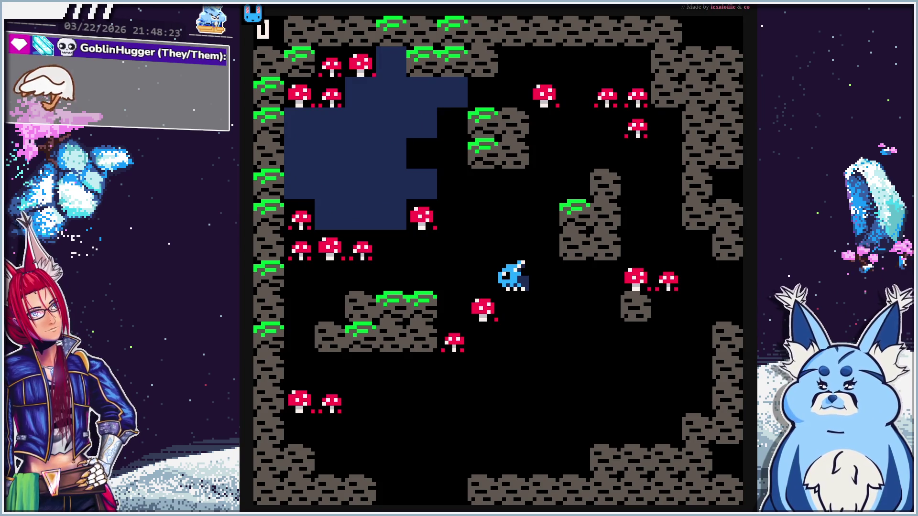
Walk the player around the first mushroom room, eating the mushrooms along the way
{"action": "key", "text": "Down"}
{"action": "key", "text": "Left"}
{"action": "key", "text": "Down"}
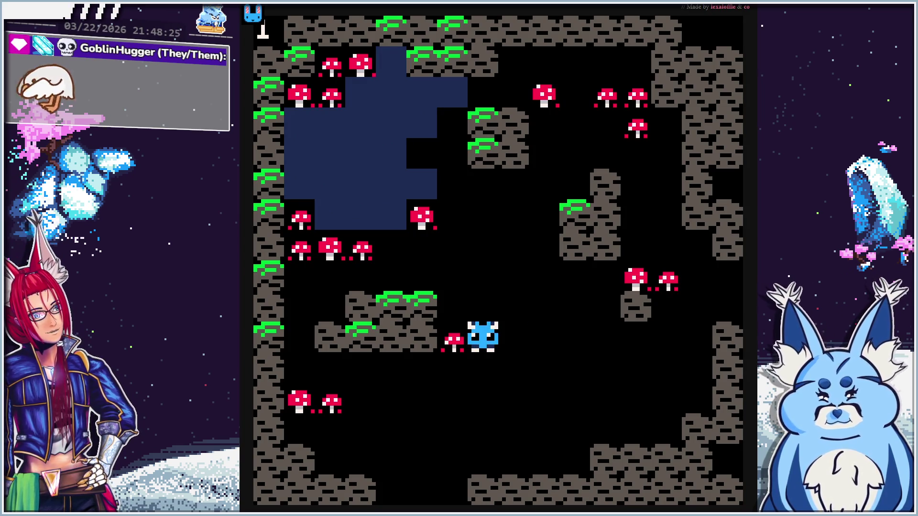
{"action": "key", "text": "Left"}
{"action": "key", "text": "Up"}
{"action": "key", "text": "Up"}
{"action": "key", "text": "Up"}
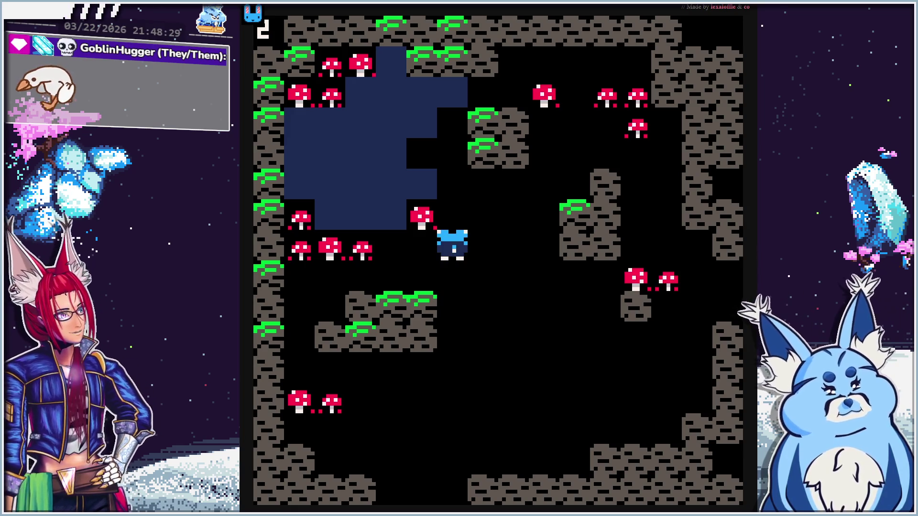
{"action": "key", "text": "Right"}
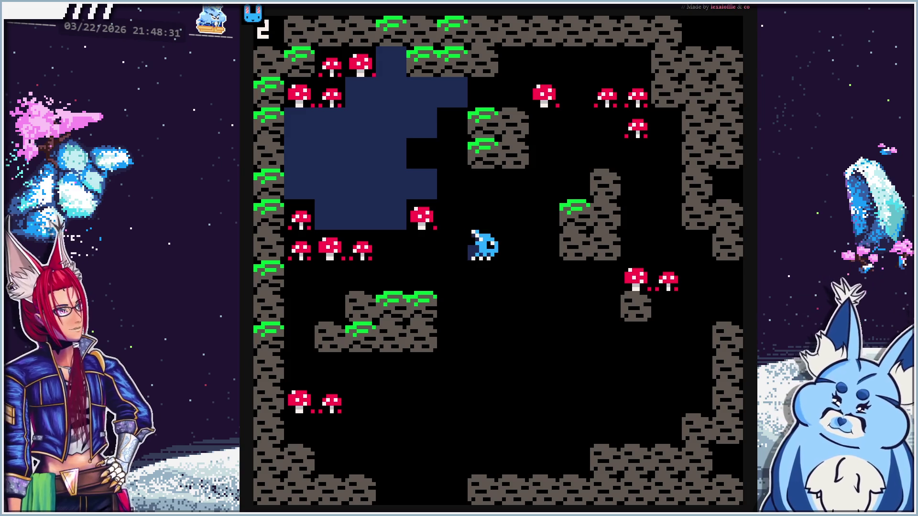
{"action": "key", "text": "Down"}
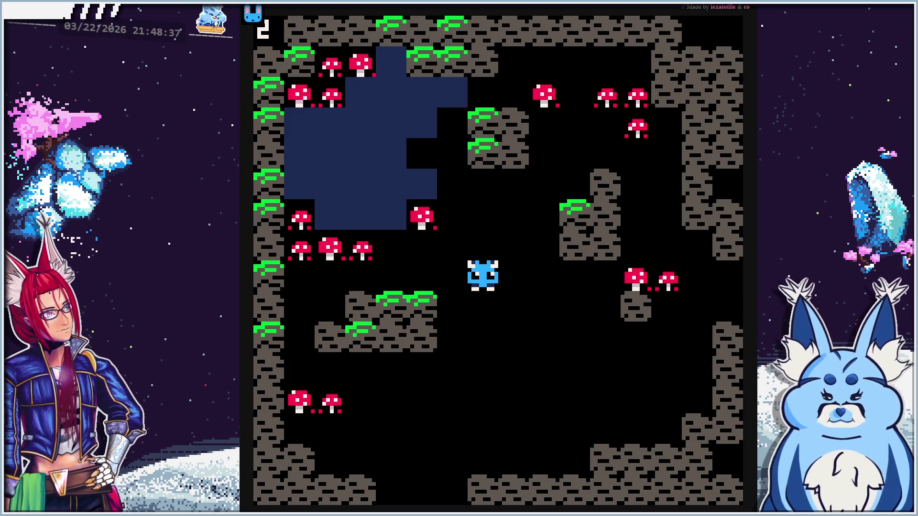
{"action": "key", "text": "Up"}
{"action": "key", "text": "Right"}
{"action": "key", "text": "Down"}
{"action": "key", "text": "Down"}
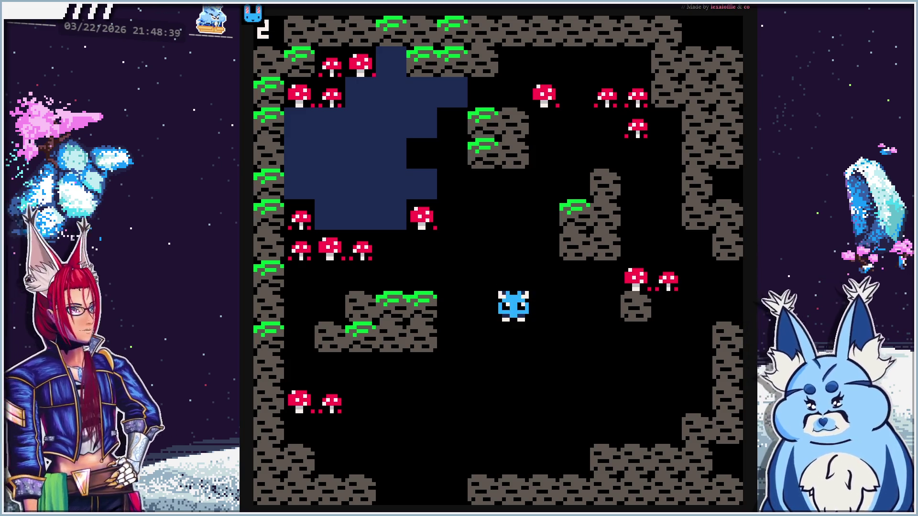
{"action": "key", "text": "Right"}
{"action": "key", "text": "Left"}
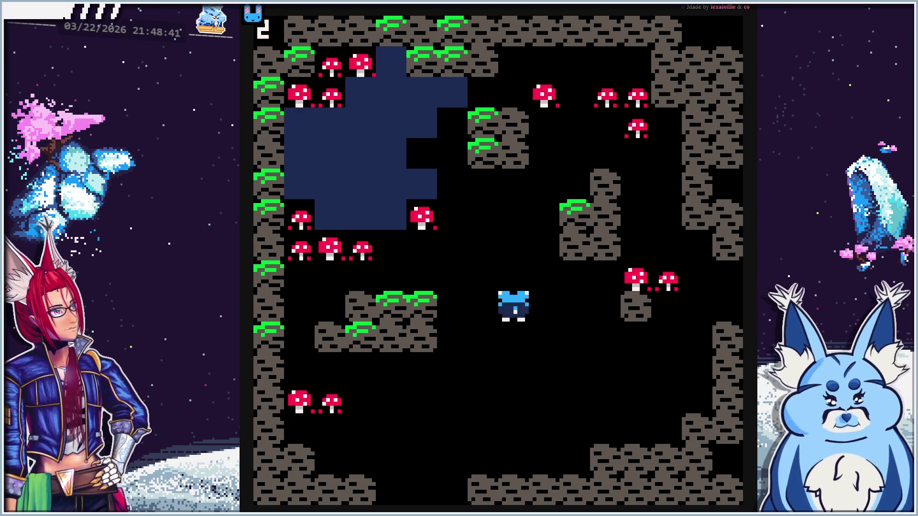
{"action": "key", "text": "Up"}
{"action": "key", "text": "Down"}
{"action": "key", "text": "Down"}
{"action": "key", "text": "Down"}
{"action": "key", "text": "Left"}
{"action": "key", "text": "Left"}
{"action": "key", "text": "Left"}
{"action": "key", "text": "Left"}
{"action": "key", "text": "Down"}
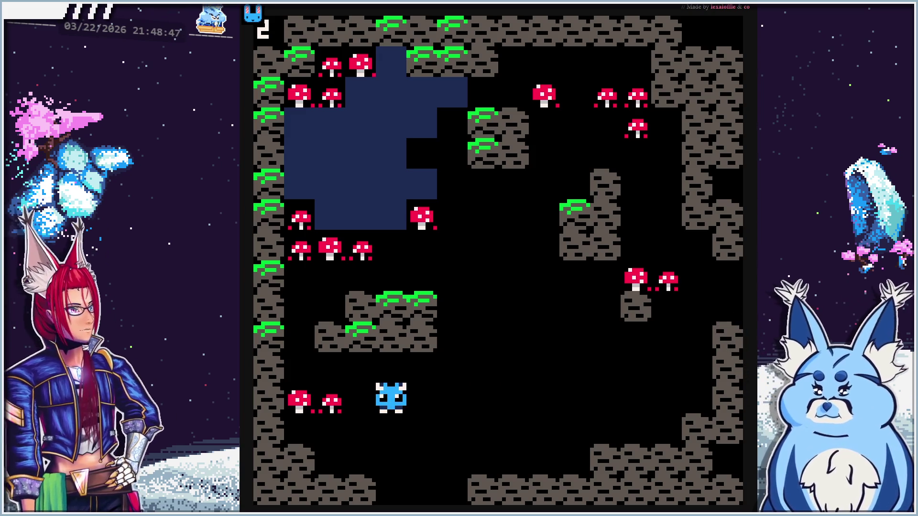
{"action": "key", "text": "Right"}
{"action": "key", "text": "Right"}
{"action": "key", "text": "Right"}
{"action": "key", "text": "Left"}
{"action": "key", "text": "Down"}
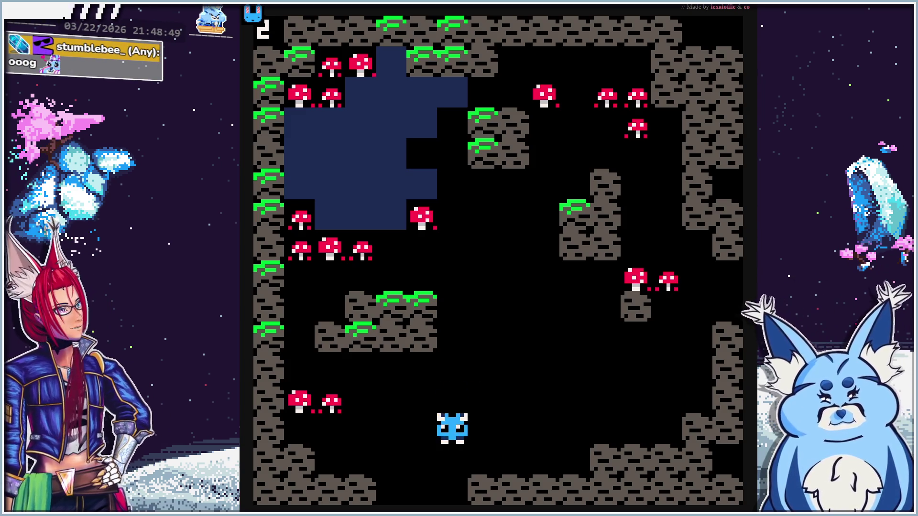
{"action": "key", "text": "Up"}
{"action": "key", "text": "Up"}
{"action": "key", "text": "Up"}
{"action": "key", "text": "Right"}
{"action": "key", "text": "Right"}
{"action": "key", "text": "Right"}
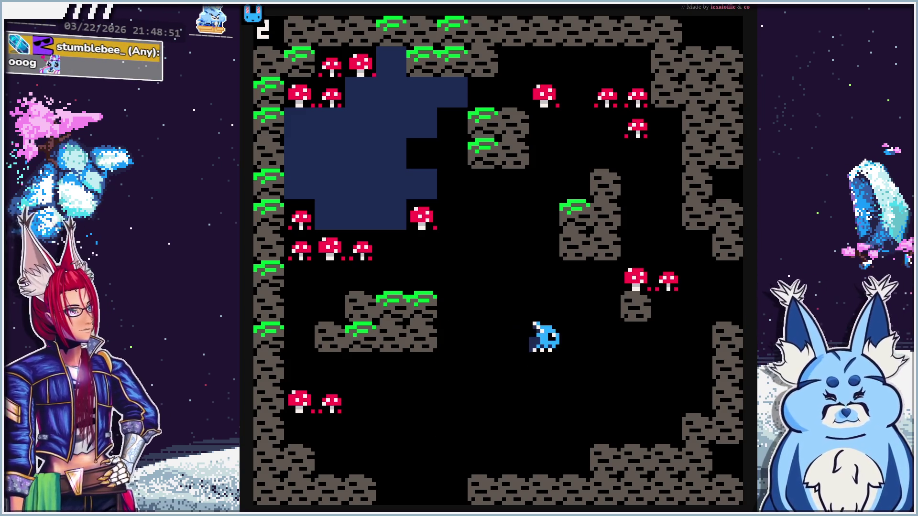
{"action": "key", "text": "Down"}
{"action": "key", "text": "Left"}
{"action": "key", "text": "Left"}
{"action": "key", "text": "Up"}
{"action": "key", "text": "Up"}
{"action": "key", "text": "Up"}
{"action": "key", "text": "Right"}
{"action": "key", "text": "Right"}
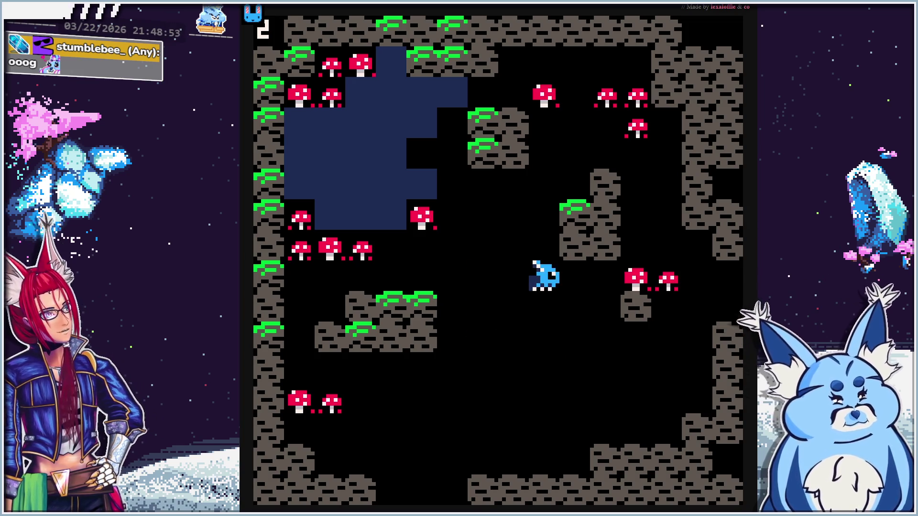
{"action": "key", "text": "Down"}
{"action": "key", "text": "Down"}
{"action": "key", "text": "Down"}
{"action": "key", "text": "Left"}
{"action": "key", "text": "Left"}
{"action": "key", "text": "Up"}
{"action": "key", "text": "Up"}
{"action": "key", "text": "Up"}
{"action": "key", "text": "Right"}
{"action": "key", "text": "Right"}
{"action": "key", "text": "Down"}
{"action": "key", "text": "Down"}
{"action": "key", "text": "Down"}
{"action": "key", "text": "Left"}
{"action": "key", "text": "Left"}
{"action": "key", "text": "Up"}
{"action": "key", "text": "Up"}
{"action": "key", "text": "Up"}
{"action": "key", "text": "Up"}
{"action": "key", "text": "Left"}
{"action": "key", "text": "Left"}
{"action": "key", "text": "Left"}
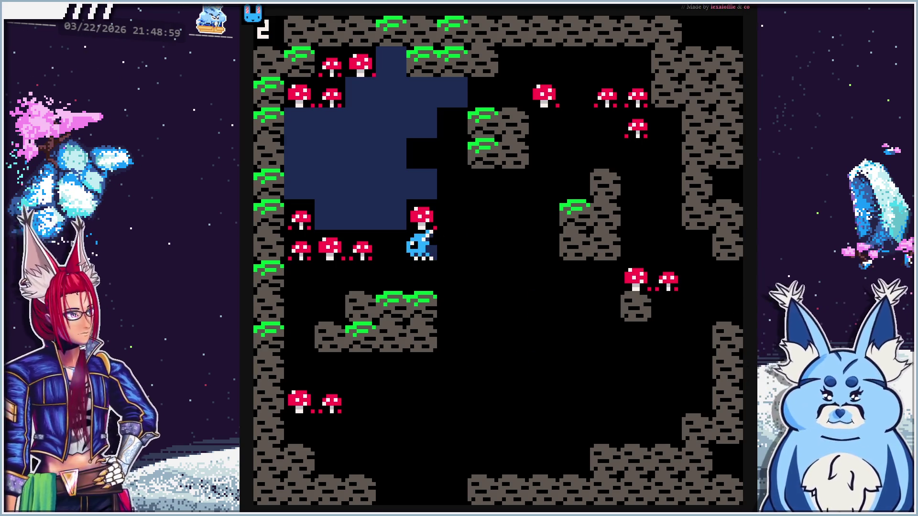
{"action": "key", "text": "Left"}
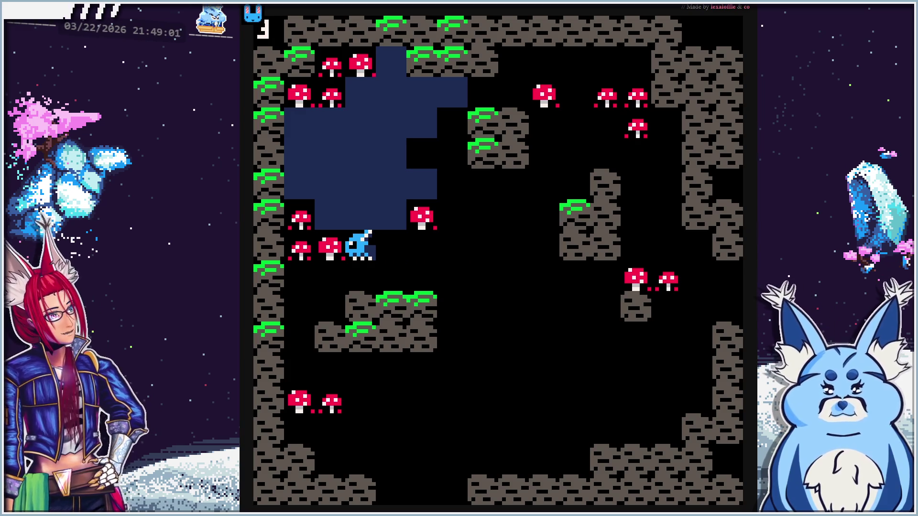
{"action": "key", "text": "Left"}
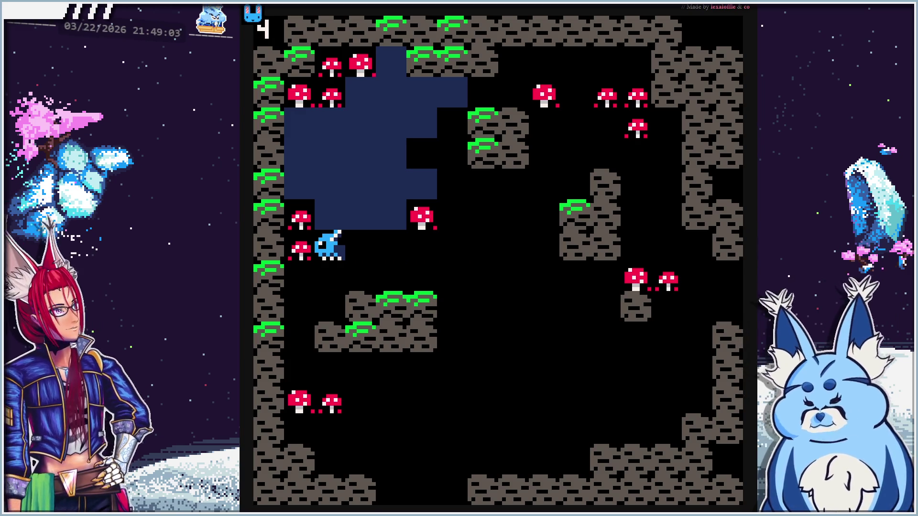
Visit the room below and the room to the right, then return to the mushroom room
{"action": "key", "text": "Right"}
{"action": "key", "text": "Right"}
{"action": "key", "text": "Right"}
{"action": "key", "text": "Down"}
{"action": "key", "text": "Down"}
{"action": "key", "text": "Down"}
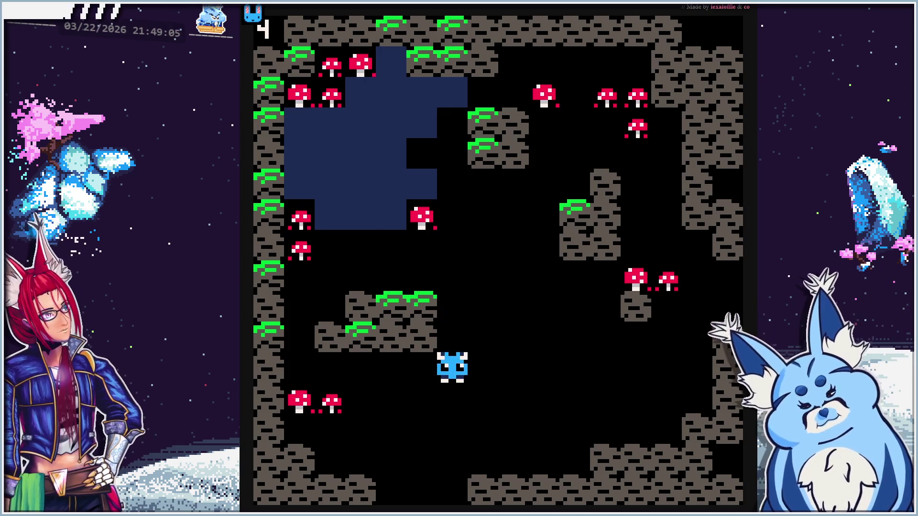
{"action": "key", "text": "Down"}
{"action": "key", "text": "Down"}
{"action": "key", "text": "Left"}
{"action": "key", "text": "Down"}
{"action": "key", "text": "Down"}
{"action": "key", "text": "Right"}
{"action": "key", "text": "Down"}
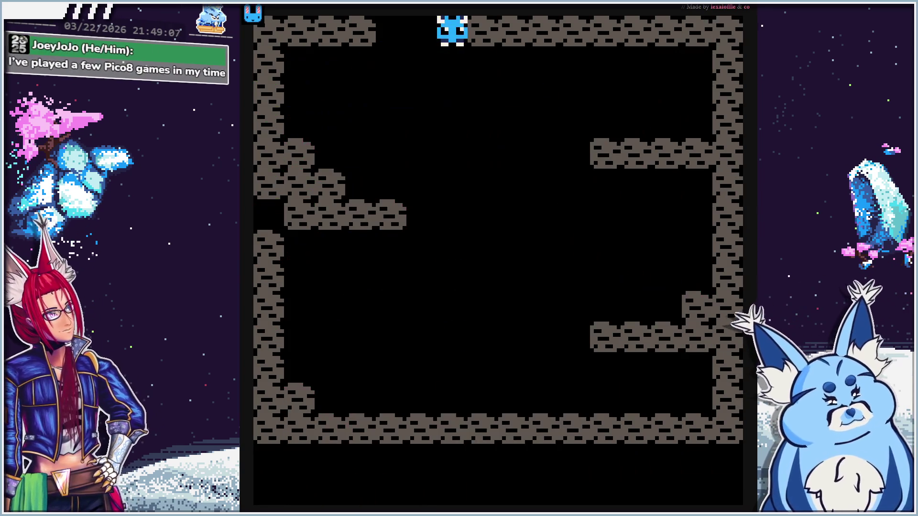
{"action": "key", "text": "Up"}
{"action": "key", "text": "Up"}
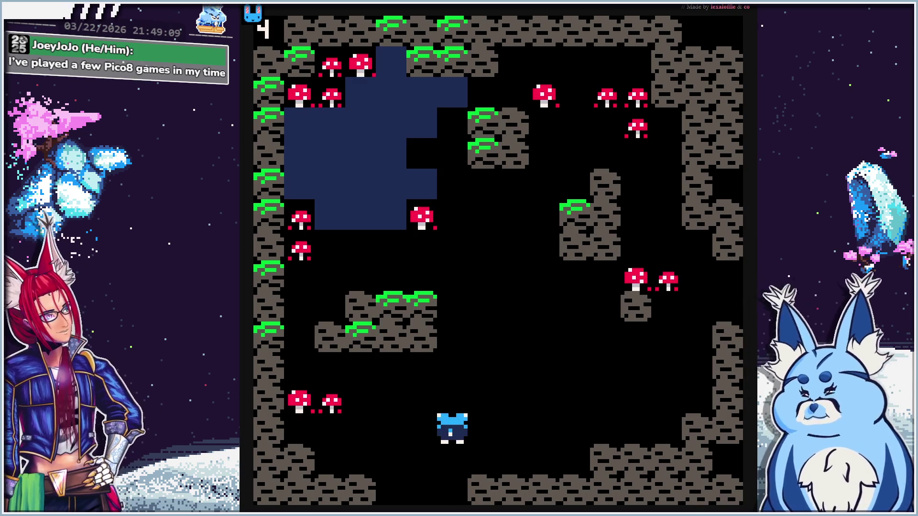
{"action": "key", "text": "Down"}
{"action": "key", "text": "Down"}
{"action": "key", "text": "Up"}
{"action": "key", "text": "Left"}
{"action": "key", "text": "Down"}
{"action": "key", "text": "Left"}
{"action": "key", "text": "Up"}
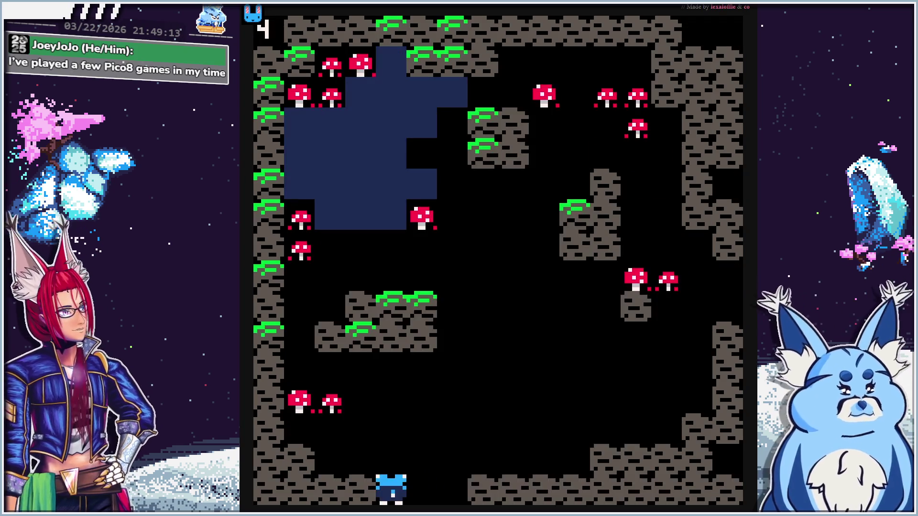
{"action": "key", "text": "Up"}
{"action": "key", "text": "Up"}
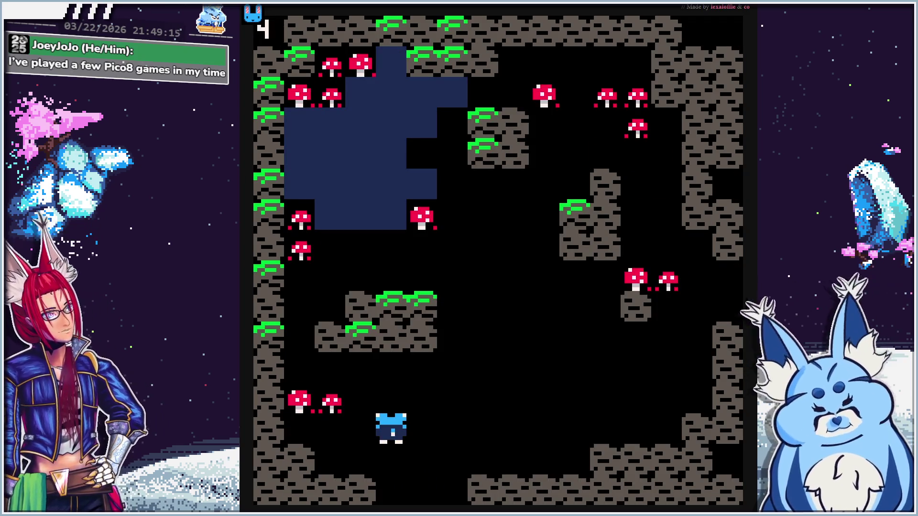
{"action": "key", "text": "Right"}
{"action": "key", "text": "Right"}
{"action": "key", "text": "Right"}
{"action": "key", "text": "Up"}
{"action": "key", "text": "Up"}
{"action": "key", "text": "Right"}
{"action": "key", "text": "Right"}
{"action": "key", "text": "Right"}
{"action": "key", "text": "Right"}
{"action": "key", "text": "Up"}
{"action": "key", "text": "Up"}
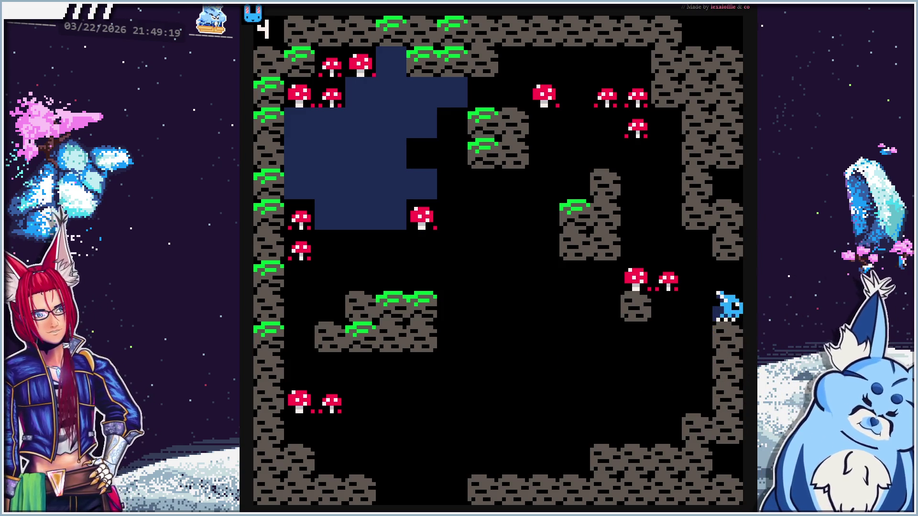
{"action": "key", "text": "Right"}
{"action": "key", "text": "Left"}
{"action": "key", "text": "Right"}
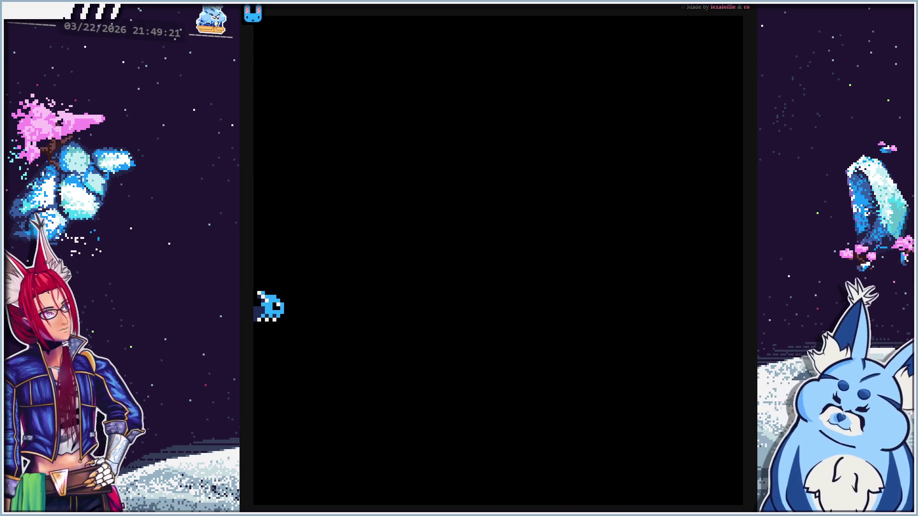
{"action": "key", "text": "Left"}
{"action": "key", "text": "Left"}
{"action": "key", "text": "Down"}
{"action": "key", "text": "Down"}
{"action": "key", "text": "Left"}
{"action": "key", "text": "Left"}
{"action": "key", "text": "Left"}
{"action": "key", "text": "Up"}
{"action": "key", "text": "Up"}
{"action": "key", "text": "Up"}
{"action": "key", "text": "Left"}
{"action": "key", "text": "Left"}
{"action": "key", "text": "Left"}
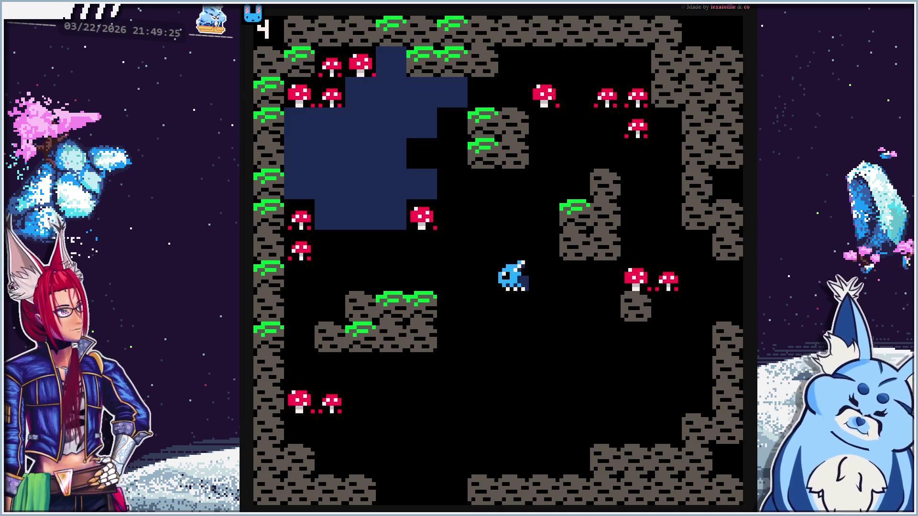
{"action": "key", "text": "Up"}
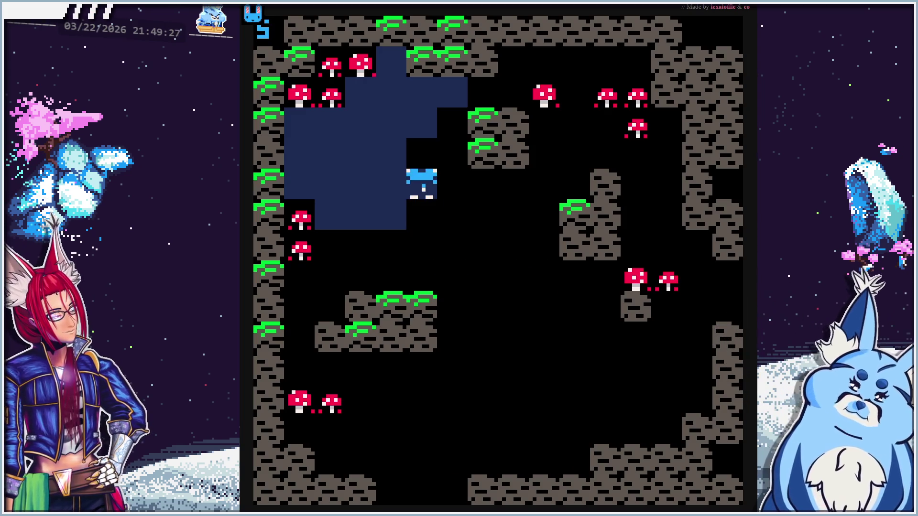
Cross the dark-blue water to eat the left-side and top-left mushrooms, reaching 13, then stop the game
{"action": "key", "text": "Left"}
{"action": "key", "text": "Left"}
{"action": "key", "text": "Down"}
{"action": "key", "text": "Down"}
{"action": "key", "text": "Right"}
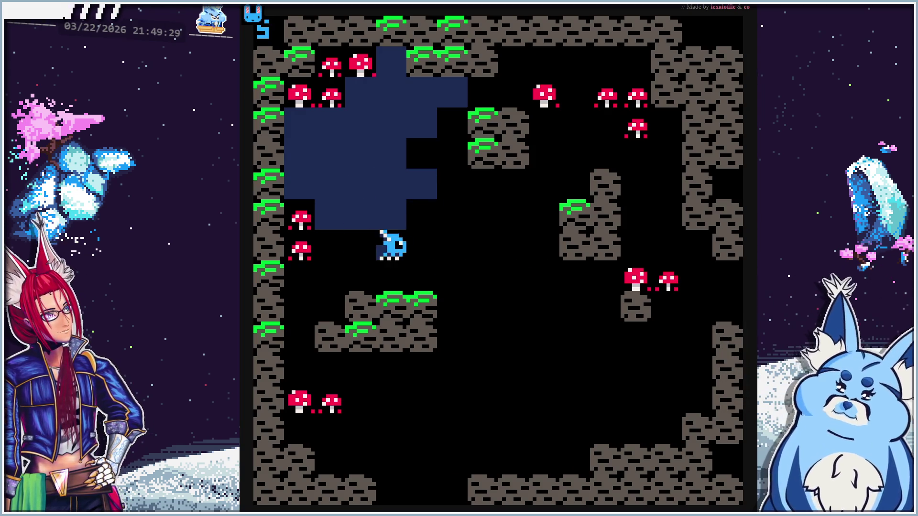
{"action": "key", "text": "Right"}
{"action": "key", "text": "Up"}
{"action": "key", "text": "Up"}
{"action": "key", "text": "Left"}
{"action": "key", "text": "Left"}
{"action": "key", "text": "Left"}
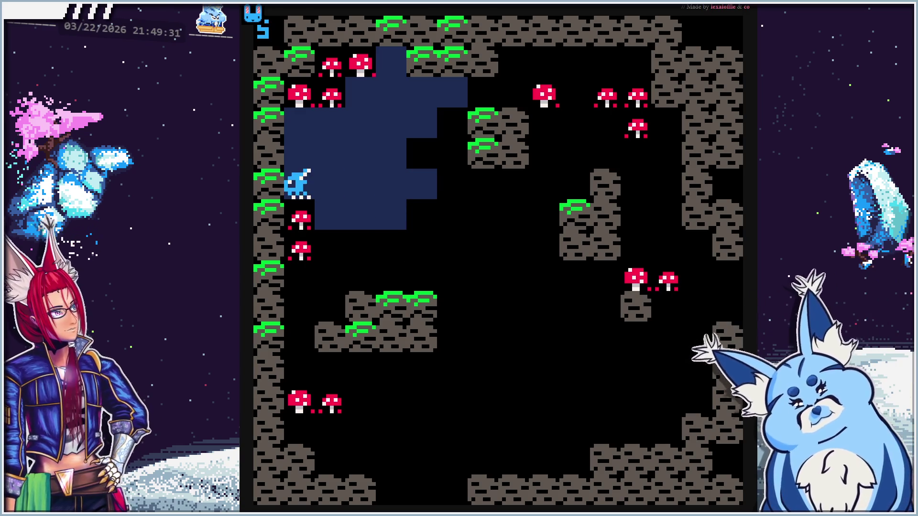
{"action": "key", "text": "Left"}
{"action": "key", "text": "Down"}
{"action": "key", "text": "Down"}
{"action": "key", "text": "Right"}
{"action": "key", "text": "Right"}
{"action": "key", "text": "Right"}
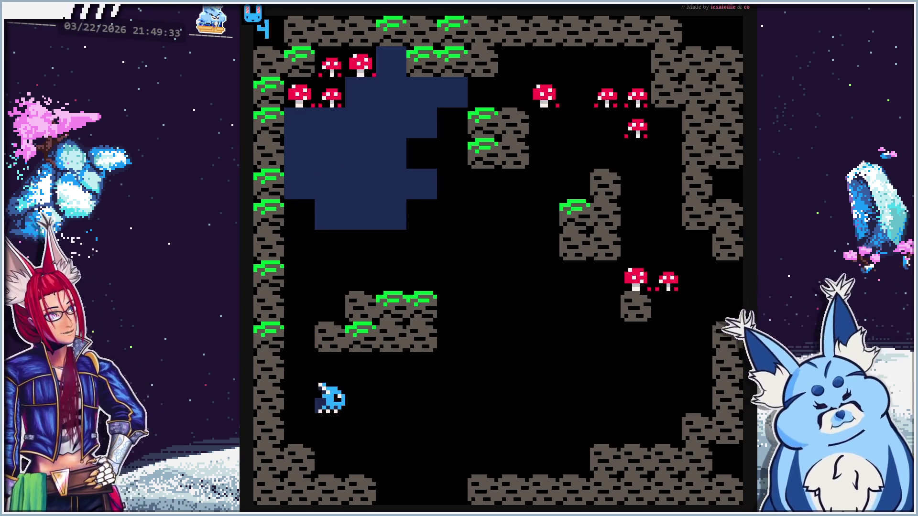
{"action": "key", "text": "Up"}
{"action": "key", "text": "Up"}
{"action": "key", "text": "Up"}
{"action": "key", "text": "Up"}
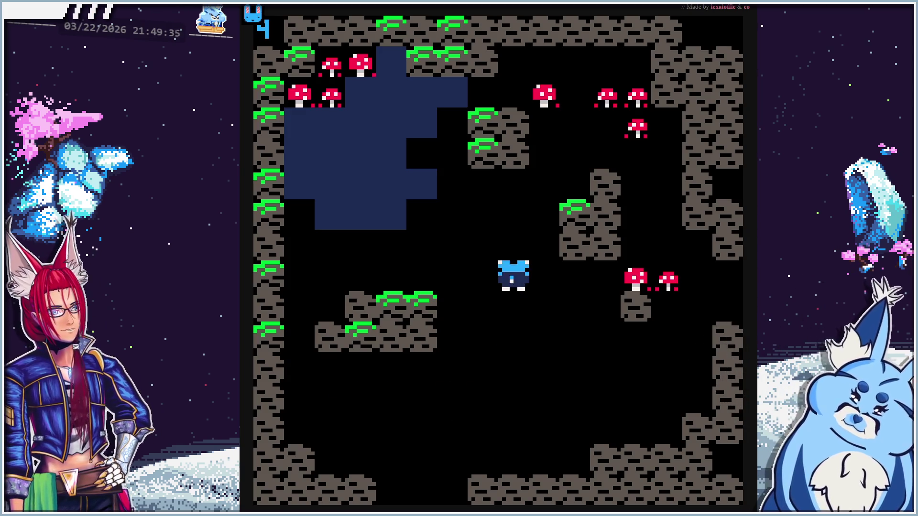
{"action": "key", "text": "Left"}
{"action": "key", "text": "Left"}
{"action": "key", "text": "Left"}
{"action": "key", "text": "Up"}
{"action": "key", "text": "Up"}
{"action": "key", "text": "Up"}
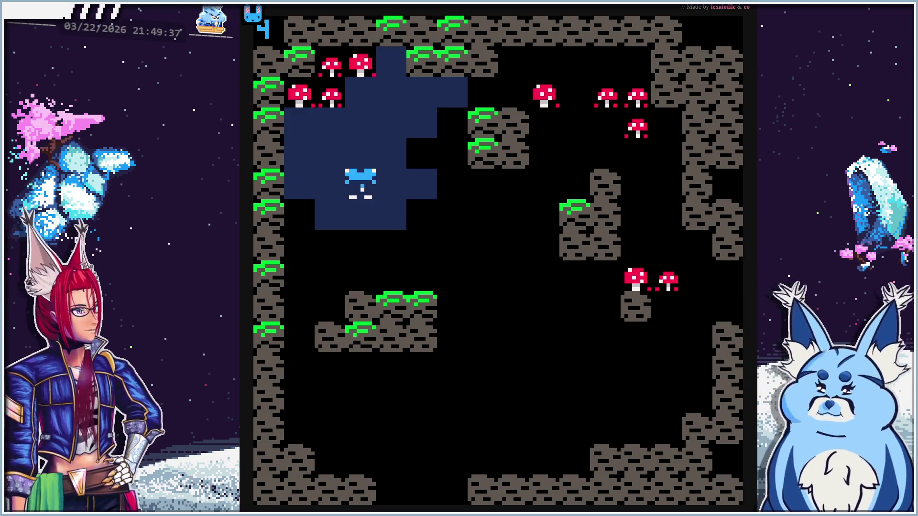
{"action": "key", "text": "Left"}
{"action": "key", "text": "Left"}
{"action": "key", "text": "Up"}
{"action": "key", "text": "Right"}
{"action": "key", "text": "Right"}
{"action": "key", "text": "Down"}
{"action": "key", "text": "Down"}
{"action": "key", "text": "Left"}
{"action": "key", "text": "Down"}
{"action": "key", "text": "Right"}
{"action": "key", "text": "Left"}
{"action": "key", "text": "Down"}
{"action": "key", "text": "Down"}
{"action": "key", "text": "Right"}
{"action": "key", "text": "Down"}
{"action": "key", "text": "Right"}
{"action": "key", "text": "Right"}
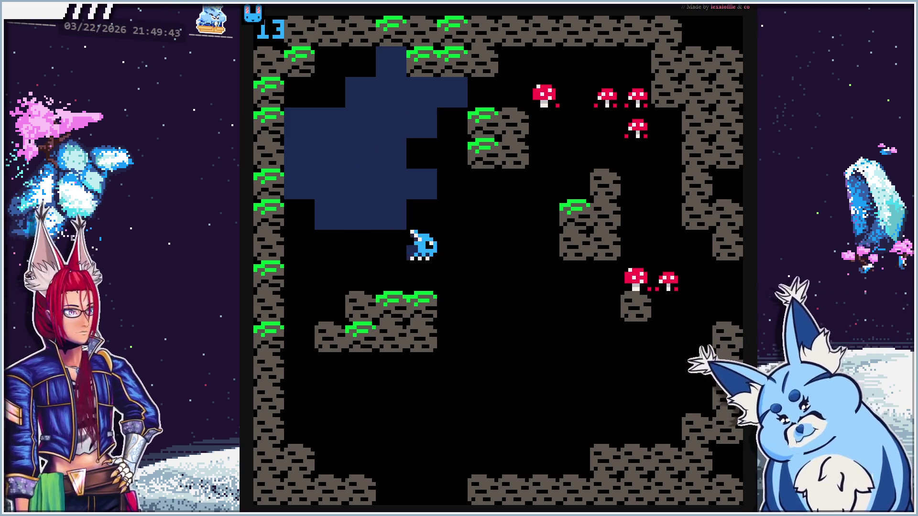
{"action": "key", "text": "Down"}
{"action": "key", "text": "Down"}
{"action": "key", "text": "Down"}
{"action": "key", "text": "Right"}
{"action": "key", "text": "Right"}
{"action": "key", "text": "Up"}
{"action": "key", "text": "Up"}
{"action": "key", "text": "Up"}
{"action": "key", "text": "Down"}
{"action": "key", "text": "Down"}
{"action": "key", "text": "Down"}
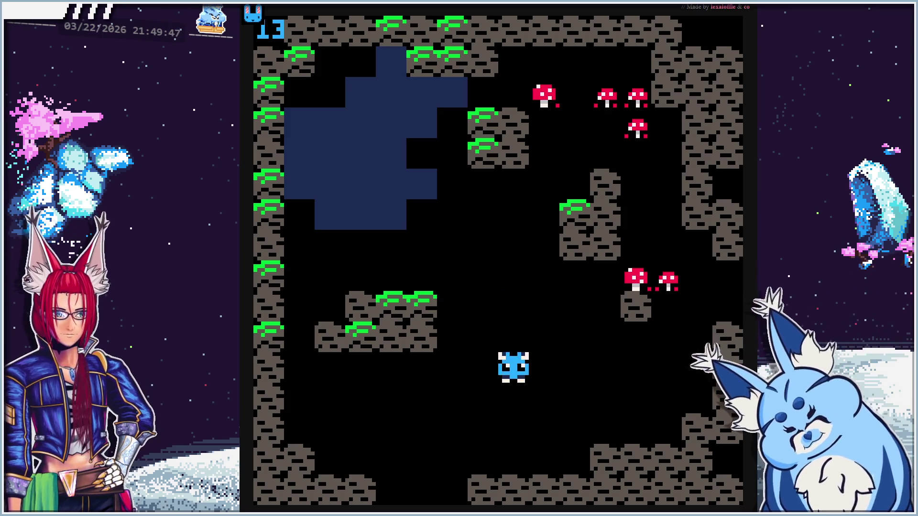
{"action": "key", "text": "Escape"}
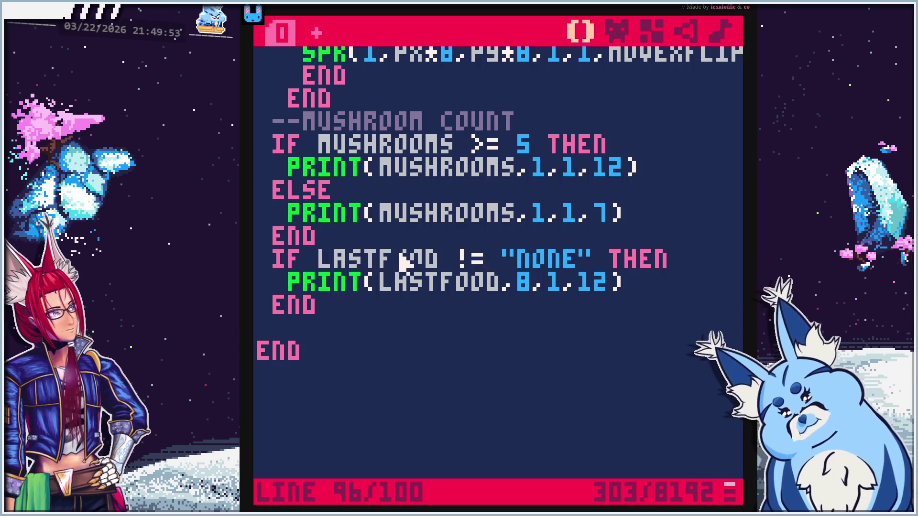
Scroll up to the ORIG CODE FOR MOVING THROUGH block and place the cursor on its ELSEIF line
{"action": "scroll", "coordinate": [531, 277], "scroll_direction": "up", "scroll_amount": 9}
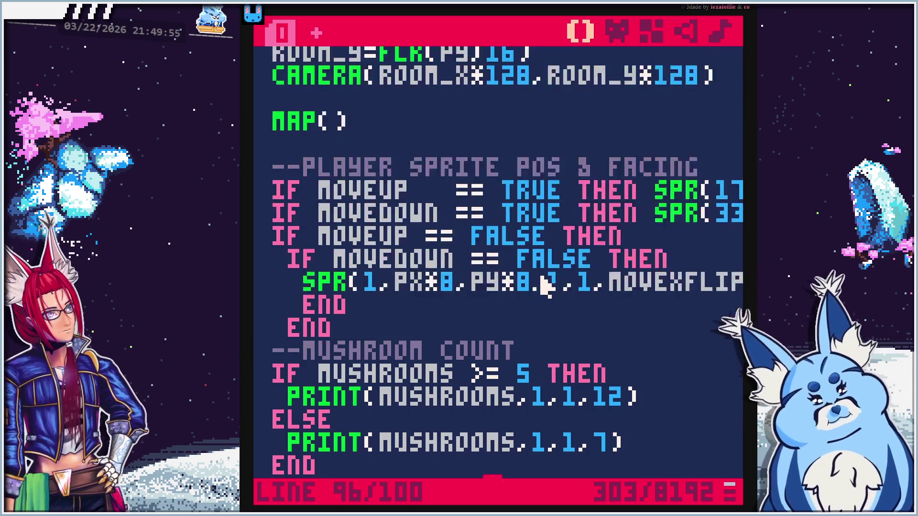
{"action": "scroll", "coordinate": [542, 286], "scroll_direction": "up", "scroll_amount": 2}
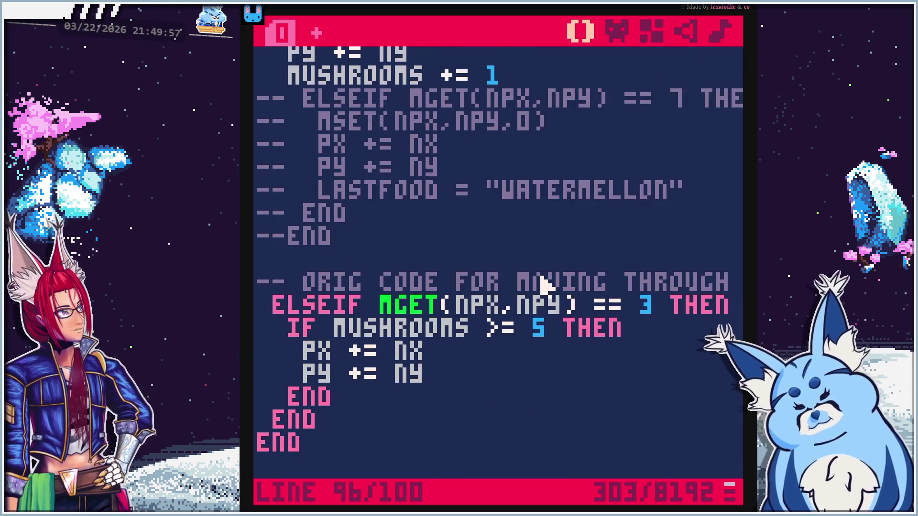
{"action": "scroll", "coordinate": [530, 284], "scroll_direction": "up", "scroll_amount": 2}
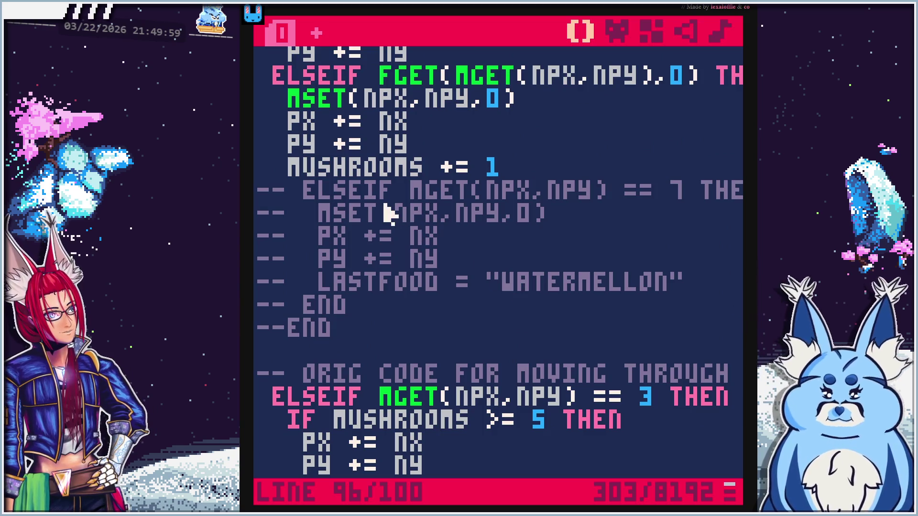
{"action": "scroll", "coordinate": [447, 252], "scroll_direction": "down", "scroll_amount": 2}
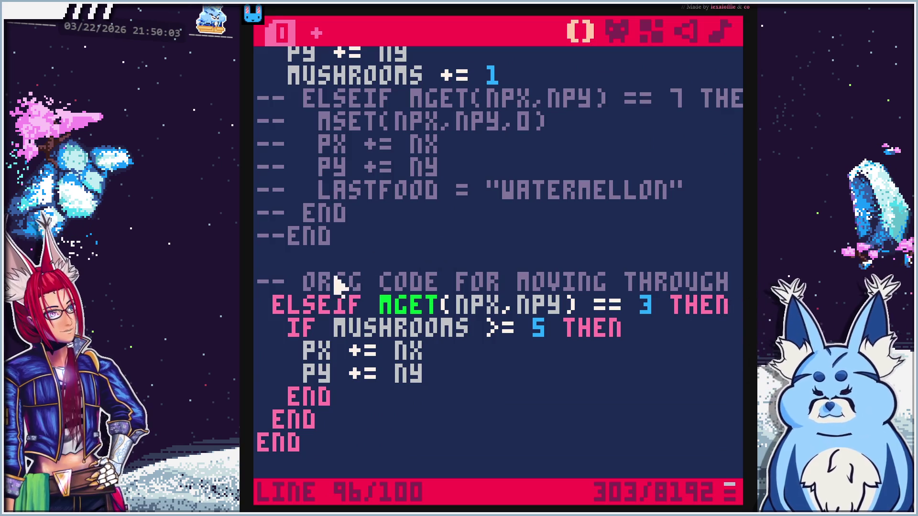
{"action": "left_click", "coordinate": [286, 326]}
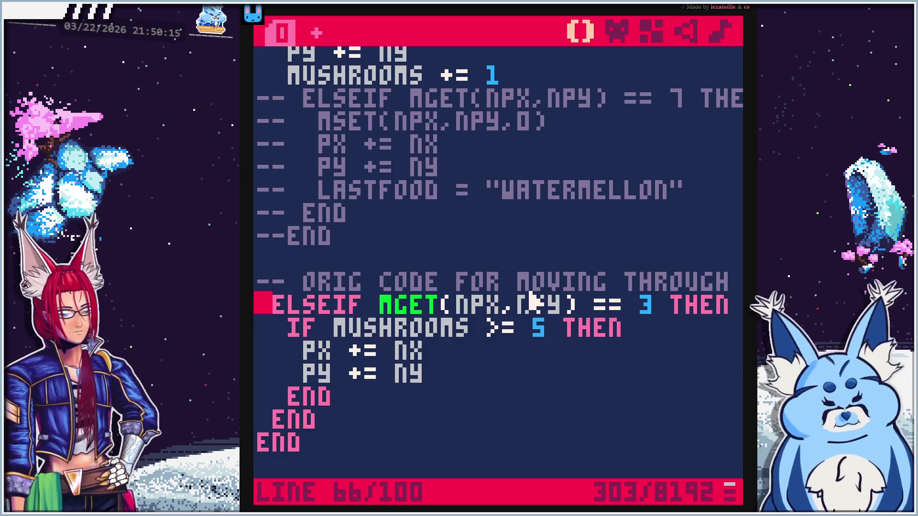
Prefix each line of the ELSEIF MGET(NPX,NPY) == 3 block, including IF MUSHROOMS and both ENDs, with --
{"action": "type", "text": "--"}
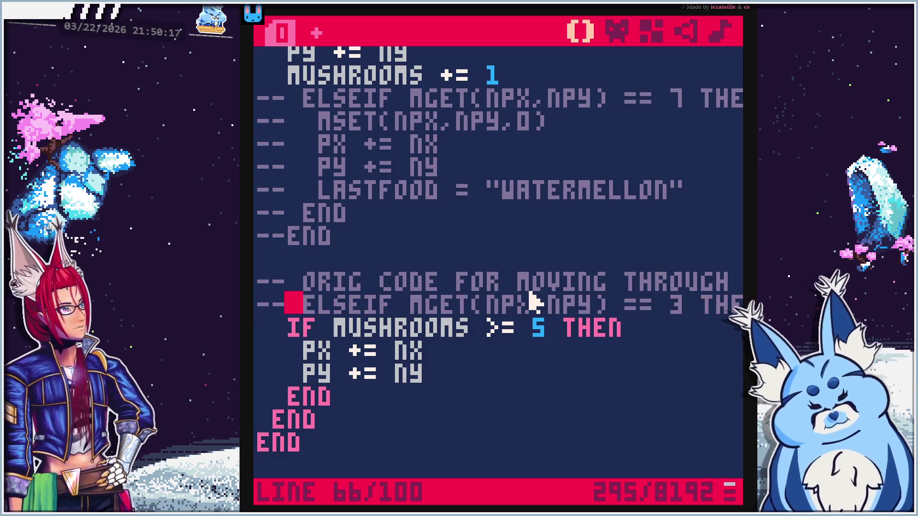
{"action": "key", "text": "Down"}
{"action": "type", "text": "--"}
{"action": "key", "text": "Down"}
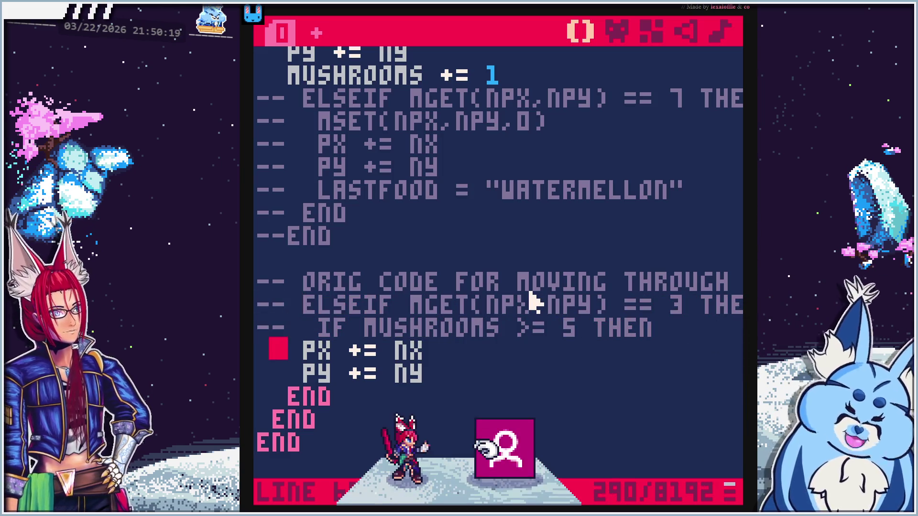
{"action": "type", "text": "--"}
{"action": "key", "text": "Down"}
{"action": "type", "text": "--"}
{"action": "key", "text": "Down"}
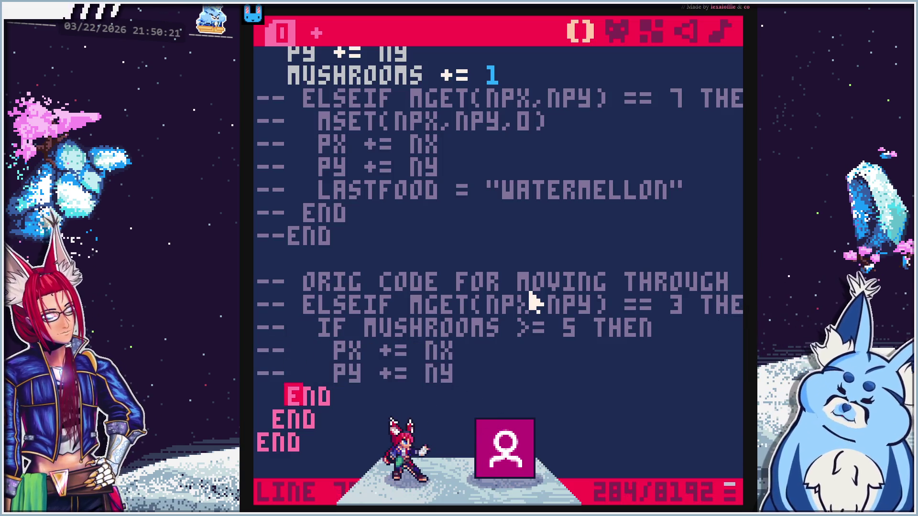
{"action": "type", "text": "--"}
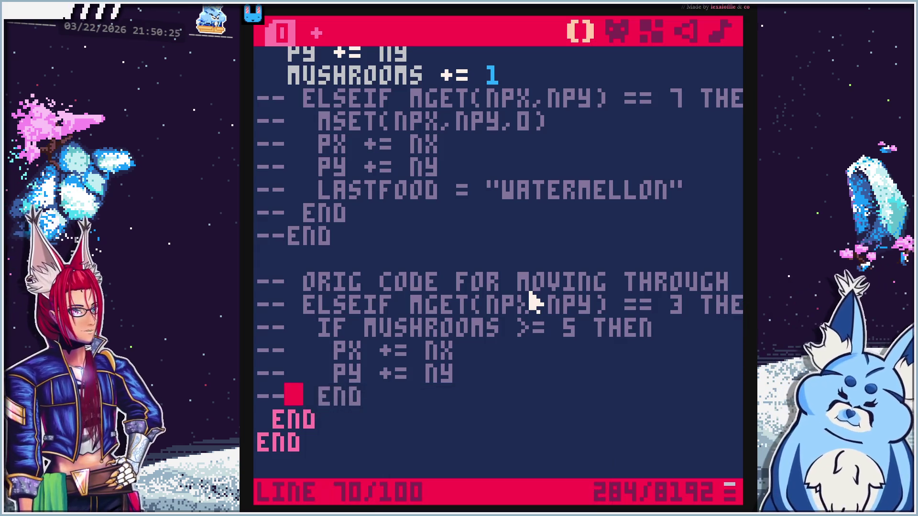
{"action": "key", "text": "Up"}
{"action": "key", "text": "Up"}
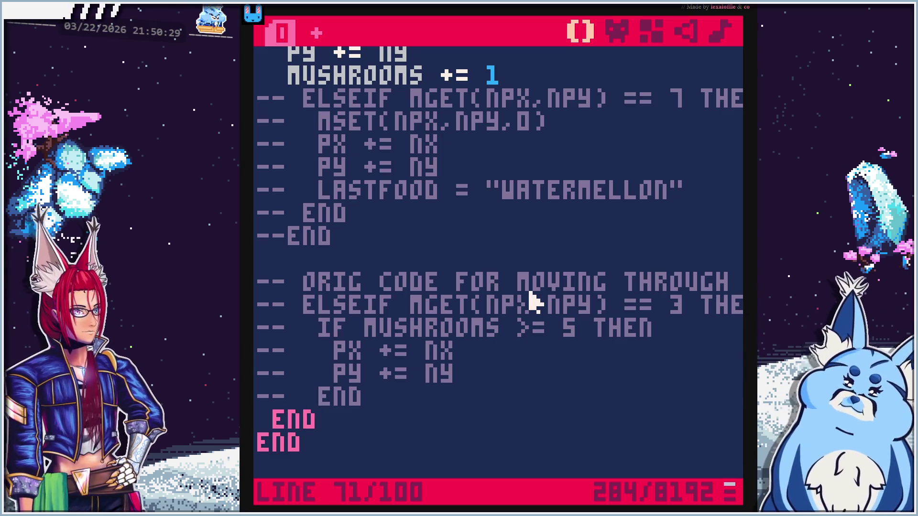
{"action": "type", "text": "--"}
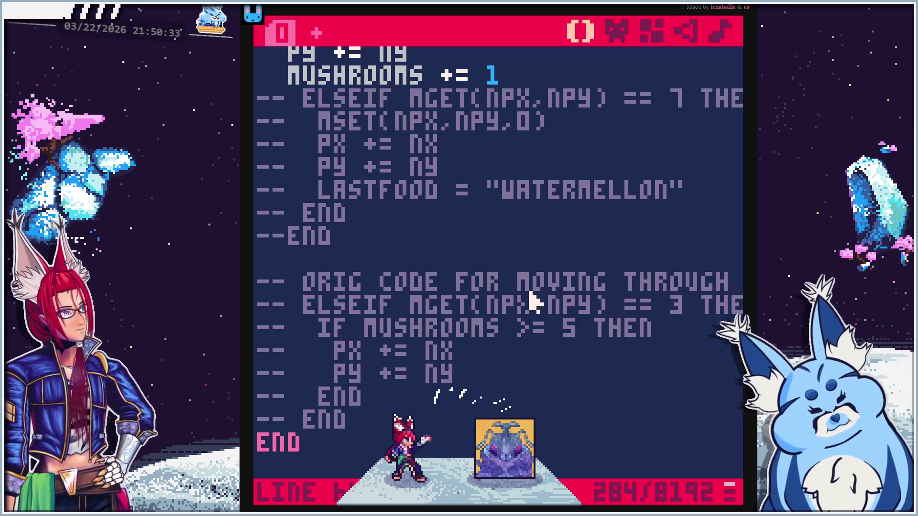
{"action": "key", "text": "Down"}
{"action": "key", "text": "Down"}
{"action": "key", "text": "Down"}
{"action": "key", "text": "Down"}
{"action": "key", "text": "Down"}
{"action": "key", "text": "Down"}
{"action": "key", "text": "Up"}
{"action": "key", "text": "Up"}
{"action": "key", "text": "Up"}
{"action": "key", "text": "Up"}
{"action": "key", "text": "Up"}
{"action": "key", "text": "Up"}
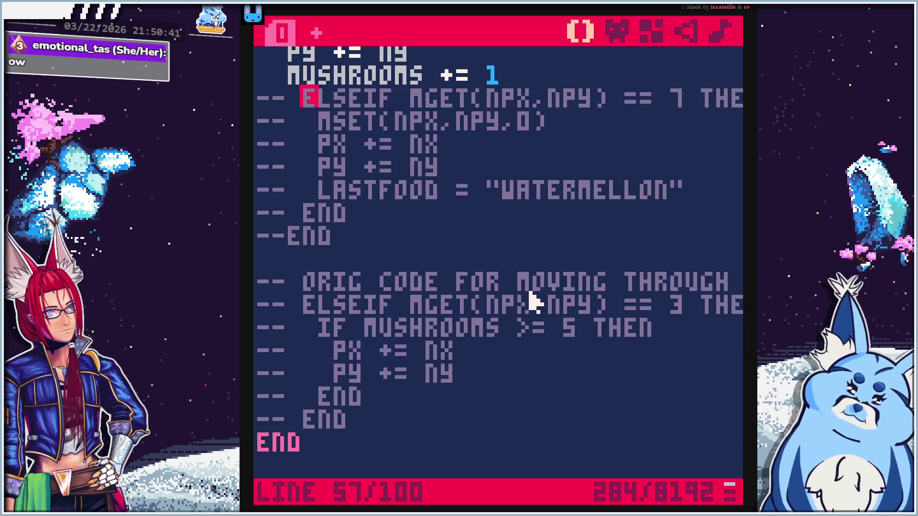
Uncomment the tile-7 watermelon ELSEIF and its PX += NX and PY += NY lines
{"action": "key", "text": "BackSpace"}
{"action": "key", "text": "BackSpace"}
{"action": "key", "text": "BackSpace"}
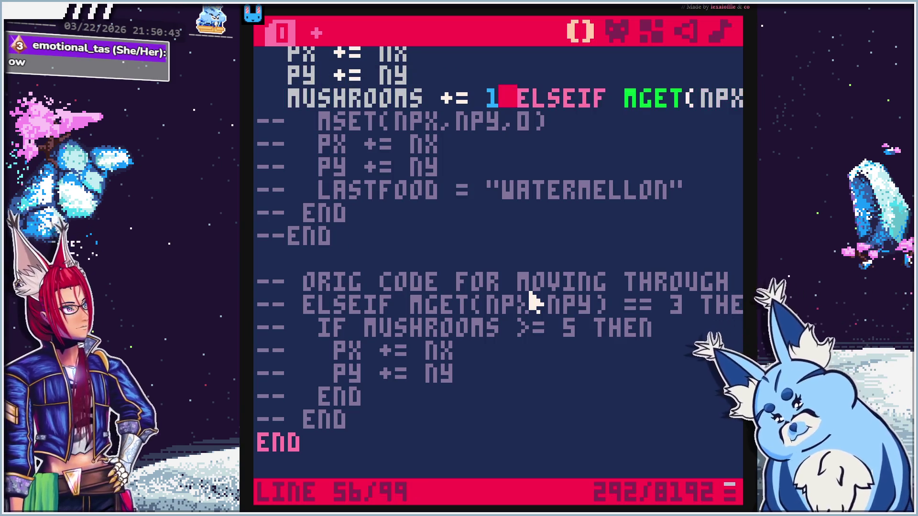
{"action": "key", "text": "Return"}
{"action": "key", "text": "BackSpace"}
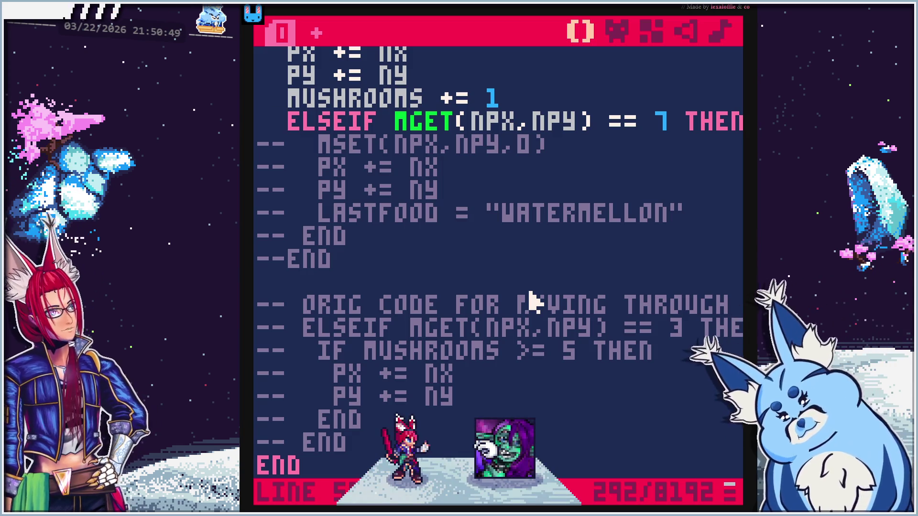
{"action": "key", "text": "Delete"}
{"action": "key", "text": "Delete"}
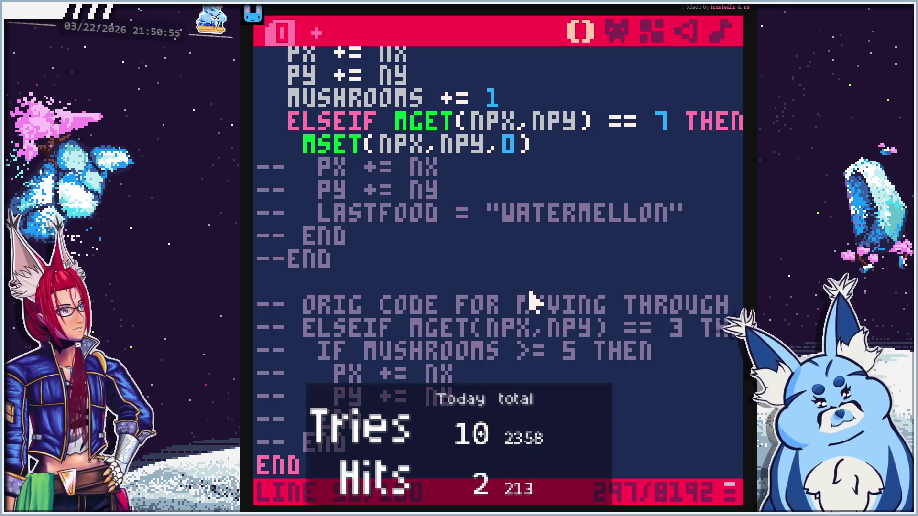
{"action": "key", "text": "Right"}
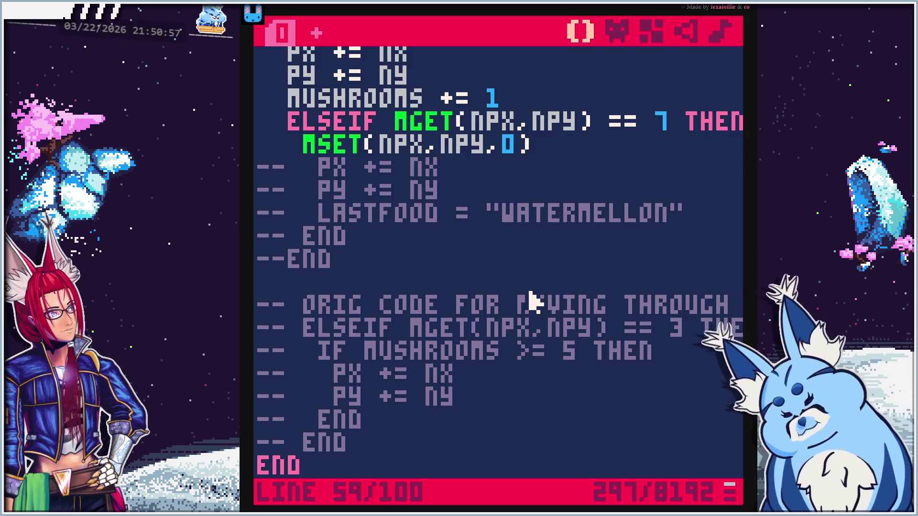
{"action": "key", "text": "BackSpace"}
{"action": "key", "text": "BackSpace"}
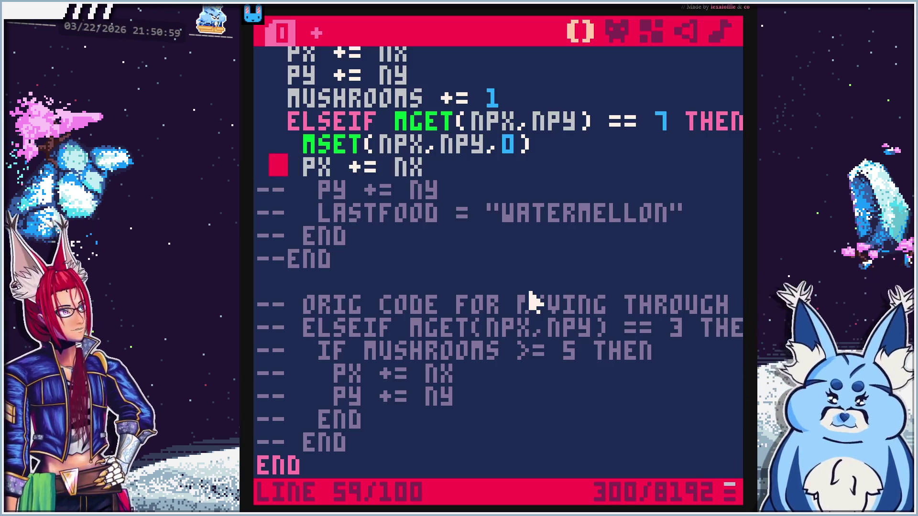
{"action": "key", "text": "Down"}
{"action": "key", "text": "Right"}
{"action": "key", "text": "BackSpace"}
{"action": "key", "text": "BackSpace"}
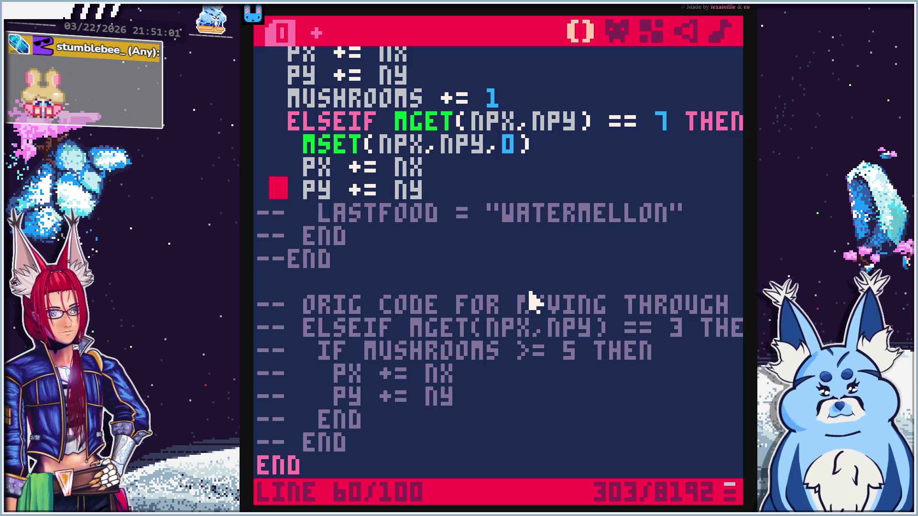
Delete the tile-clearing MSET line and fix the PX and PY line indentation
{"action": "key", "text": "Up"}
{"action": "key", "text": "Up"}
{"action": "key", "text": "Up"}
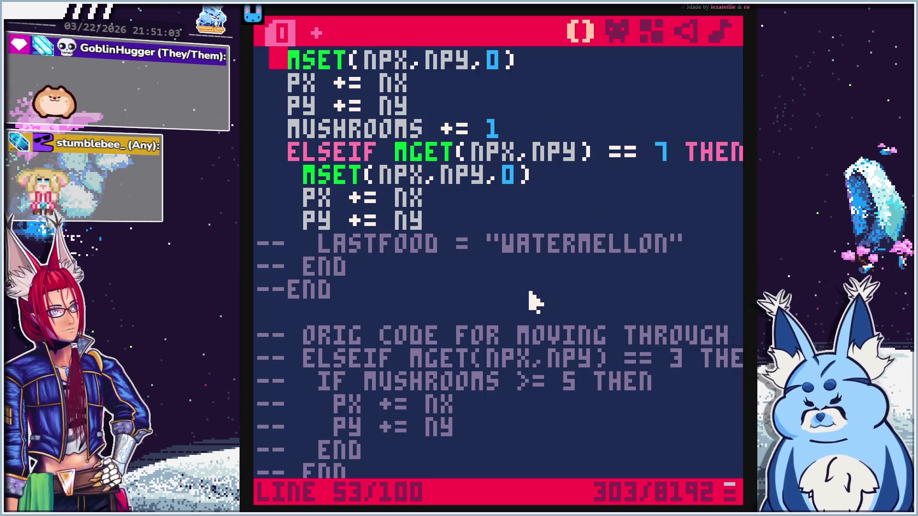
{"action": "key", "text": "Down"}
{"action": "key", "text": "Down"}
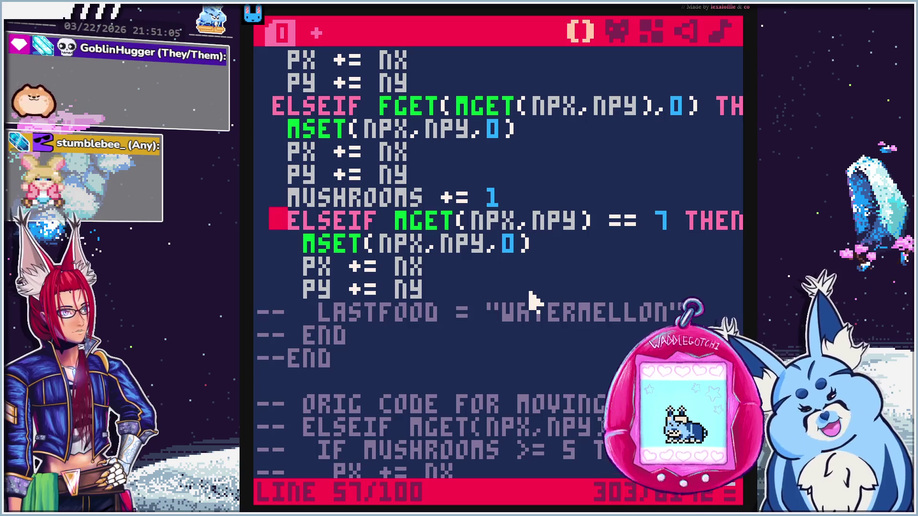
{"action": "key", "text": "Delete"}
{"action": "key", "text": "Down"}
{"action": "key", "text": "shift+Down"}
{"action": "key", "text": "Delete"}
{"action": "key", "text": "End"}
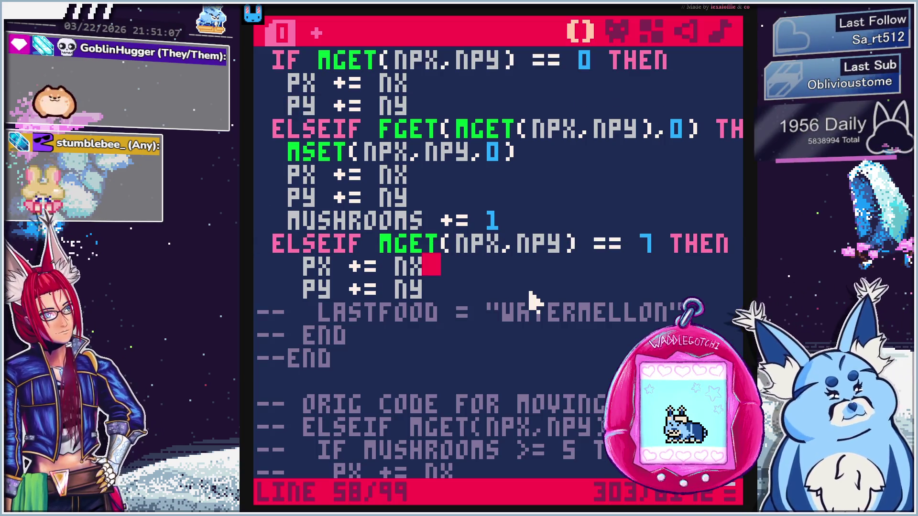
{"action": "key", "text": "Right"}
{"action": "key", "text": "BackSpace"}
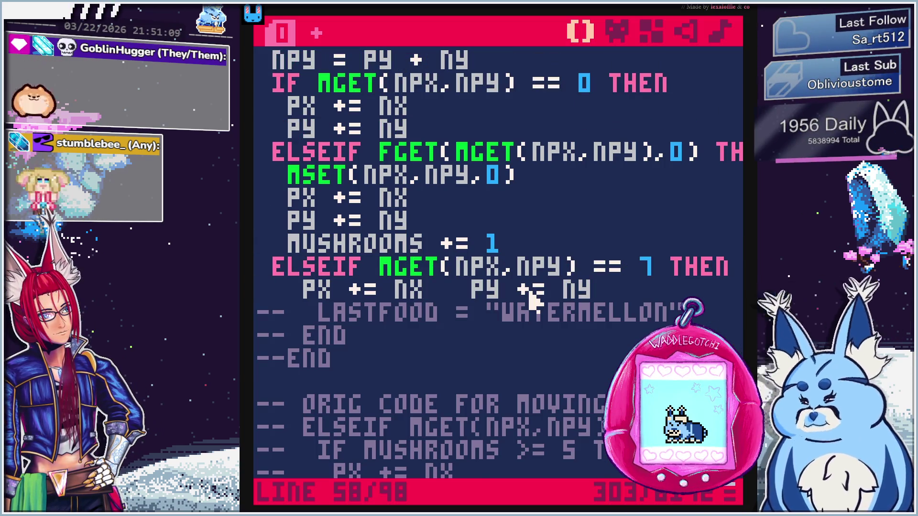
{"action": "key", "text": "Return"}
{"action": "key", "text": "BackSpace"}
{"action": "key", "text": "BackSpace"}
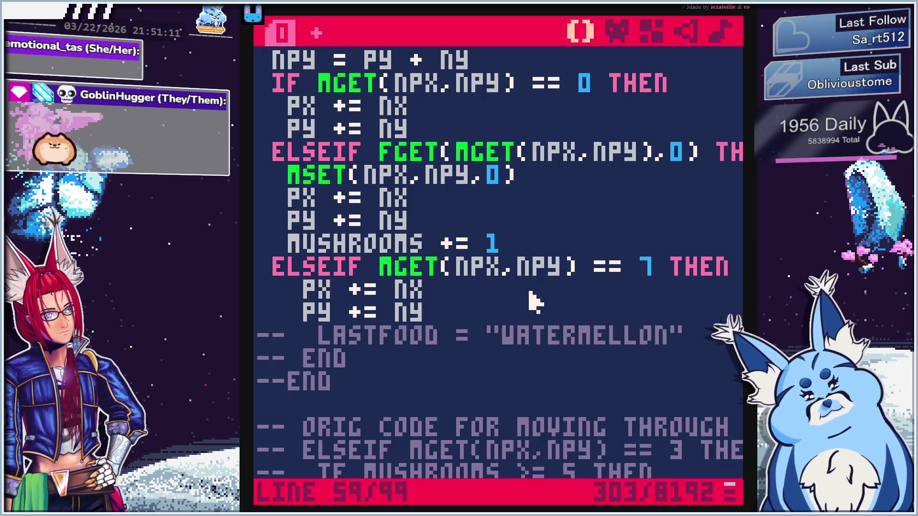
{"action": "key", "text": "Up"}
{"action": "key", "text": "Delete"}
{"action": "key", "text": "Down"}
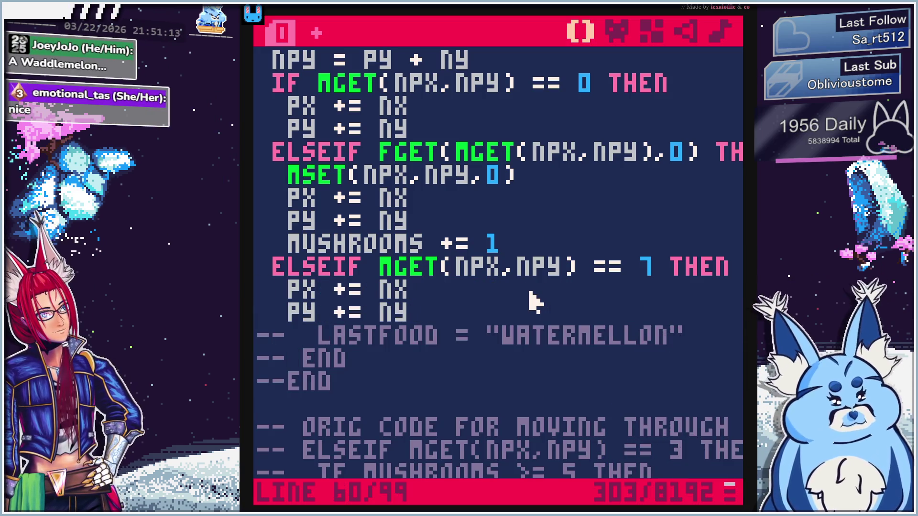
Uncomment LASTFOOD = "WATERMELLON" and the closing END, then run the cart
{"action": "key", "text": "Right"}
{"action": "key", "text": "Right"}
{"action": "key", "text": "Right"}
{"action": "key", "text": "BackSpace"}
{"action": "key", "text": "BackSpace"}
{"action": "key", "text": "BackSpace"}
{"action": "key", "text": "BackSpace"}
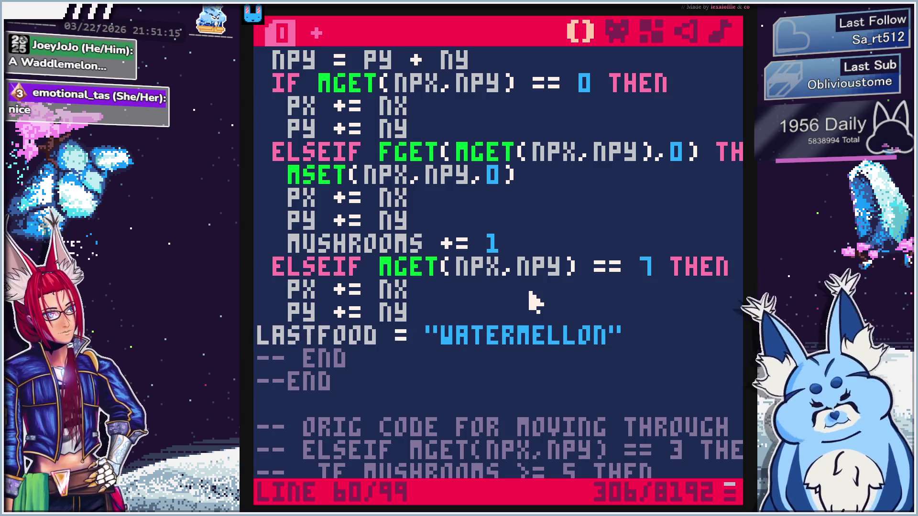
{"action": "key", "text": "Down"}
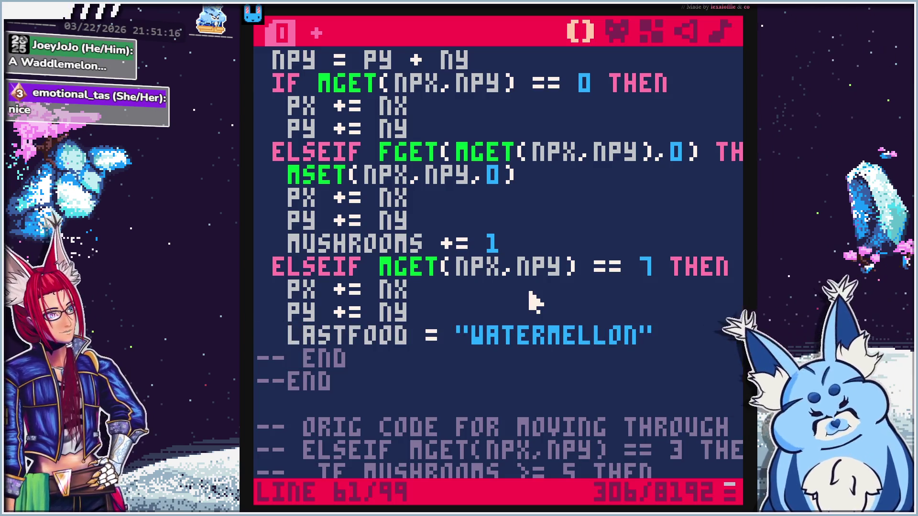
{"action": "key", "text": "BackSpace"}
{"action": "key", "text": "BackSpace"}
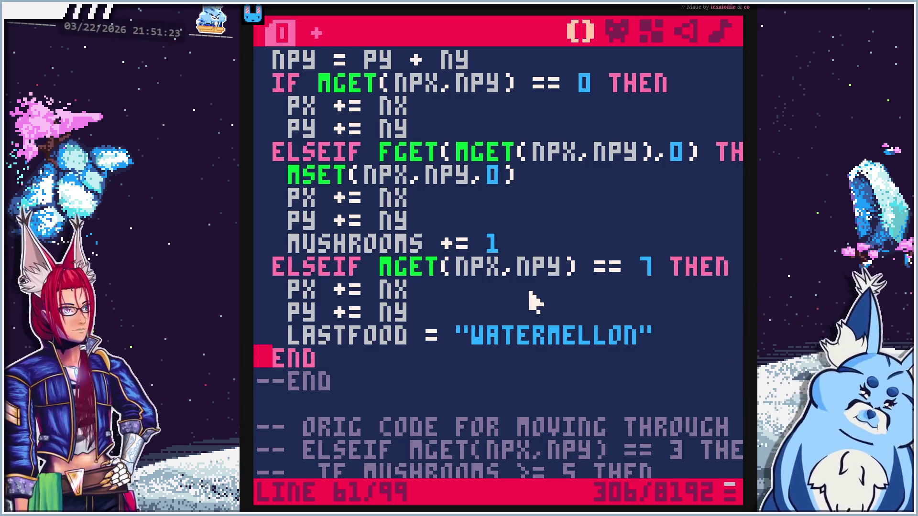
{"action": "scroll", "coordinate": [533, 300], "scroll_direction": "up", "scroll_amount": 1}
{"action": "scroll", "coordinate": [533, 301], "scroll_direction": "up", "scroll_amount": 1}
{"action": "scroll", "coordinate": [533, 300], "scroll_direction": "down", "scroll_amount": 7}
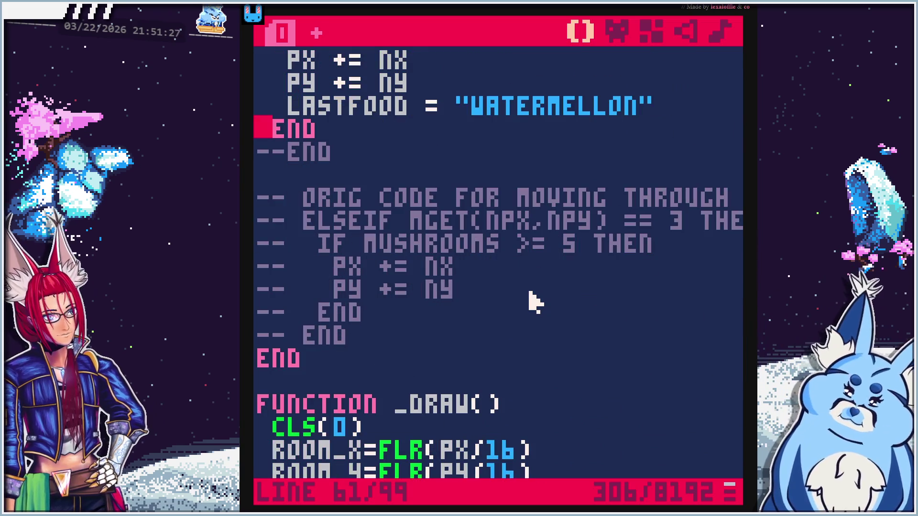
{"action": "key", "text": "ctrl+r"}
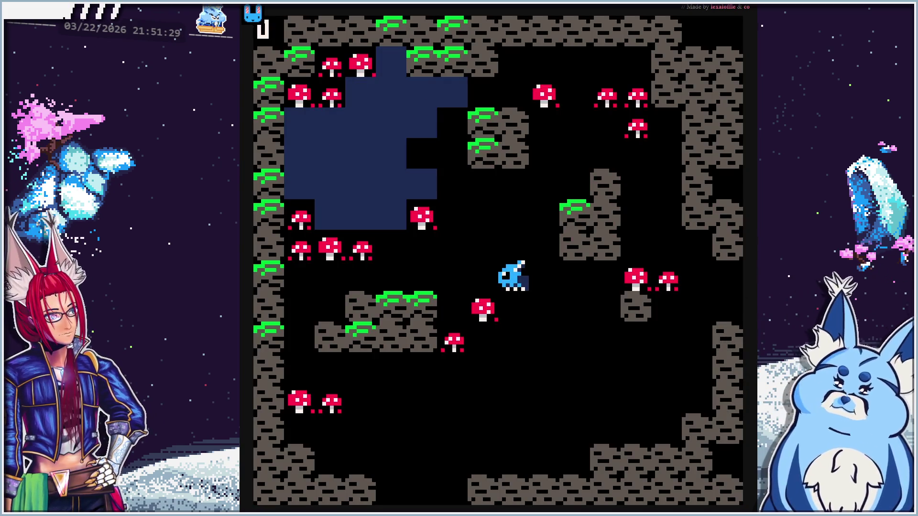
{"action": "key", "text": "Left"}
{"action": "key", "text": "Down"}
{"action": "key", "text": "Down"}
{"action": "key", "text": "Down"}
{"action": "key", "text": "Left"}
{"action": "key", "text": "Up"}
{"action": "key", "text": "Up"}
{"action": "key", "text": "Up"}
{"action": "key", "text": "Up"}
{"action": "key", "text": "Left"}
{"action": "key", "text": "Left"}
{"action": "key", "text": "Left"}
{"action": "key", "text": "Up"}
{"action": "key", "text": "Down"}
{"action": "key", "text": "Right"}
{"action": "key", "text": "Right"}
{"action": "key", "text": "Right"}
{"action": "key", "text": "Right"}
{"action": "key", "text": "Right"}
{"action": "key", "text": "Up"}
{"action": "key", "text": "Up"}
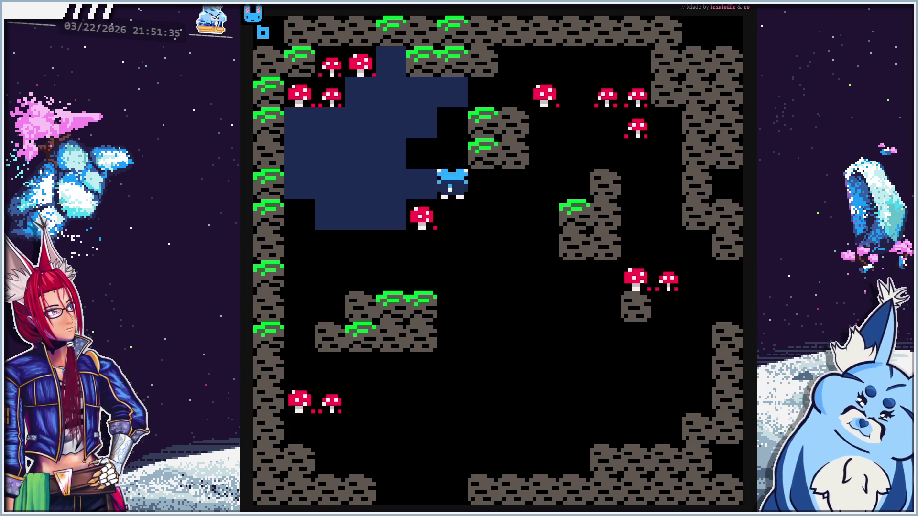
{"action": "key", "text": "Down"}
{"action": "key", "text": "Left"}
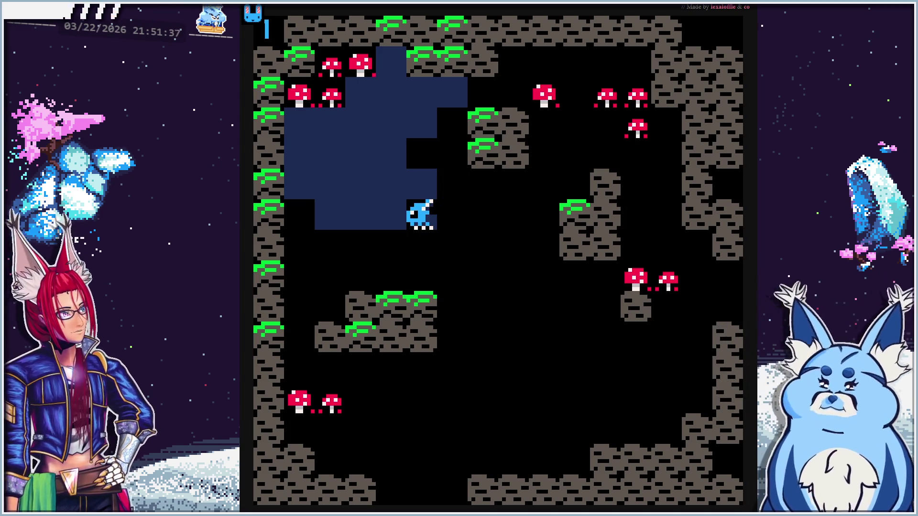
{"action": "key", "text": "Down"}
{"action": "key", "text": "Left"}
{"action": "key", "text": "Right"}
{"action": "key", "text": "Right"}
{"action": "key", "text": "Down"}
{"action": "key", "text": "Right"}
{"action": "key", "text": "Escape"}
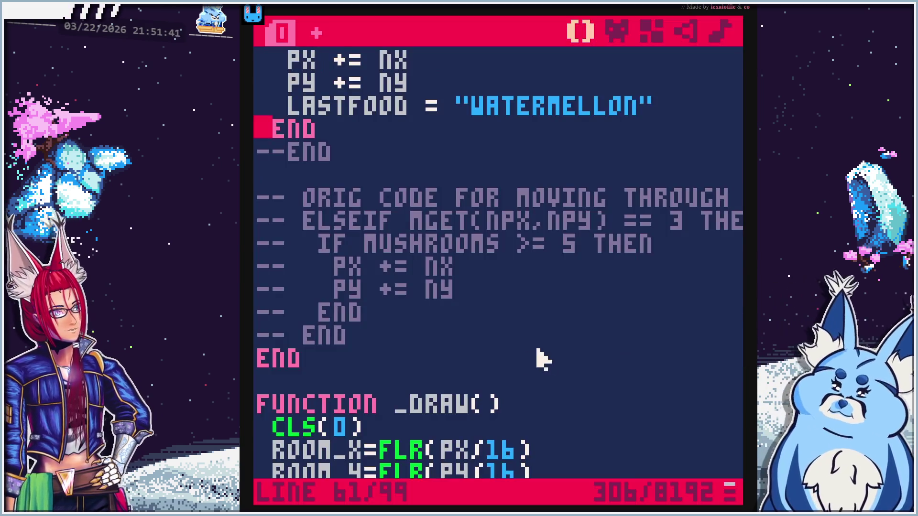
{"action": "scroll", "coordinate": [512, 356], "scroll_direction": "down", "scroll_amount": 4}
{"action": "scroll", "coordinate": [512, 356], "scroll_direction": "down", "scroll_amount": 1}
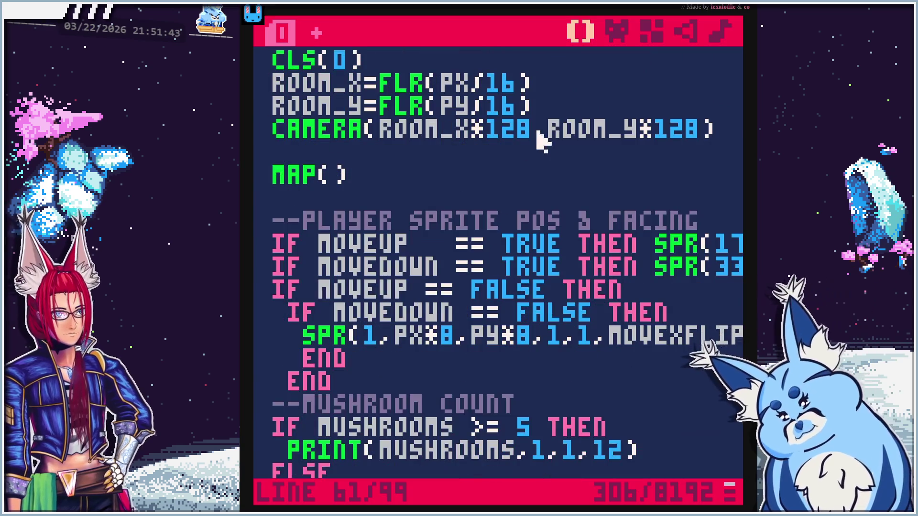
{"action": "left_click", "coordinate": [619, 32]}
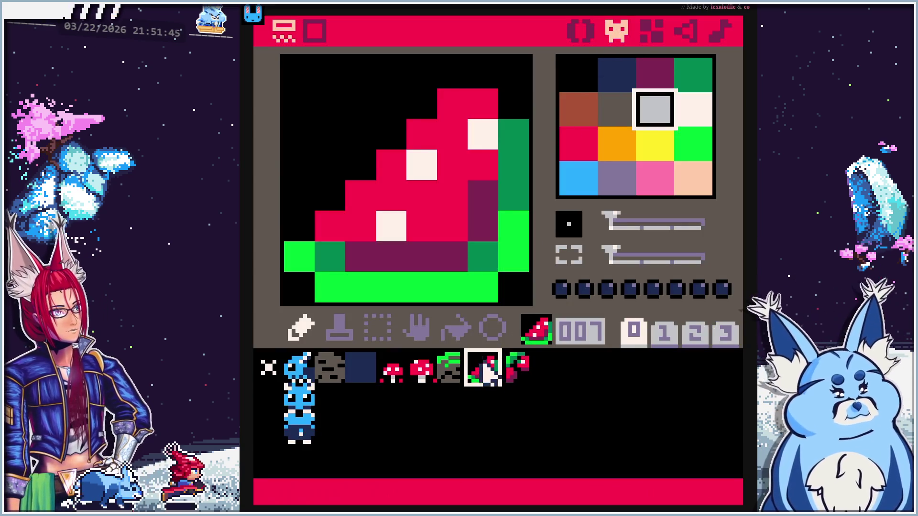
Paint watermelon sprite 007 beside the blue water area on the map and run the cart
{"action": "left_click", "coordinate": [651, 31]}
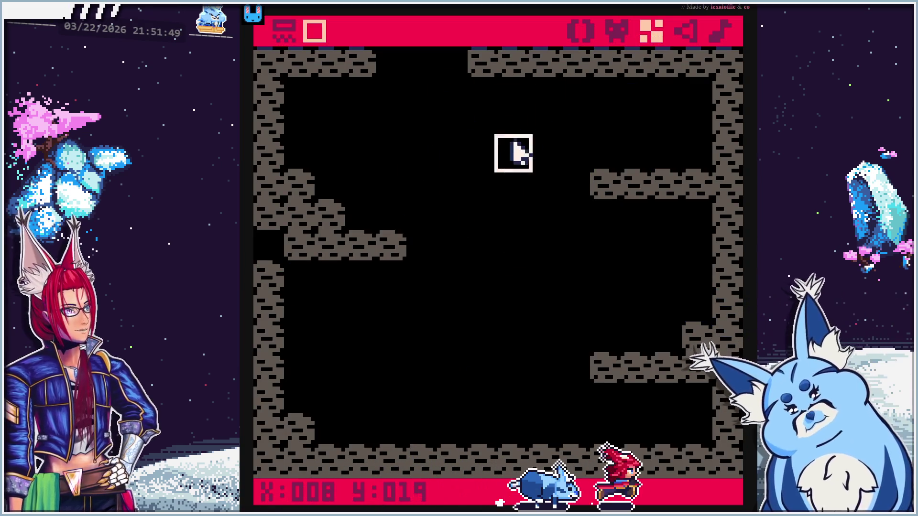
{"action": "mouse_move", "coordinate": [475, 154]}
{"action": "left_mouse_down"}
{"action": "mouse_move", "coordinate": [480, 301]}
{"action": "mouse_move", "coordinate": [519, 269]}
{"action": "mouse_move", "coordinate": [510, 404]}
{"action": "left_mouse_up"}
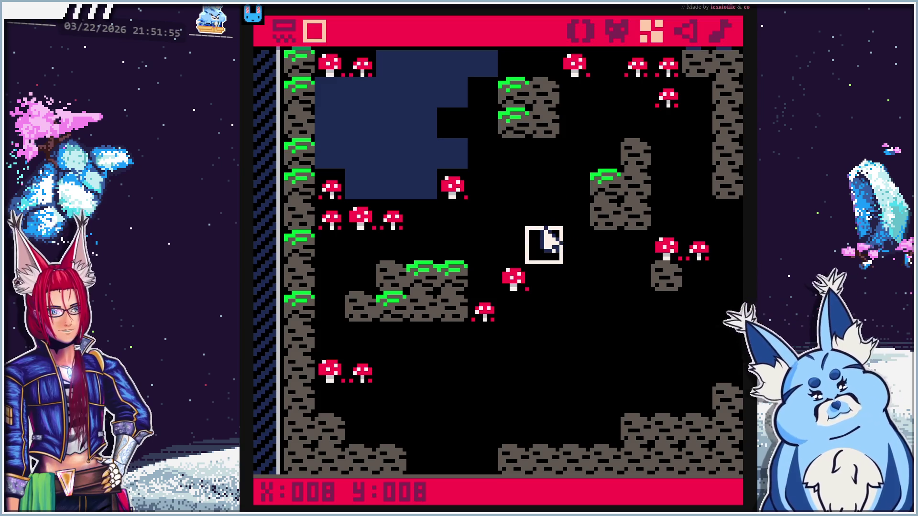
{"action": "left_click", "coordinate": [462, 135]}
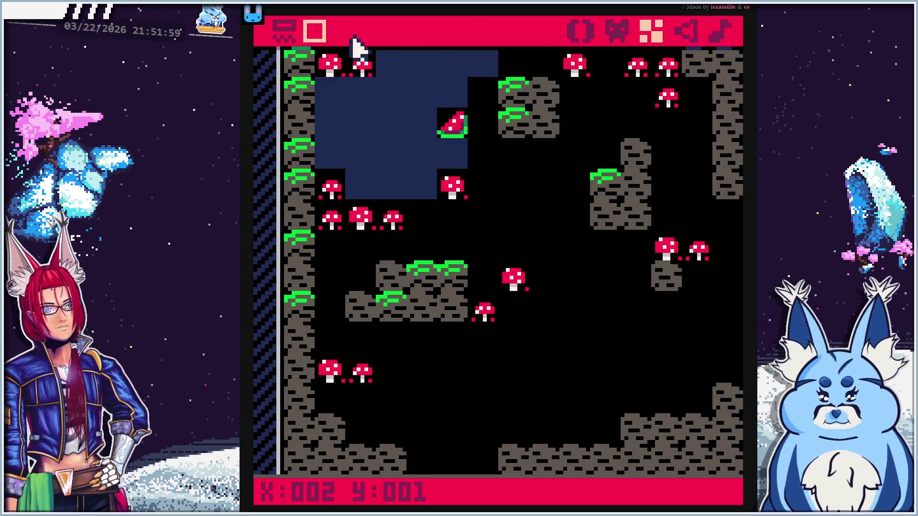
{"action": "key", "text": "ctrl+r"}
{"action": "key", "text": "Up"}
{"action": "key", "text": "Up"}
{"action": "key", "text": "Left"}
{"action": "key", "text": "Left"}
{"action": "key", "text": "Up"}
{"action": "key", "text": "Up"}
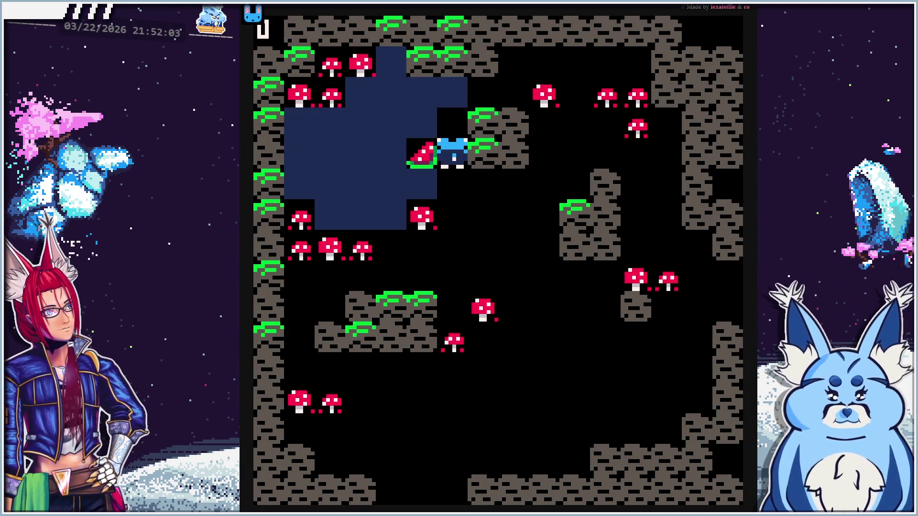
{"action": "key", "text": "Left"}
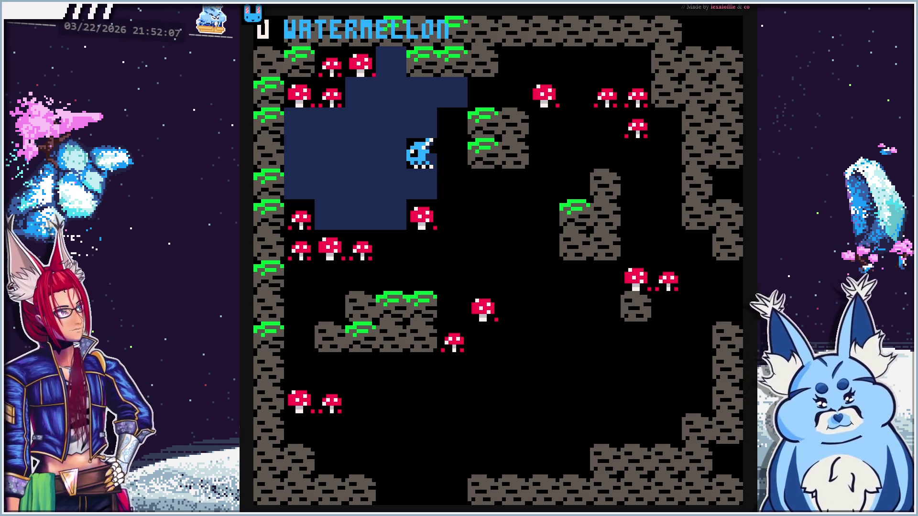
{"action": "key", "text": "Right"}
{"action": "key", "text": "Up"}
{"action": "key", "text": "Down"}
{"action": "key", "text": "Left"}
{"action": "key", "text": "Right"}
{"action": "key", "text": "Up"}
{"action": "key", "text": "Down"}
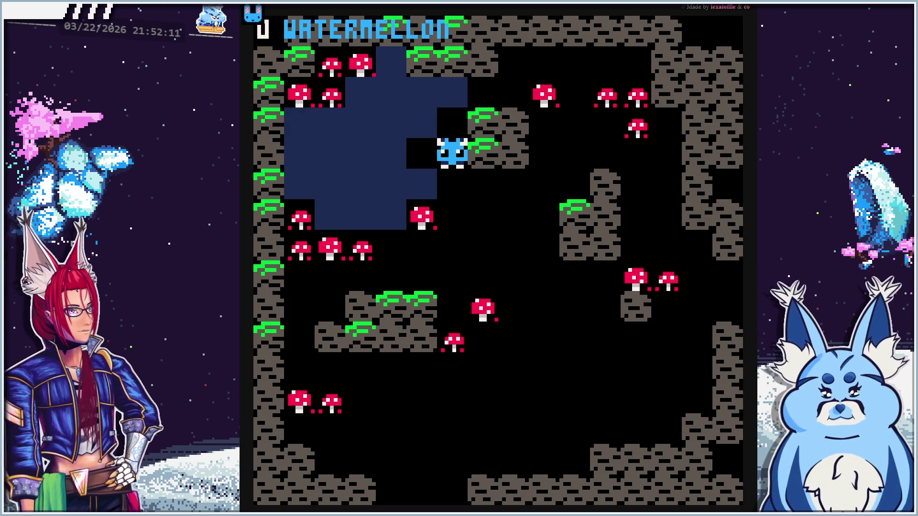
{"action": "key", "text": "Left"}
{"action": "key", "text": "Escape"}
{"action": "key", "text": "Escape"}
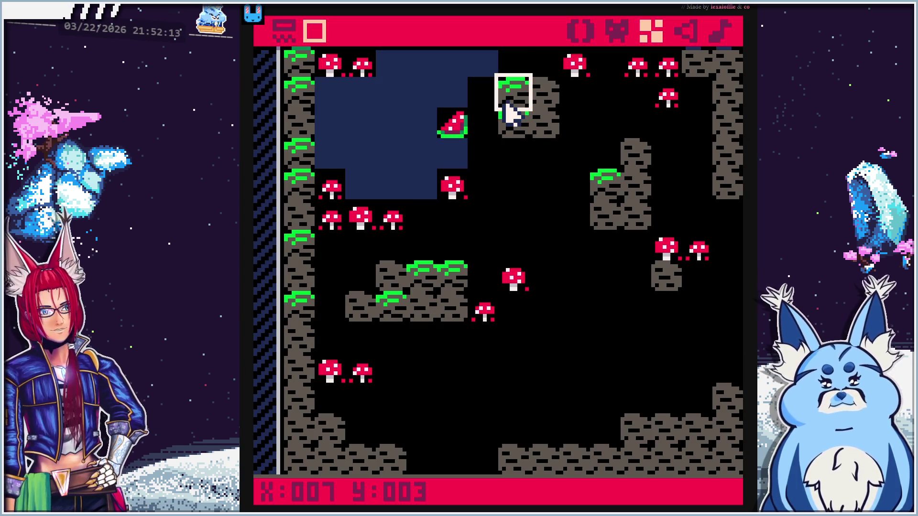
{"action": "left_click", "coordinate": [580, 30]}
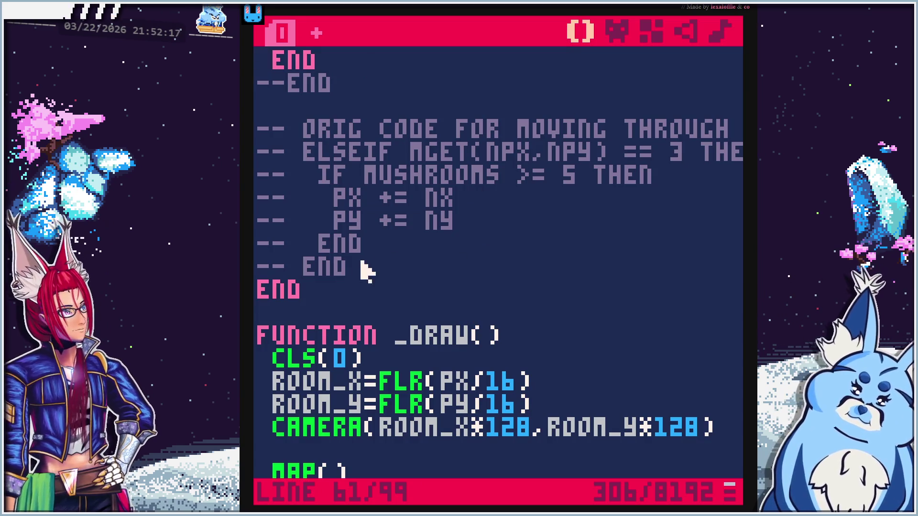
Select the commented original movement code and delete the leftover --END line
{"action": "left_click_drag", "start_coordinate": [368, 275], "coordinate": [256, 211]}
{"action": "left_click_drag", "start_coordinate": [381, 272], "coordinate": [265, 134]}
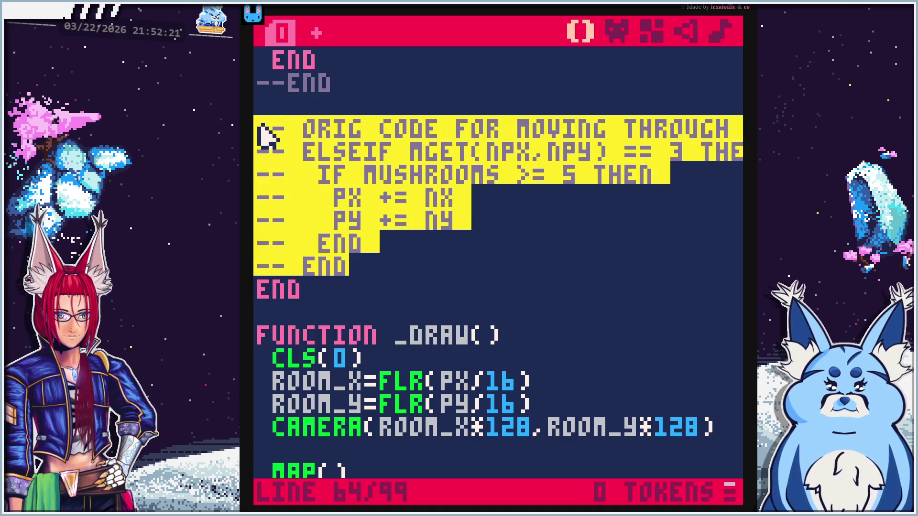
{"action": "left_click", "coordinate": [289, 93]}
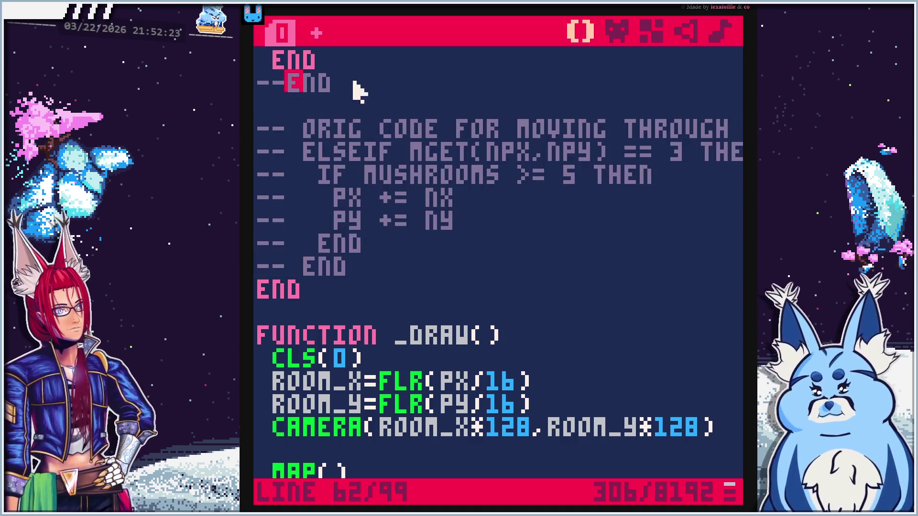
{"action": "left_click_drag", "start_coordinate": [352, 84], "coordinate": [261, 79]}
{"action": "key", "text": "BackSpace"}
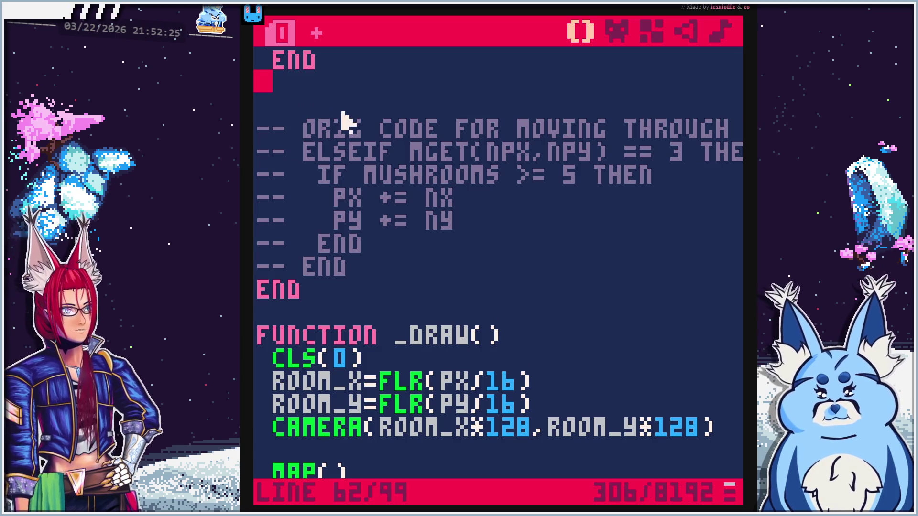
Paste the original code below the watermelon branch, uncomment ELSEIF tile 3, and remove the extra END
{"action": "scroll", "coordinate": [355, 128], "scroll_direction": "up", "scroll_amount": 2}
{"action": "key", "text": "Return"}
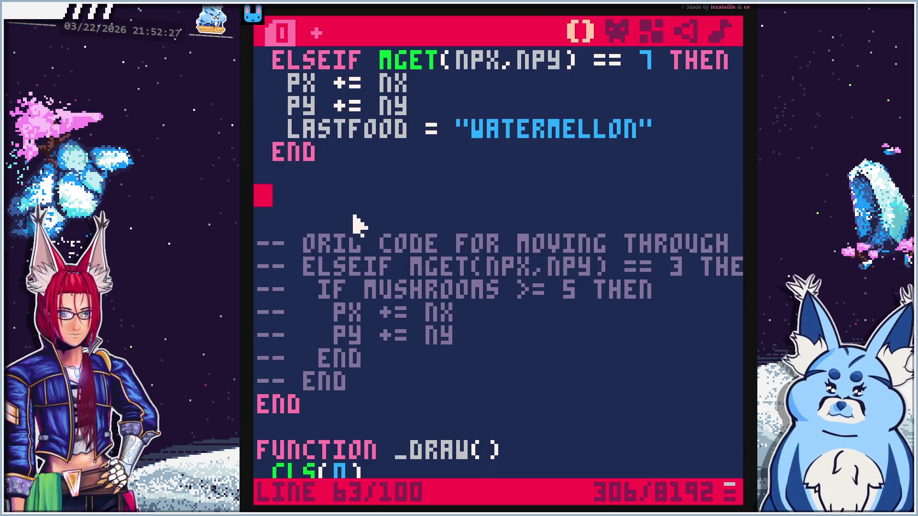
{"action": "key", "text": "ctrl+v"}
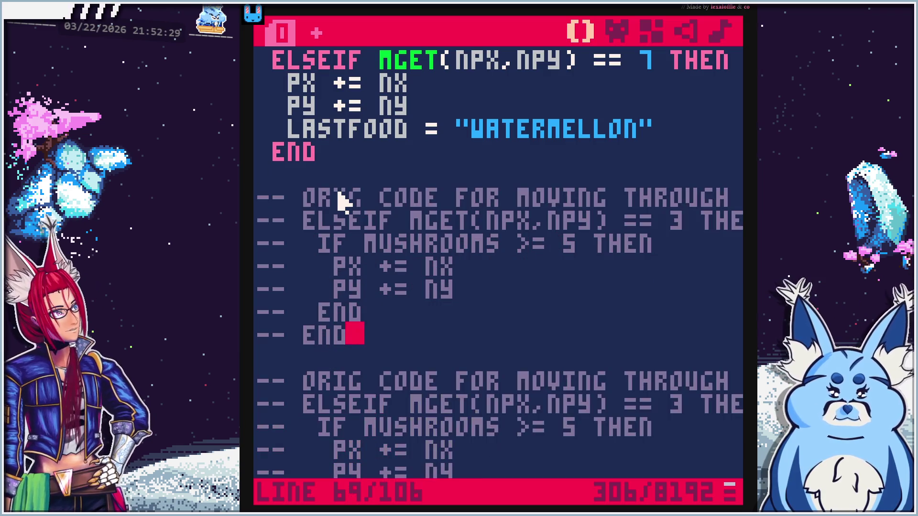
{"action": "left_click", "coordinate": [268, 201]}
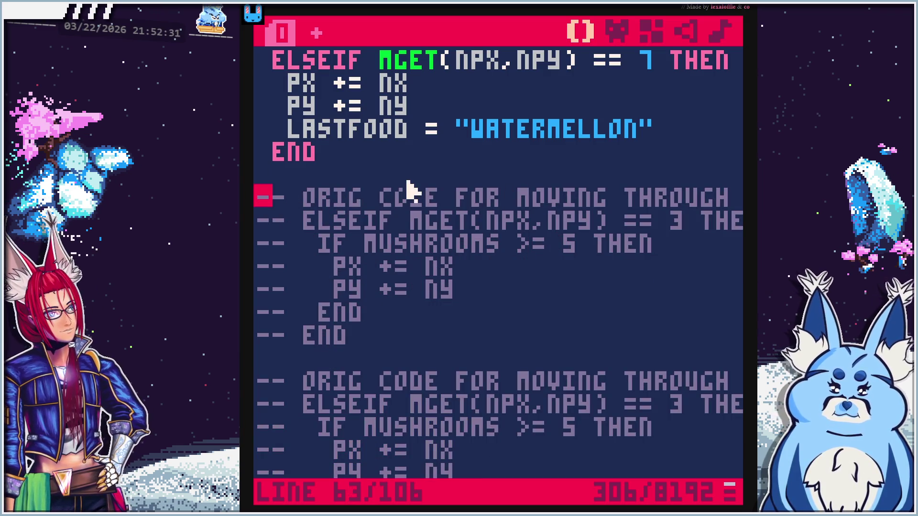
{"action": "key", "text": "shift+End"}
{"action": "key", "text": "BackSpace"}
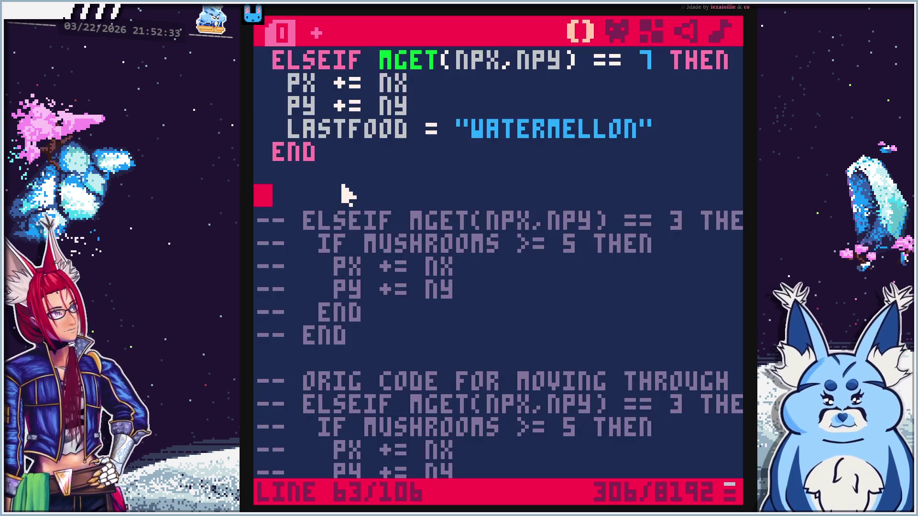
{"action": "key", "text": "BackSpace"}
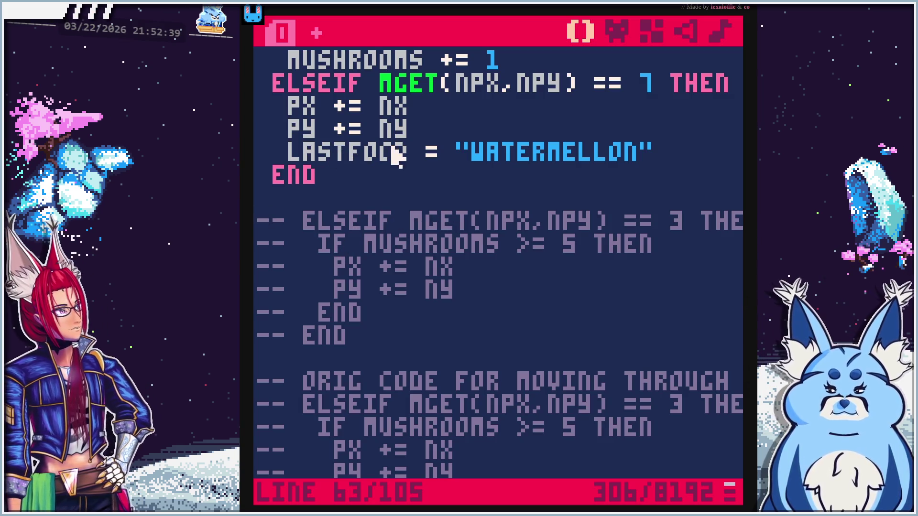
{"action": "key", "text": "Right"}
{"action": "key", "text": "Right"}
{"action": "key", "text": "Right"}
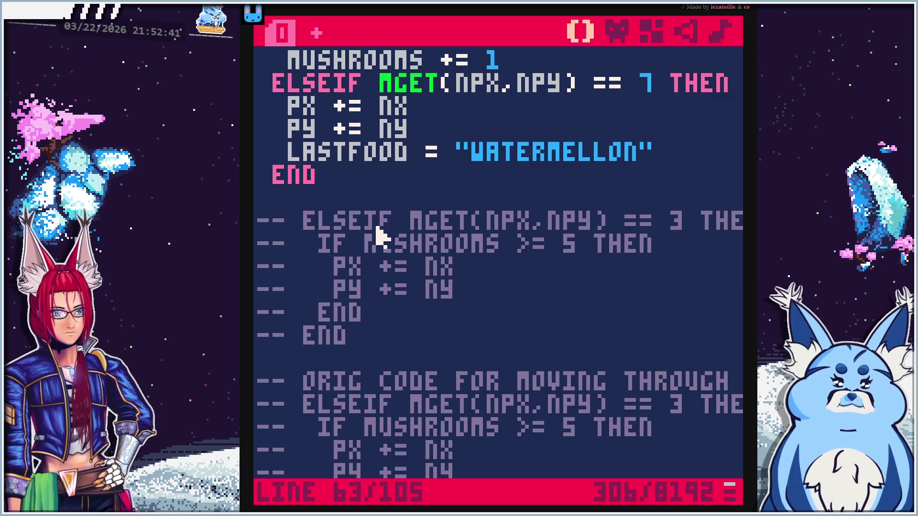
{"action": "key", "text": "BackSpace"}
{"action": "key", "text": "BackSpace"}
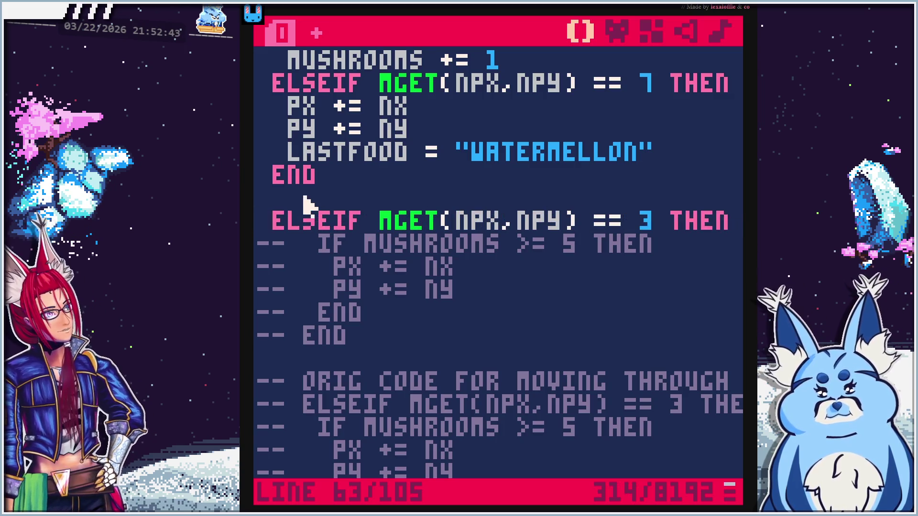
{"action": "key", "text": "BackSpace"}
{"action": "left_click_drag", "start_coordinate": [348, 205], "coordinate": [267, 201]}
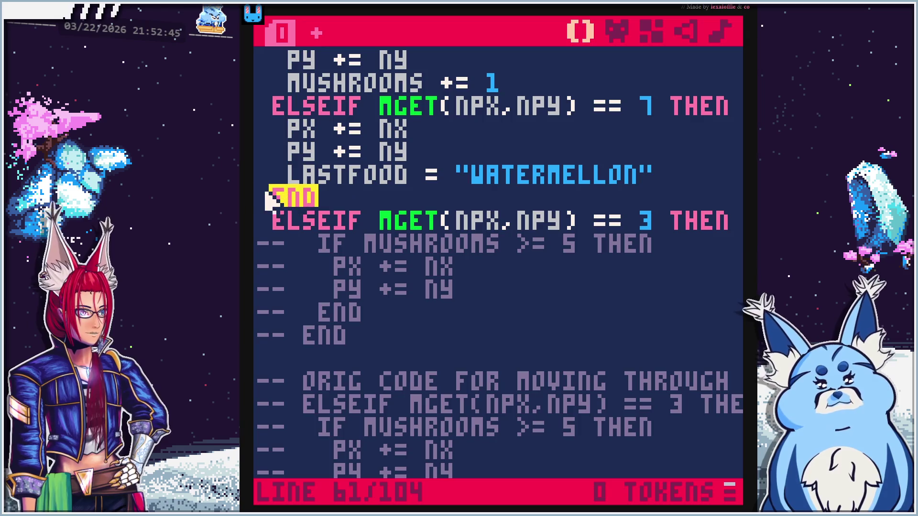
{"action": "key", "text": "BackSpace"}
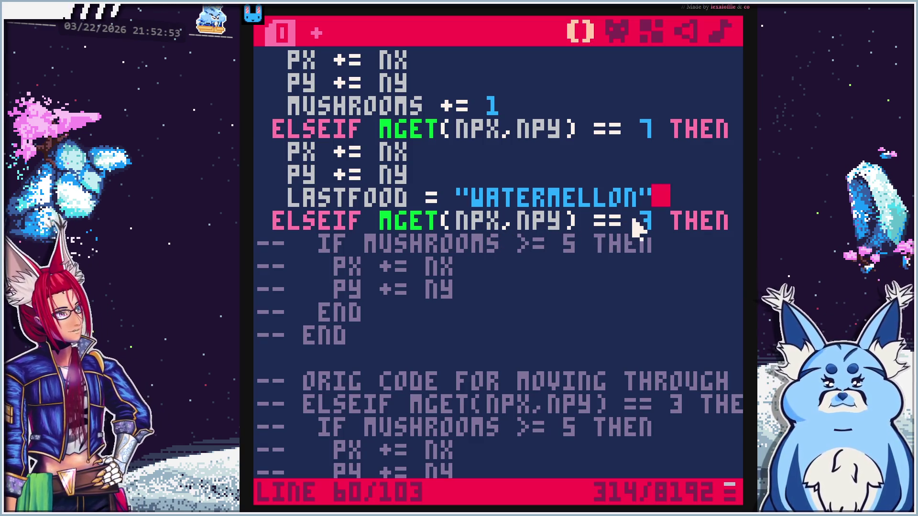
Gate the tile-3 branch on LASTFOOD = "WATERMELLON", uncomment its PX, PY and END lines, and run
{"action": "left_click", "coordinate": [674, 220]}
{"action": "type", "text": "LASTFOOD = \"WATERMELLON"}
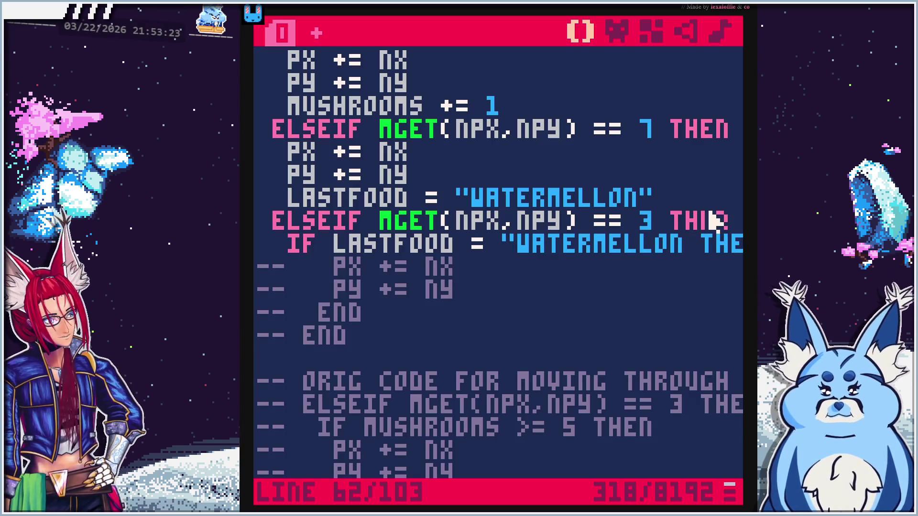
{"action": "type", "text": "\""}
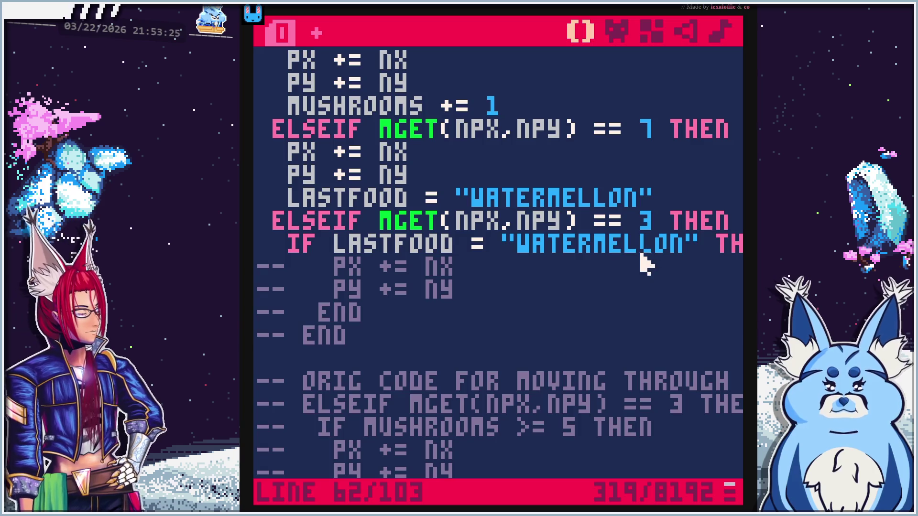
{"action": "key", "text": "End"}
{"action": "key", "text": "Right"}
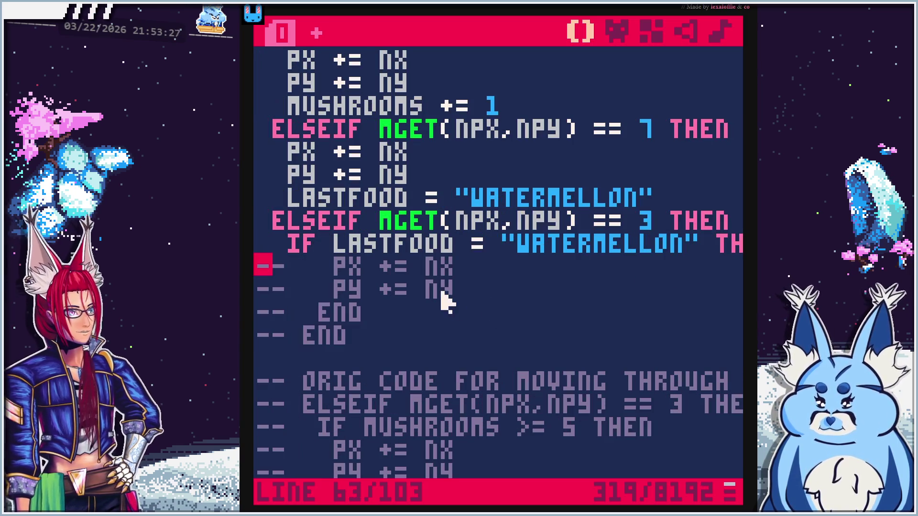
{"action": "key", "text": "Delete"}
{"action": "key", "text": "Delete"}
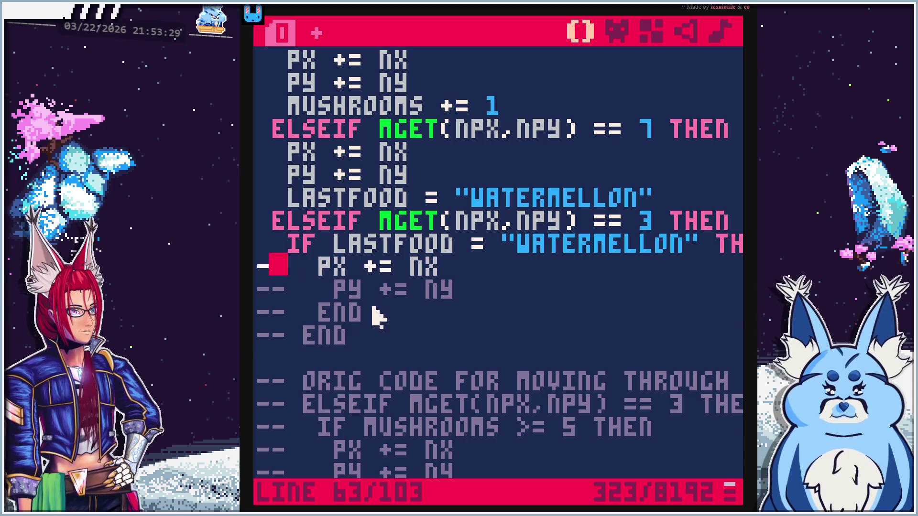
{"action": "key", "text": "Down"}
{"action": "key", "text": "Delete"}
{"action": "key", "text": "Delete"}
{"action": "key", "text": "Down"}
{"action": "key", "text": "Delete"}
{"action": "key", "text": "Delete"}
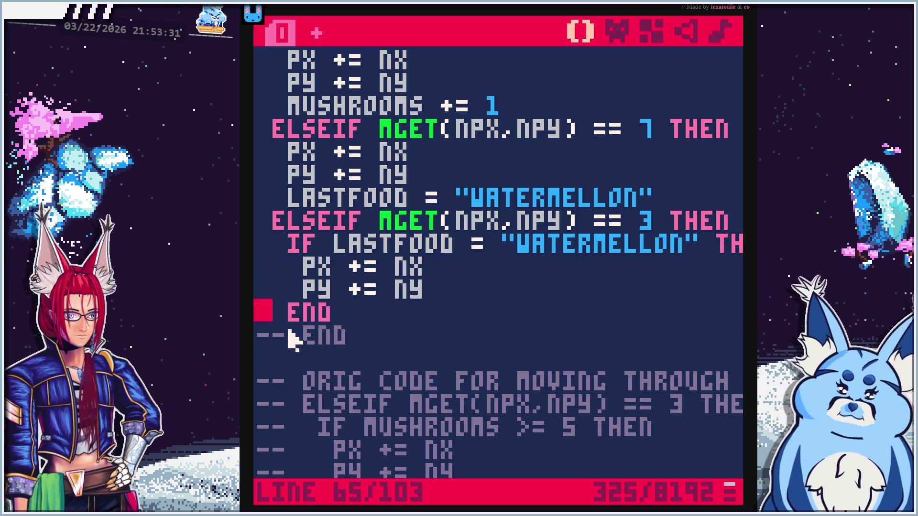
{"action": "key", "text": "BackSpace"}
{"action": "key", "text": "BackSpace"}
{"action": "scroll", "coordinate": [410, 365], "scroll_direction": "down", "scroll_amount": 3}
{"action": "scroll", "coordinate": [410, 360], "scroll_direction": "up", "scroll_amount": 1}
{"action": "scroll", "coordinate": [405, 362], "scroll_direction": "up", "scroll_amount": 2}
{"action": "key", "text": "ctrl+r"}
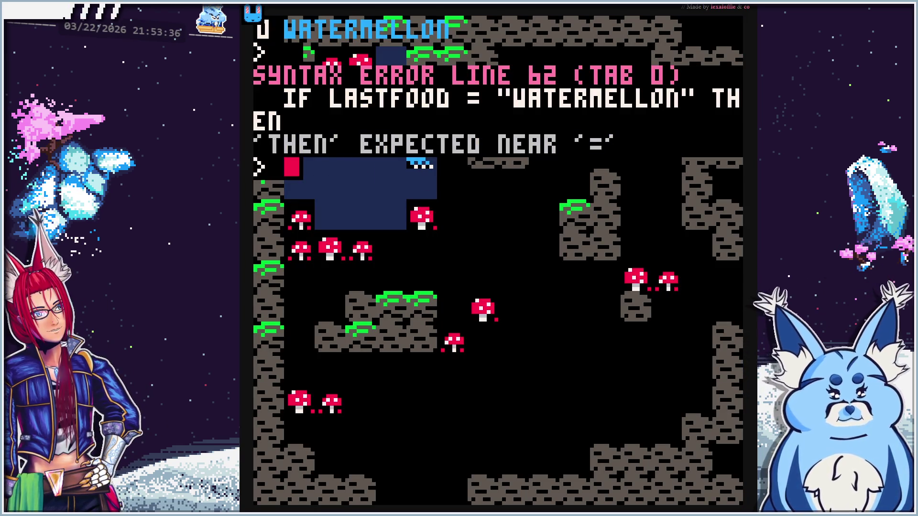
Change the line-62 check to LASTFOOD == "WATERMELLON"
{"action": "key", "text": "Escape"}
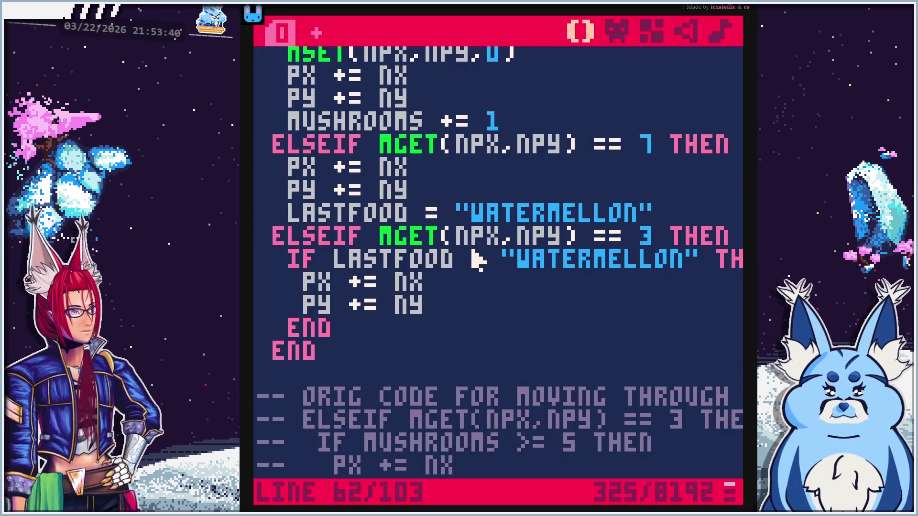
{"action": "type", "text": "="}
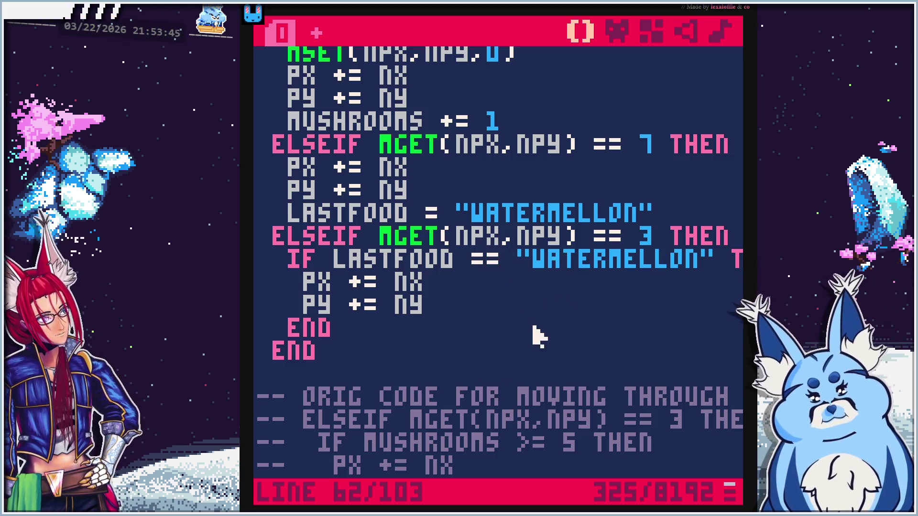
Run the game, eat several mushrooms, then walk onto the watermelon to eat it
{"action": "key", "text": "ctrl+r"}
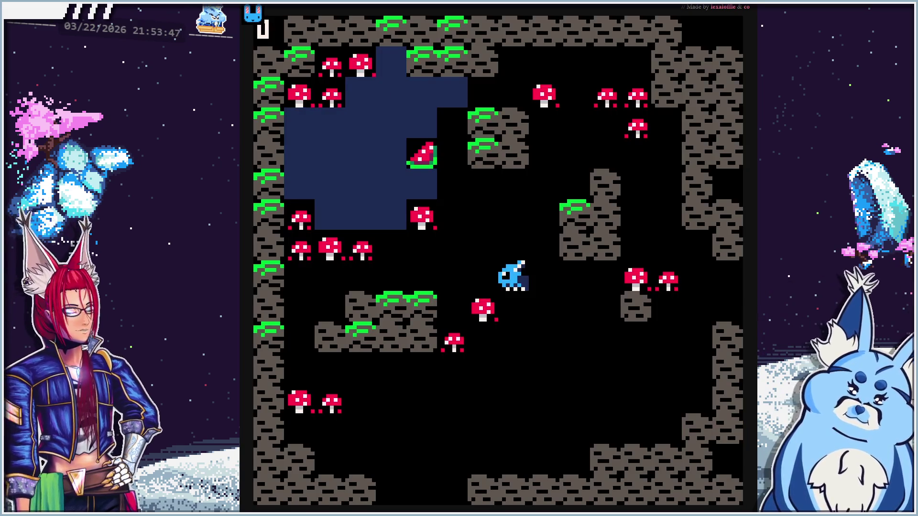
{"action": "key", "text": "Up"}
{"action": "key", "text": "Left"}
{"action": "key", "text": "Down"}
{"action": "key", "text": "Left"}
{"action": "key", "text": "Left"}
{"action": "key", "text": "Left"}
{"action": "key", "text": "Down"}
{"action": "key", "text": "Down"}
{"action": "key", "text": "Down"}
{"action": "key", "text": "Right"}
{"action": "key", "text": "Right"}
{"action": "key", "text": "Right"}
{"action": "key", "text": "Right"}
{"action": "key", "text": "Right"}
{"action": "key", "text": "Up"}
{"action": "key", "text": "Up"}
{"action": "key", "text": "Up"}
{"action": "key", "text": "Left"}
{"action": "key", "text": "Left"}
{"action": "key", "text": "Left"}
{"action": "key", "text": "Up"}
{"action": "key", "text": "Right"}
{"action": "key", "text": "Right"}
{"action": "key", "text": "Right"}
{"action": "key", "text": "Up"}
{"action": "key", "text": "Up"}
{"action": "key", "text": "Left"}
{"action": "key", "text": "Up"}
{"action": "key", "text": "Left"}
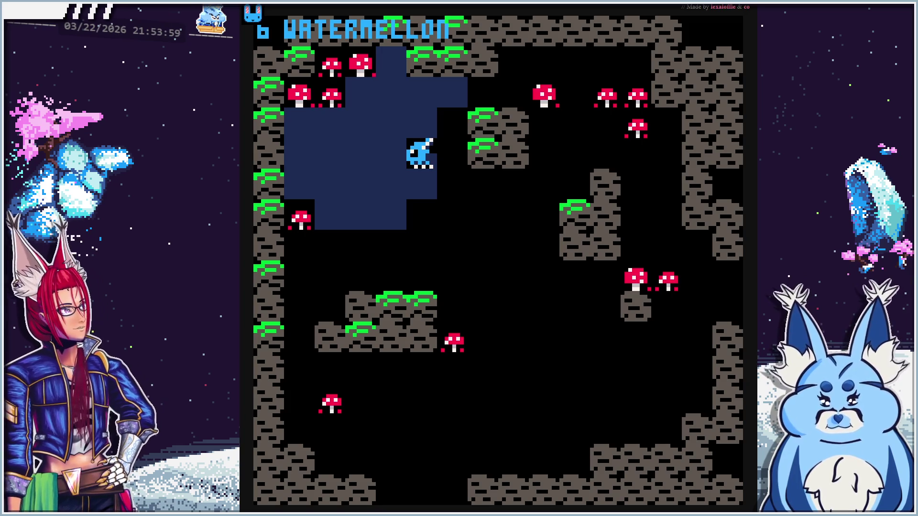
Walk the player around inside the blue water tiles to confirm they no longer block
{"action": "key", "text": "Down"}
{"action": "key", "text": "Left"}
{"action": "key", "text": "Left"}
{"action": "key", "text": "Left"}
{"action": "key", "text": "Up"}
{"action": "key", "text": "Up"}
{"action": "key", "text": "Up"}
{"action": "key", "text": "Right"}
{"action": "key", "text": "Right"}
{"action": "key", "text": "Right"}
{"action": "key", "text": "Down"}
{"action": "key", "text": "Down"}
{"action": "key", "text": "Down"}
{"action": "key", "text": "Left"}
{"action": "key", "text": "Left"}
{"action": "key", "text": "Left"}
{"action": "key", "text": "Left"}
{"action": "key", "text": "Up"}
{"action": "key", "text": "Up"}
{"action": "key", "text": "Right"}
{"action": "key", "text": "Right"}
{"action": "key", "text": "Right"}
{"action": "key", "text": "Down"}
{"action": "key", "text": "Down"}
{"action": "key", "text": "Down"}
{"action": "key", "text": "Up"}
{"action": "key", "text": "Right"}
{"action": "key", "text": "Up"}
{"action": "key", "text": "Left"}
{"action": "key", "text": "Left"}
{"action": "key", "text": "Left"}
Stop the game, pick cherry sprite 008, try placing it on the map, and undo
{"action": "key", "text": "Down"}
{"action": "key", "text": "Down"}
{"action": "key", "text": "Right"}
{"action": "key", "text": "Right"}
{"action": "key", "text": "Escape"}
{"action": "key", "text": "Escape"}
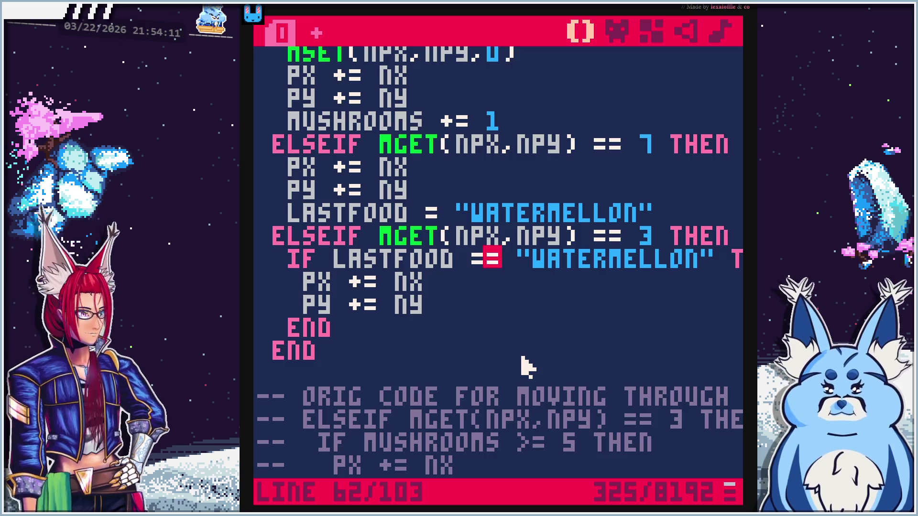
{"action": "left_click", "coordinate": [613, 30]}
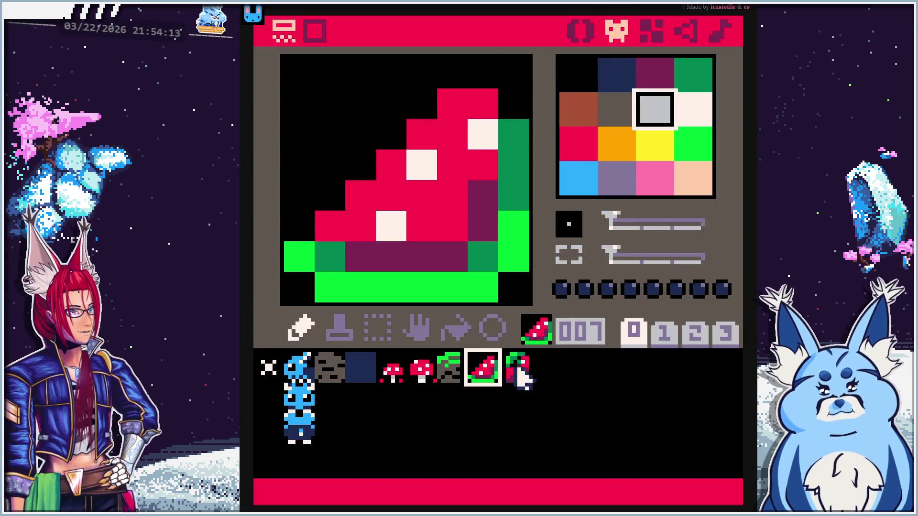
{"action": "left_click", "coordinate": [520, 371]}
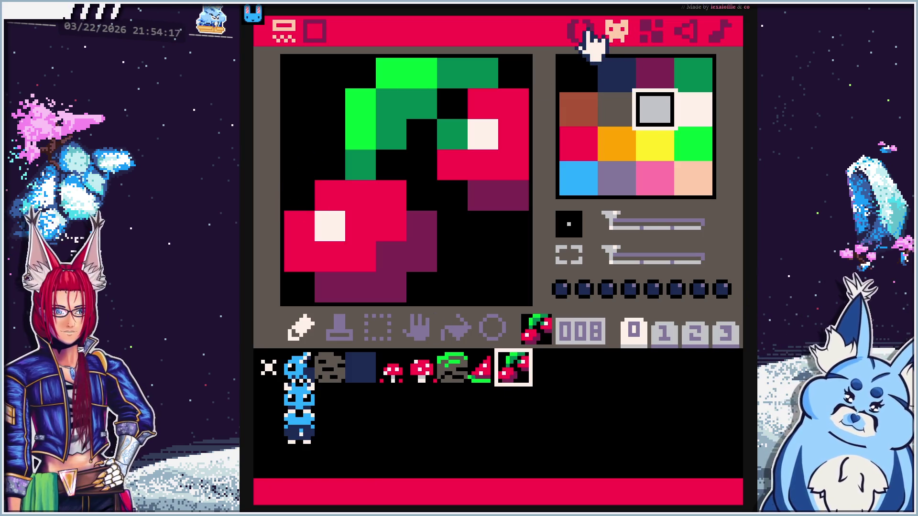
{"action": "left_click", "coordinate": [649, 34]}
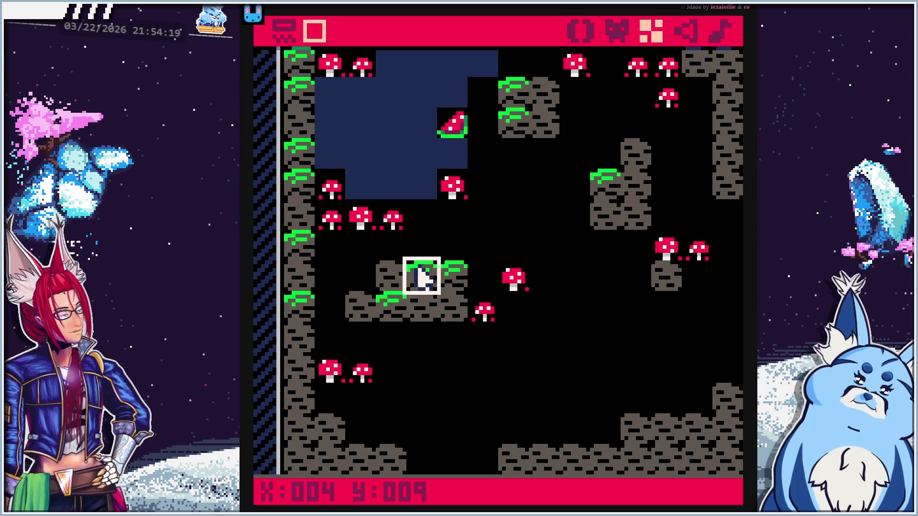
{"action": "left_click", "coordinate": [391, 337]}
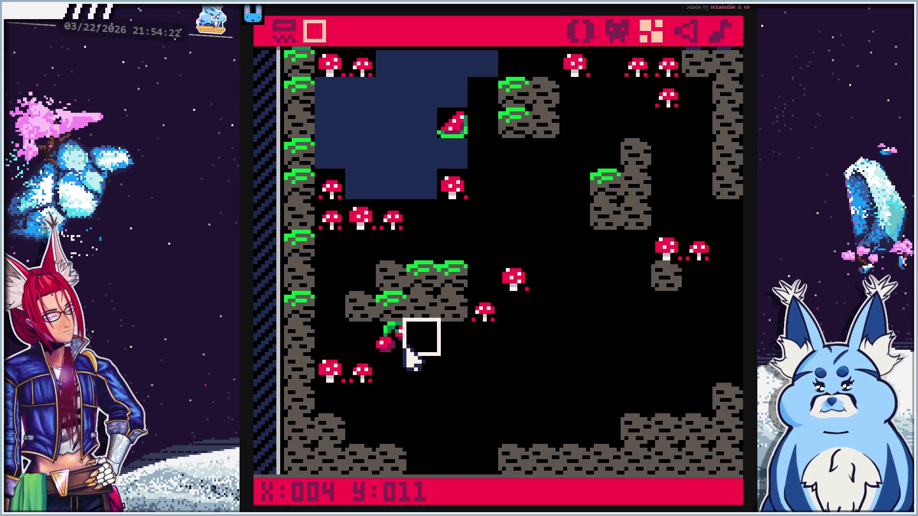
{"action": "key", "text": "ctrl+z"}
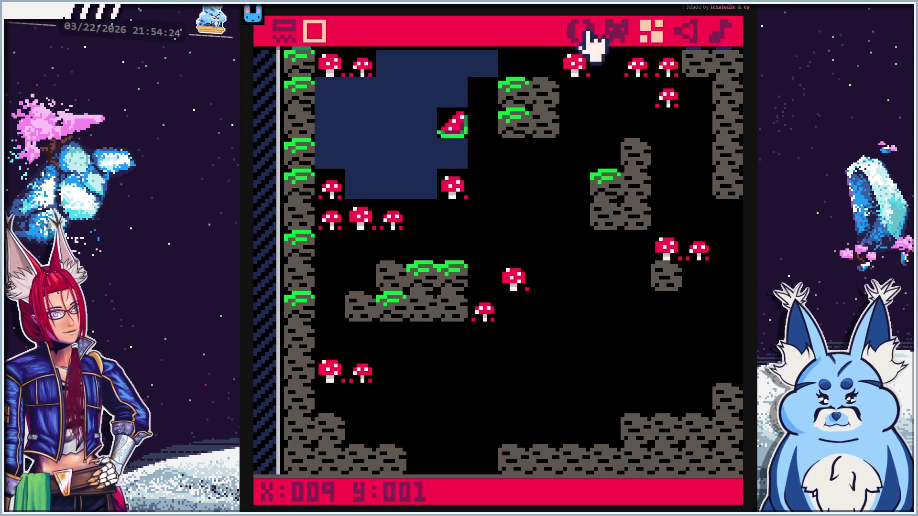
Place the cherry tile near the bottom of the cave map and return to the code
{"action": "left_click", "coordinate": [617, 29]}
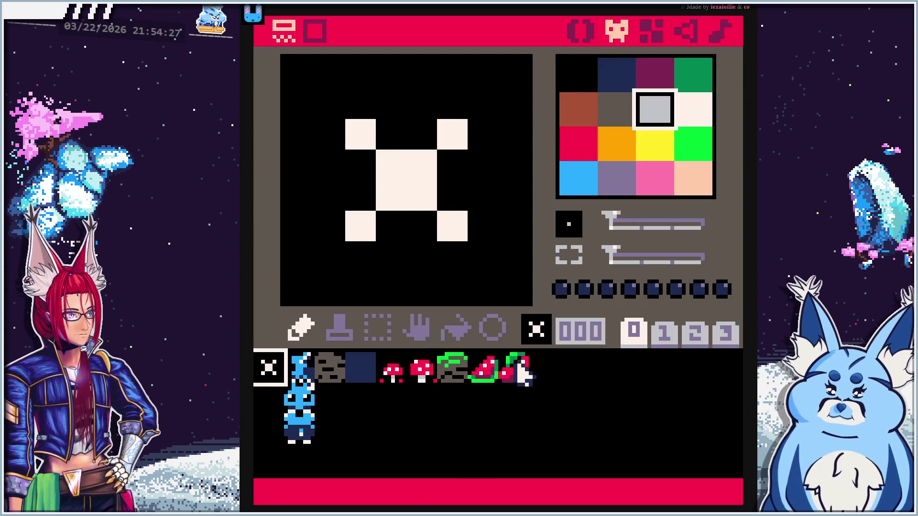
{"action": "left_click", "coordinate": [514, 370]}
{"action": "left_click", "coordinate": [651, 30]}
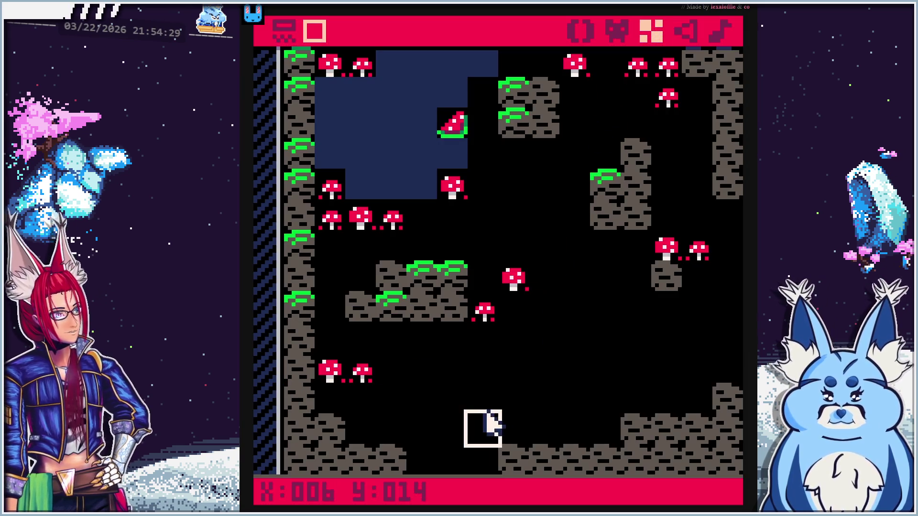
{"action": "left_click", "coordinate": [478, 423]}
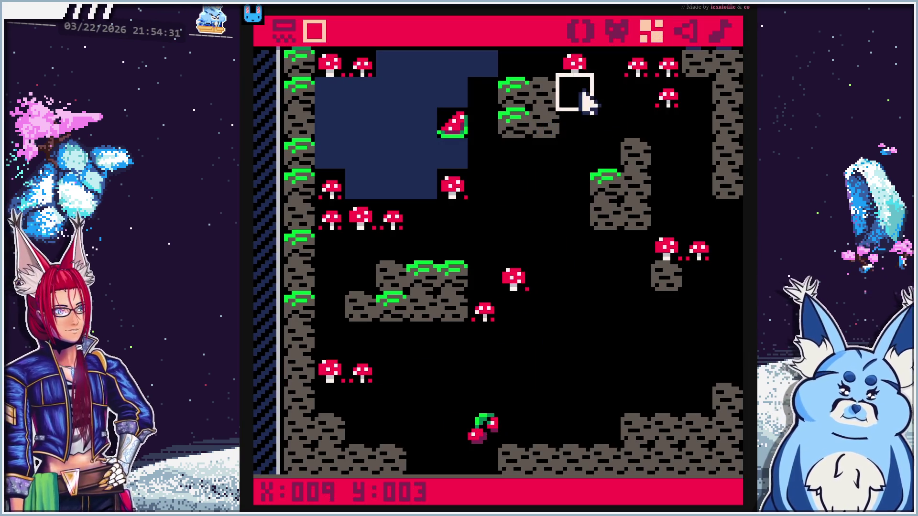
{"action": "left_click", "coordinate": [579, 30]}
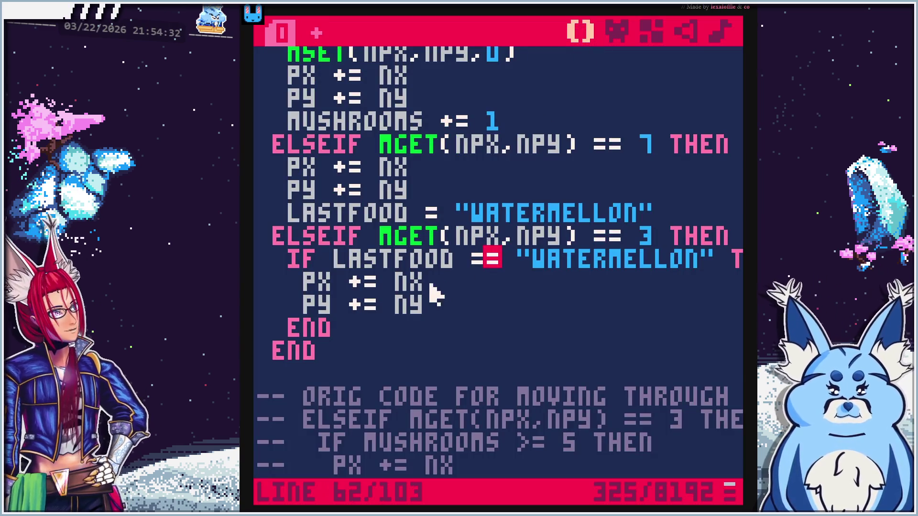
Paste a copy of the watermelon branch after the tile-3 block, unindent it, and check the cherry's sprite number
{"action": "scroll", "coordinate": [488, 306], "scroll_direction": "up", "scroll_amount": 2}
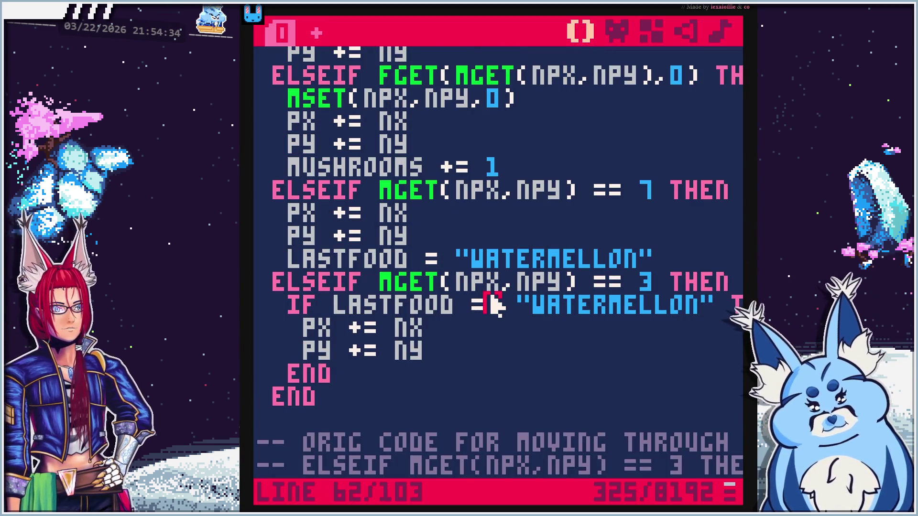
{"action": "left_click", "coordinate": [681, 261]}
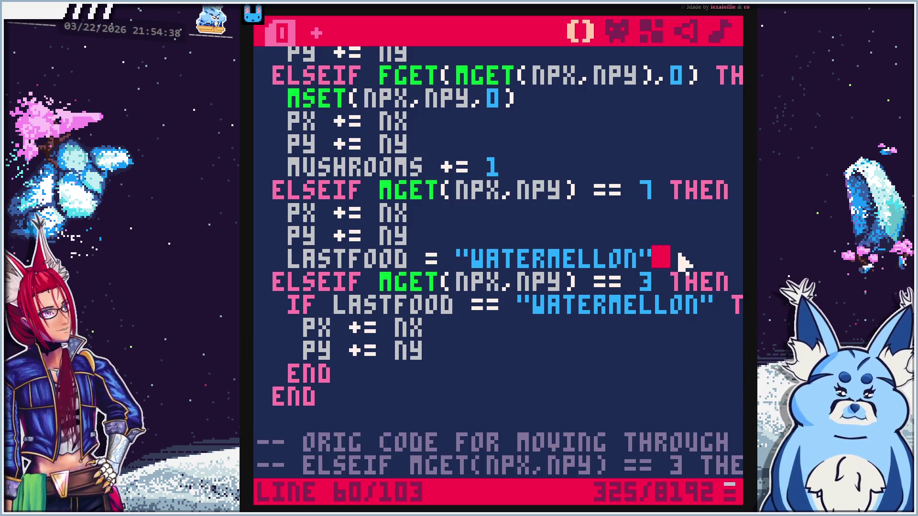
{"action": "left_click", "coordinate": [269, 185], "text": "shift"}
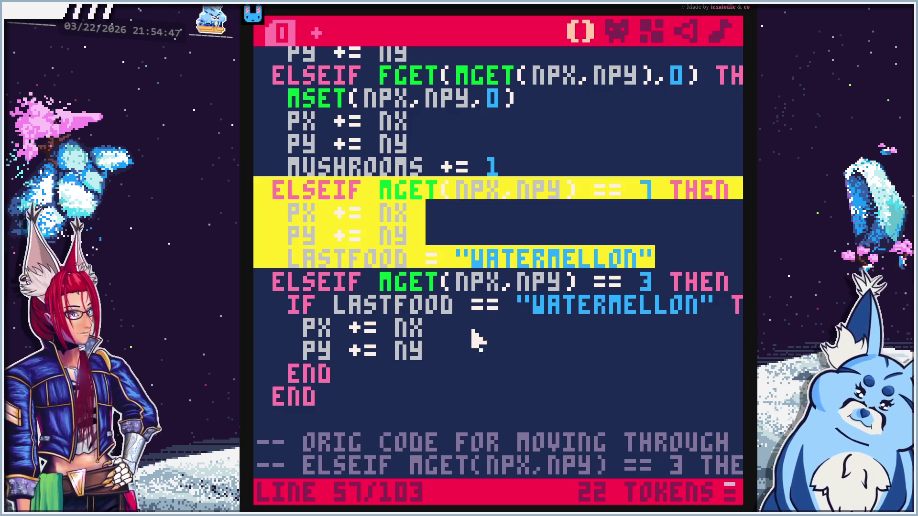
{"action": "left_click", "coordinate": [439, 368]}
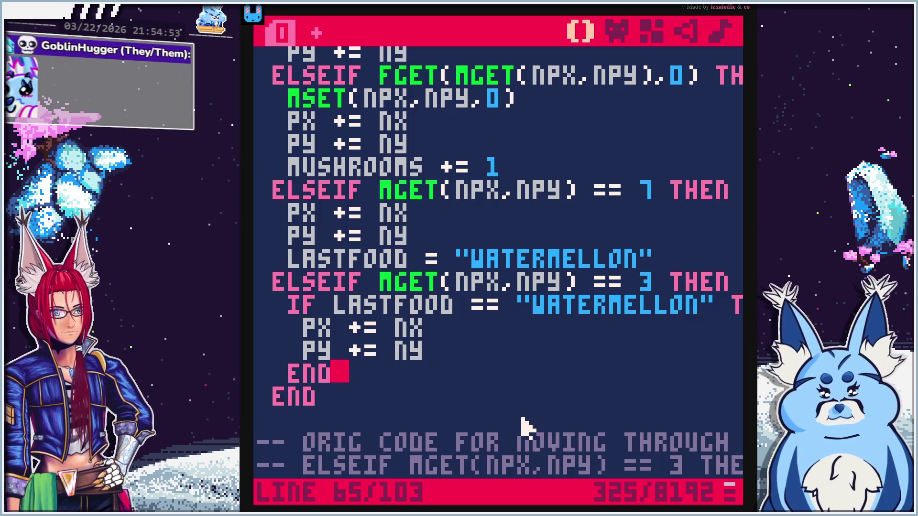
{"action": "key", "text": "Return"}
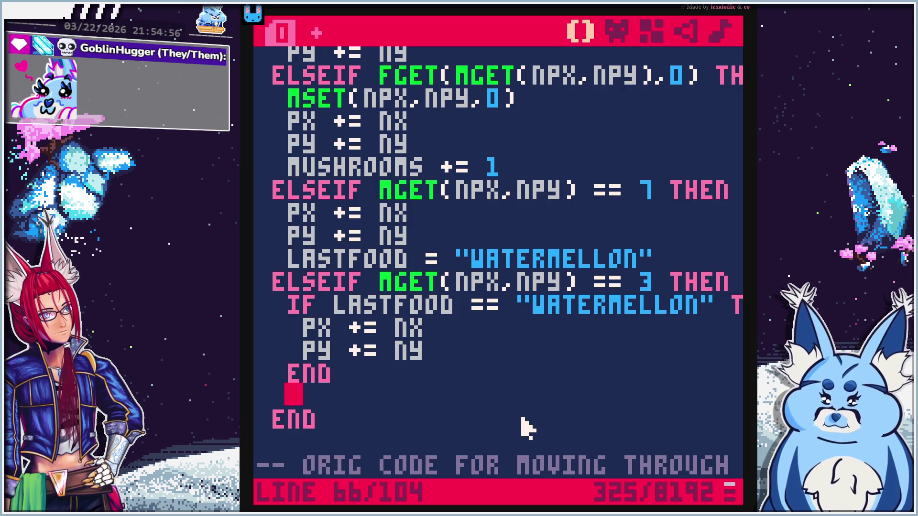
{"action": "key", "text": "ctrl+v"}
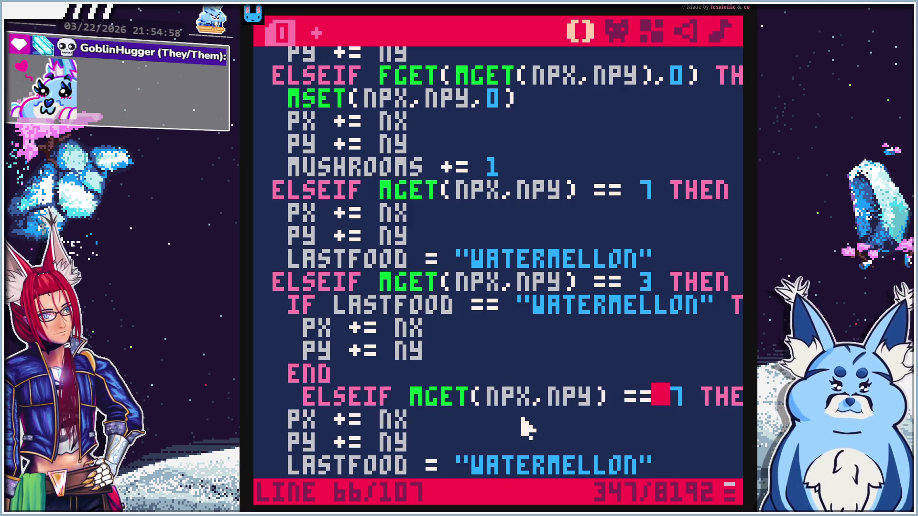
{"action": "key", "text": "Delete"}
{"action": "key", "text": "Delete"}
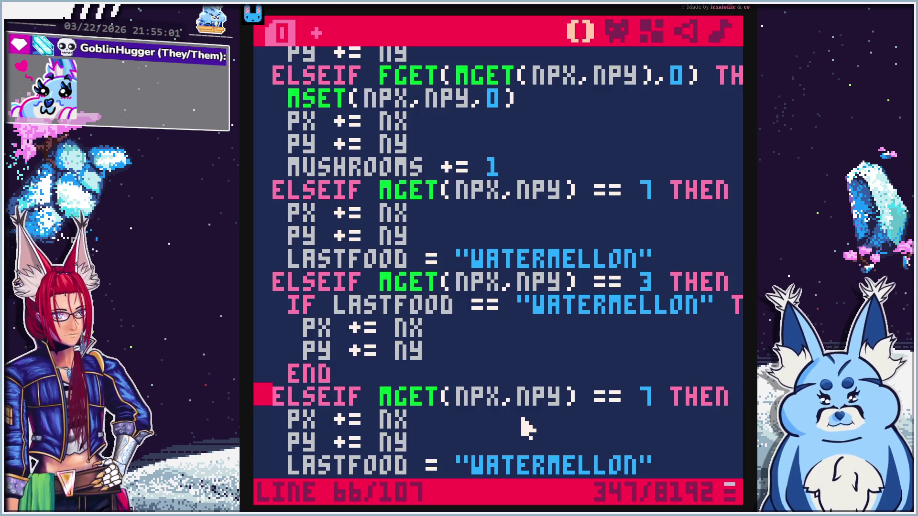
{"action": "key", "text": "Down"}
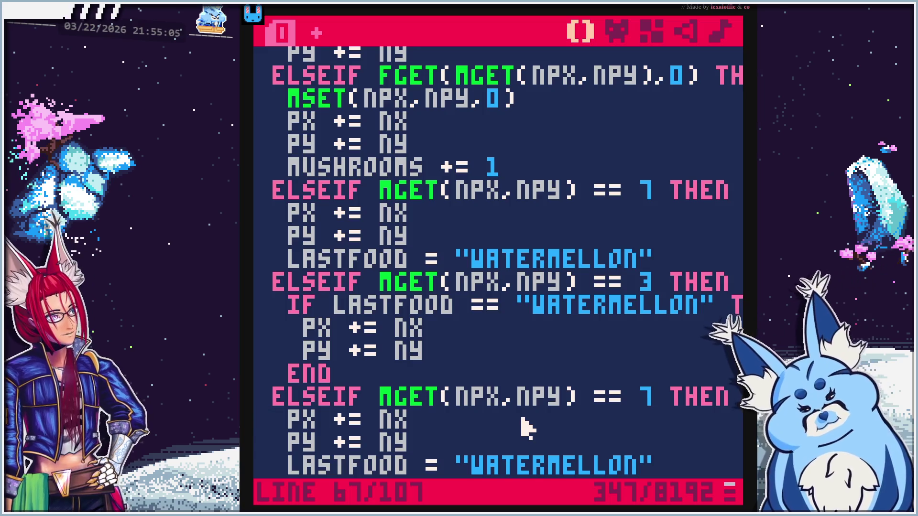
{"action": "scroll", "coordinate": [475, 392], "scroll_direction": "down", "scroll_amount": 2}
{"action": "type", "text": "8"}
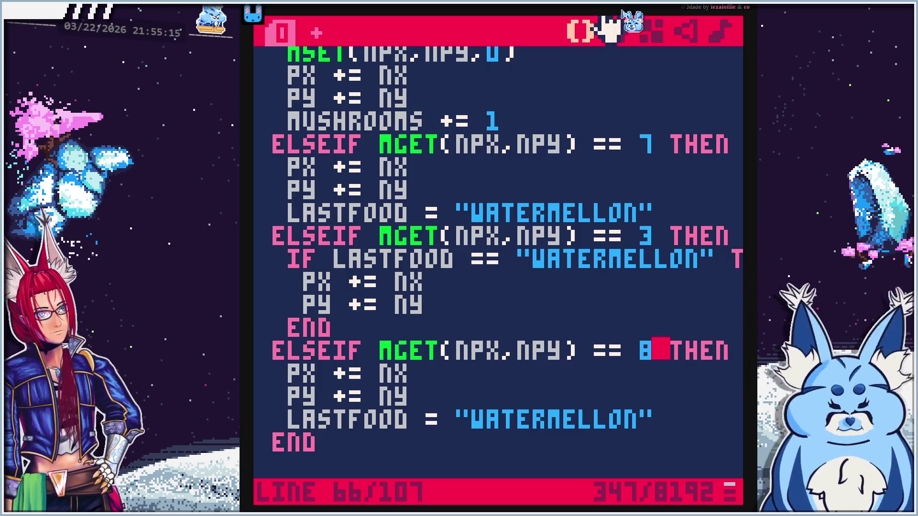
{"action": "left_click", "coordinate": [622, 33]}
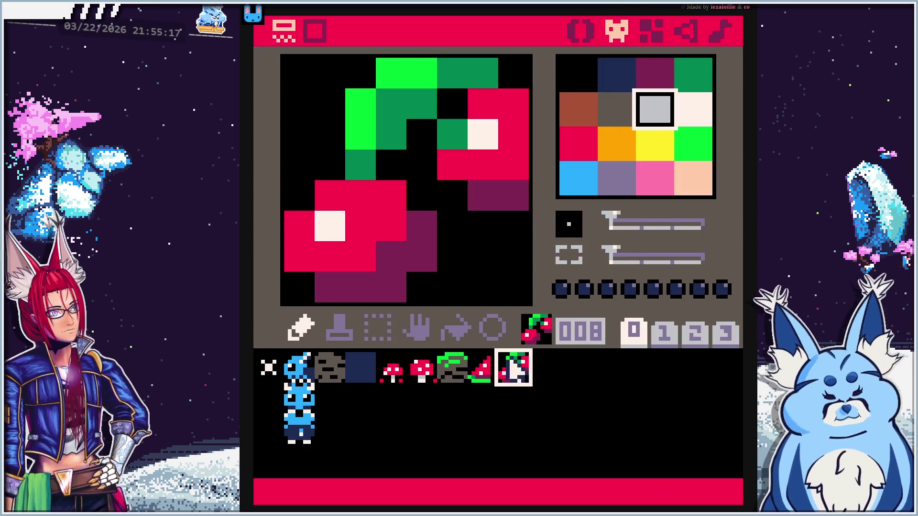
{"action": "left_click", "coordinate": [578, 31]}
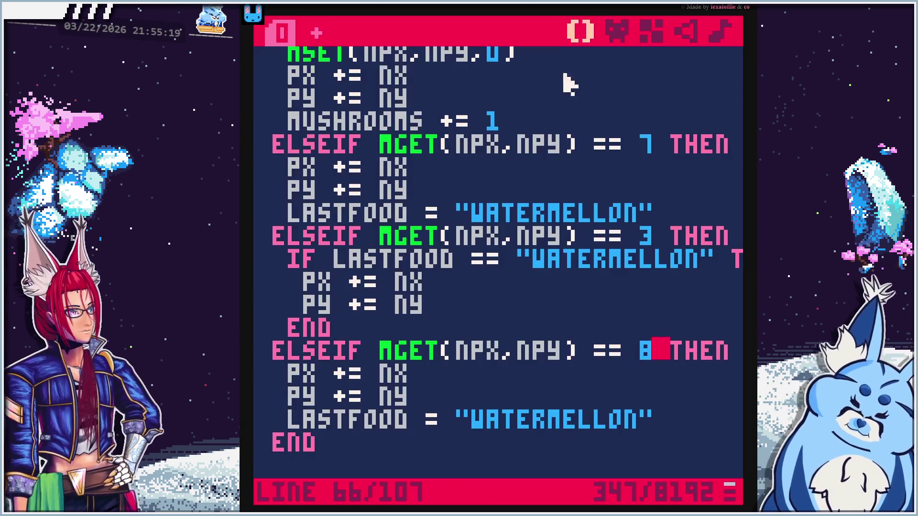
Put MSET(NPX,NPY,0) on its own line in both the tile-8 and tile-7 branches
{"action": "key", "text": "End"}
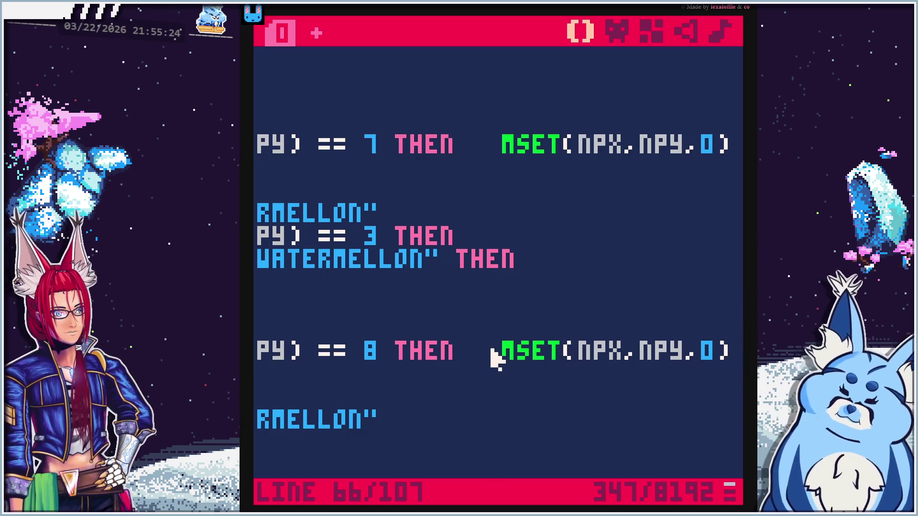
{"action": "left_click", "coordinate": [470, 358]}
{"action": "key", "text": "Return"}
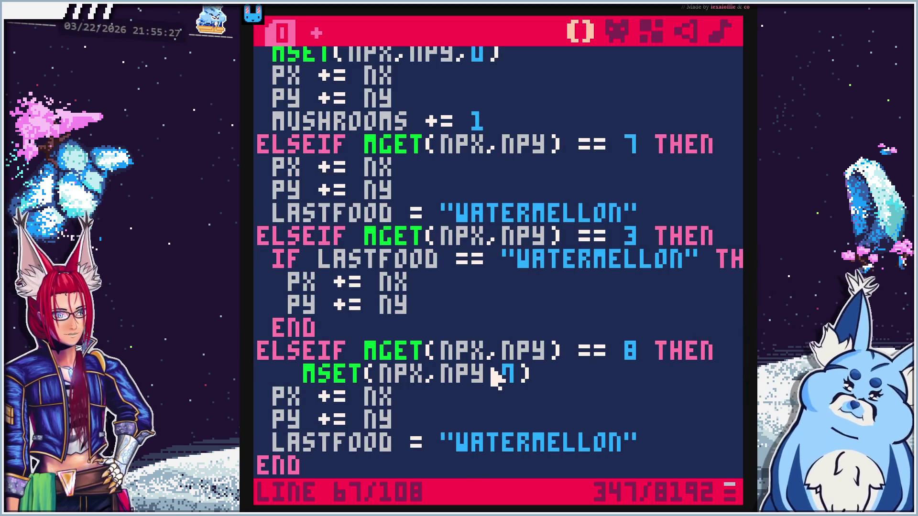
{"action": "key", "text": "Delete"}
{"action": "key", "text": "Delete"}
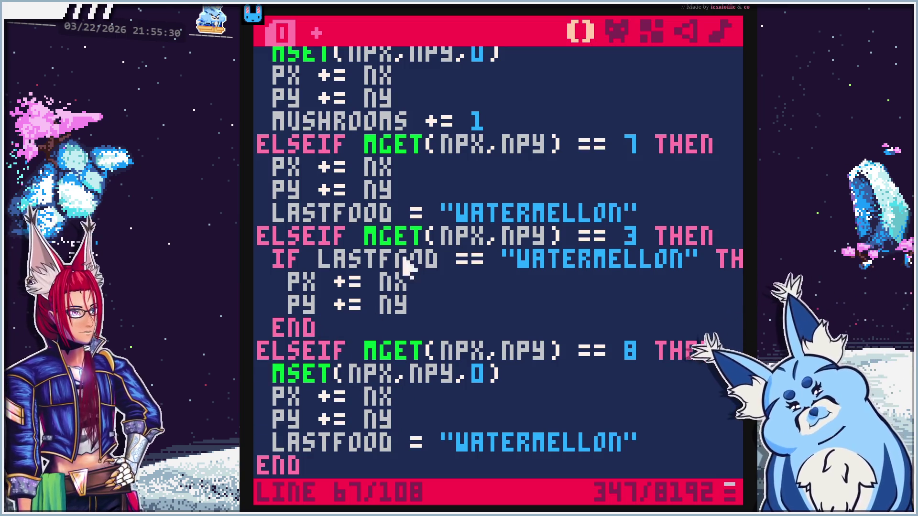
{"action": "key", "text": "Down"}
{"action": "key", "text": "End"}
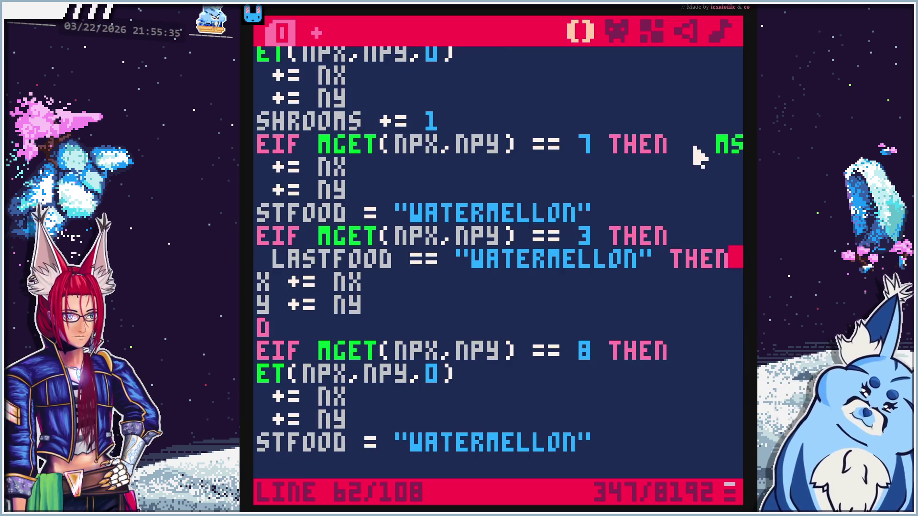
{"action": "left_click", "coordinate": [703, 144]}
{"action": "key", "text": "Return"}
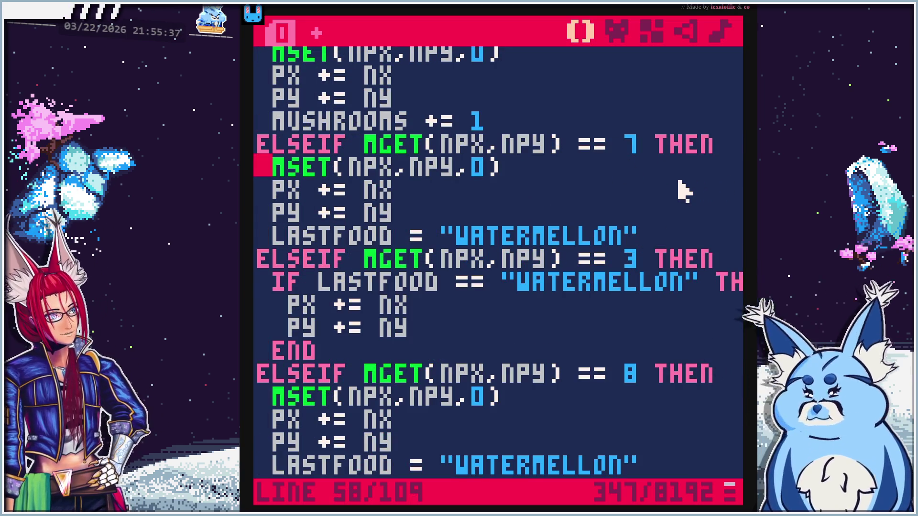
{"action": "scroll", "coordinate": [543, 356], "scroll_direction": "down", "scroll_amount": 3}
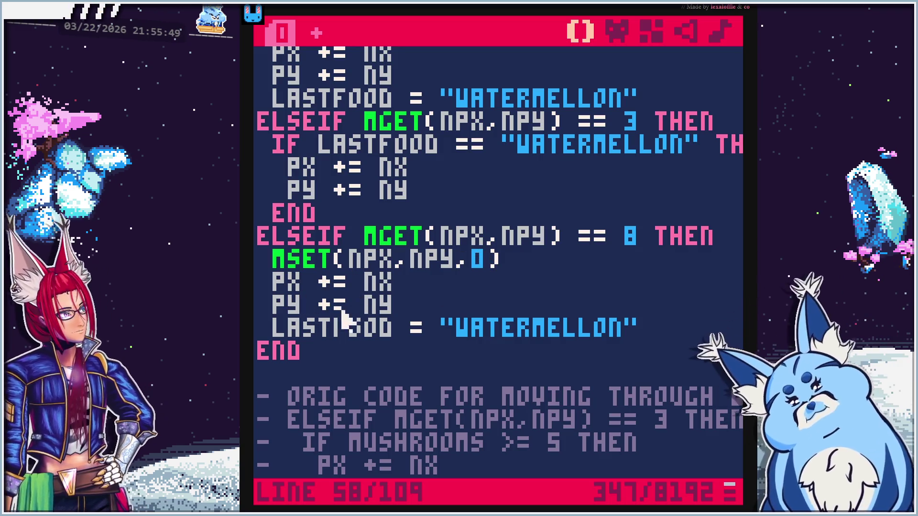
Change the tile-8 branch's LASTFOOD value from "WATERMELLON" to "CHERRY" and run the cart
{"action": "left_click", "coordinate": [632, 329]}
{"action": "key", "text": "Left"}
{"action": "key", "text": "BackSpace"}
{"action": "key", "text": "BackSpace"}
{"action": "key", "text": "BackSpace"}
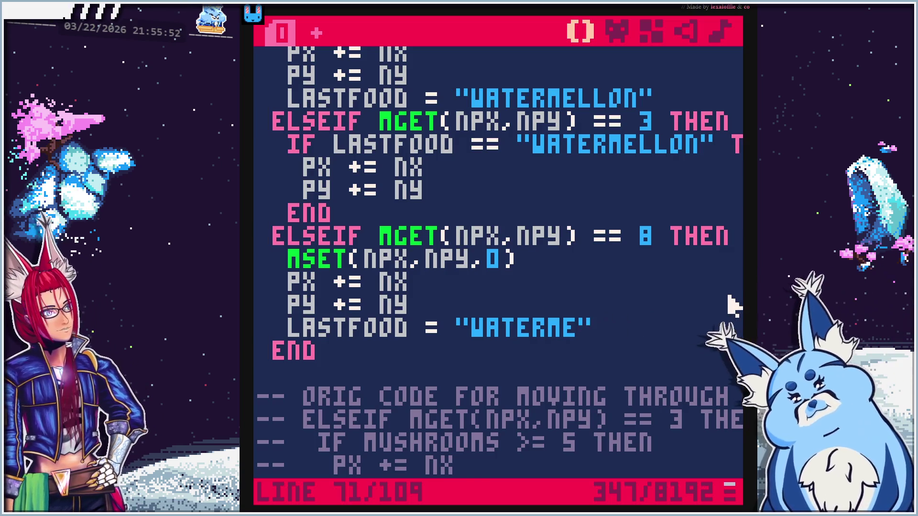
{"action": "type", "text": "cherry"}
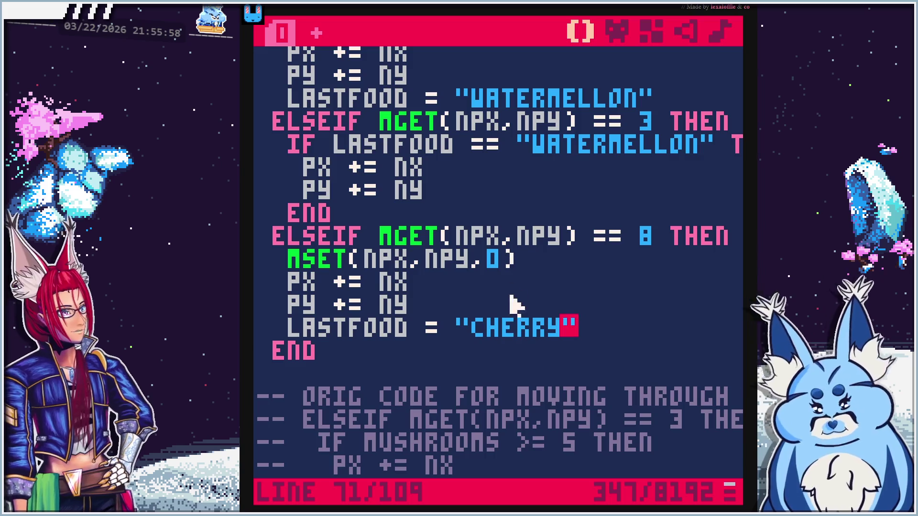
{"action": "scroll", "coordinate": [521, 364], "scroll_direction": "down", "scroll_amount": 10}
{"action": "scroll", "coordinate": [522, 363], "scroll_direction": "down", "scroll_amount": 5}
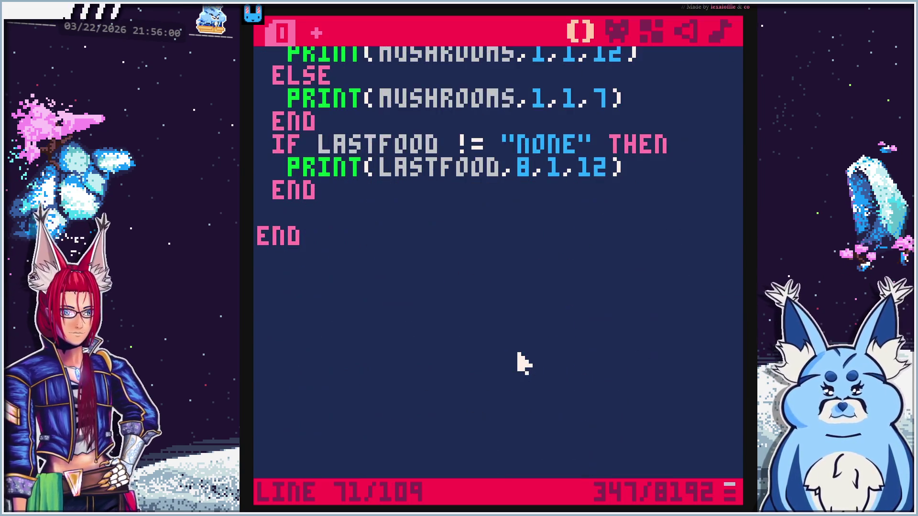
{"action": "scroll", "coordinate": [522, 363], "scroll_direction": "up", "scroll_amount": 2}
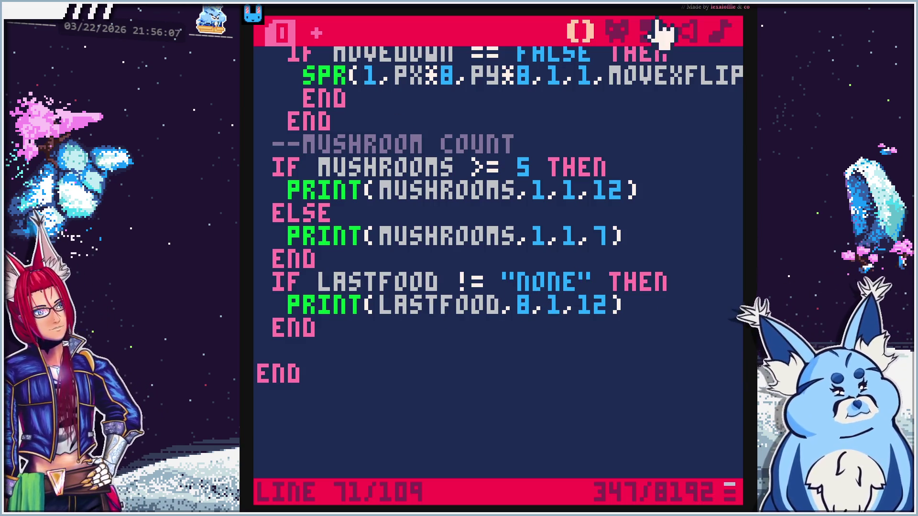
{"action": "key", "text": "ctrl+r"}
Walk the player down to eat the cherry, then back up toward the grass ledge
{"action": "key", "text": "Down"}
{"action": "key", "text": "Down"}
{"action": "key", "text": "Down"}
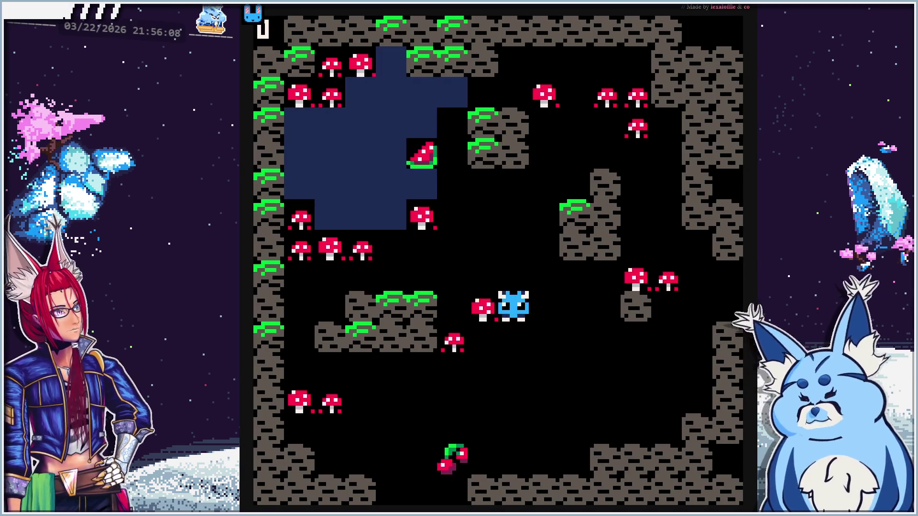
{"action": "key", "text": "Left"}
{"action": "key", "text": "Left"}
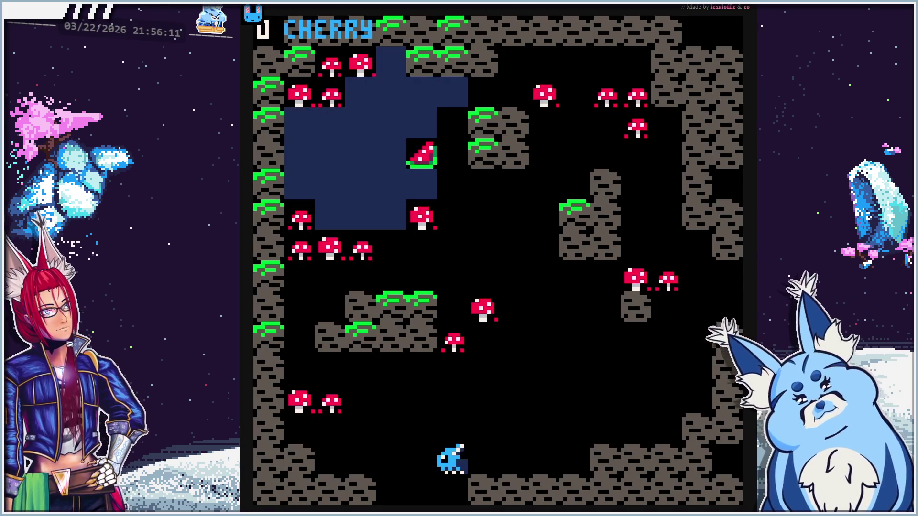
{"action": "key", "text": "Up"}
{"action": "key", "text": "Up"}
{"action": "key", "text": "Right"}
{"action": "key", "text": "Right"}
{"action": "key", "text": "Up"}
{"action": "key", "text": "Up"}
{"action": "key", "text": "Up"}
{"action": "key", "text": "Up"}
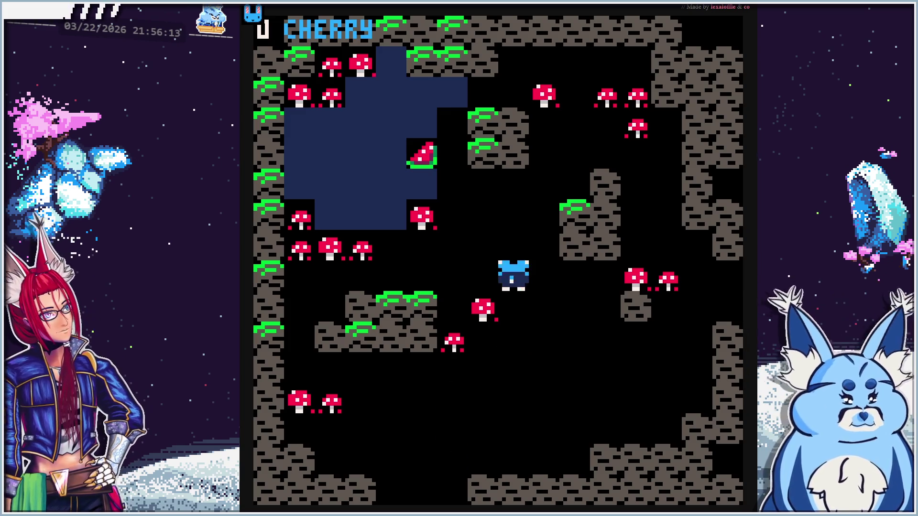
{"action": "key", "text": "Left"}
{"action": "key", "text": "Left"}
{"action": "key", "text": "Left"}
{"action": "key", "text": "Left"}
{"action": "key", "text": "Up"}
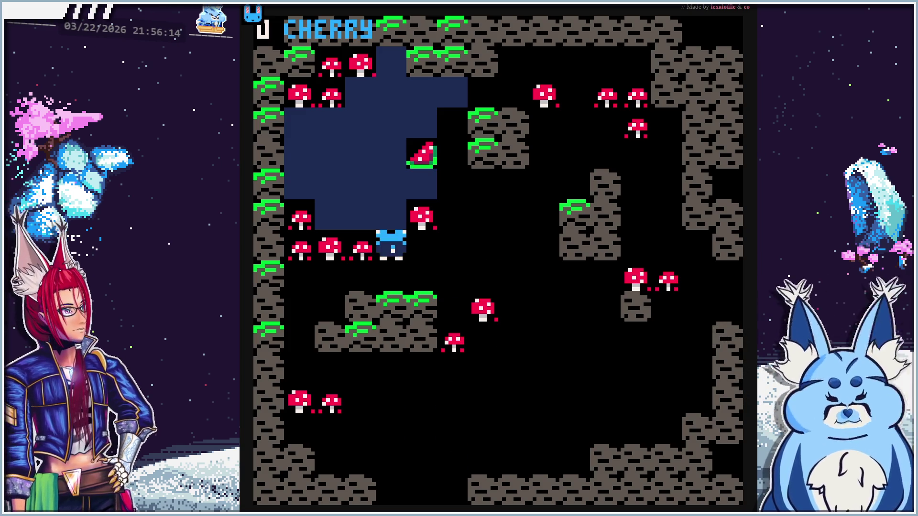
Eat the watermelon, walk through the water to its top, then stop the game
{"action": "key", "text": "Down"}
{"action": "key", "text": "Up"}
{"action": "key", "text": "Right"}
{"action": "key", "text": "Right"}
{"action": "key", "text": "Up"}
{"action": "key", "text": "Up"}
{"action": "key", "text": "Up"}
{"action": "key", "text": "Left"}
{"action": "key", "text": "Left"}
{"action": "key", "text": "Left"}
{"action": "key", "text": "Left"}
{"action": "key", "text": "Down"}
{"action": "key", "text": "Down"}
{"action": "key", "text": "Right"}
{"action": "key", "text": "Right"}
{"action": "key", "text": "Up"}
{"action": "key", "text": "Up"}
{"action": "key", "text": "Up"}
{"action": "key", "text": "Up"}
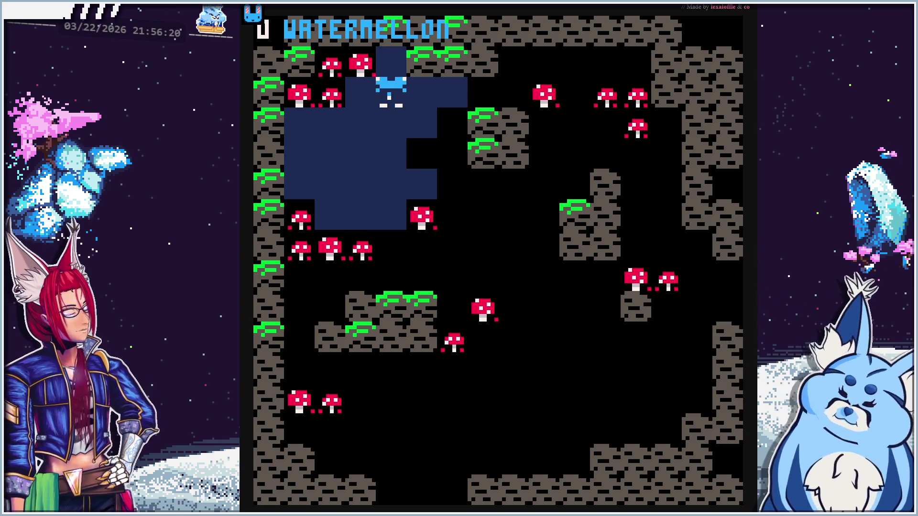
{"action": "key", "text": "Escape"}
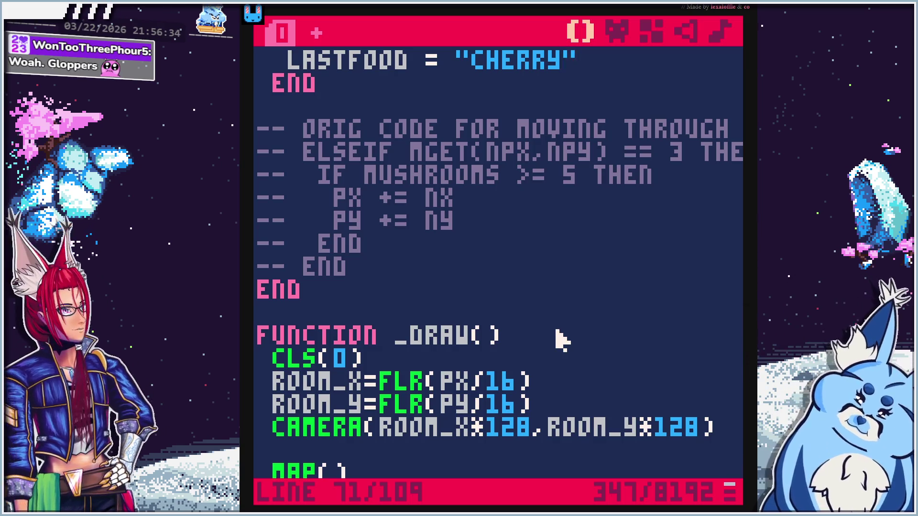
{"action": "scroll", "coordinate": [562, 339], "scroll_direction": "down", "scroll_amount": 5}
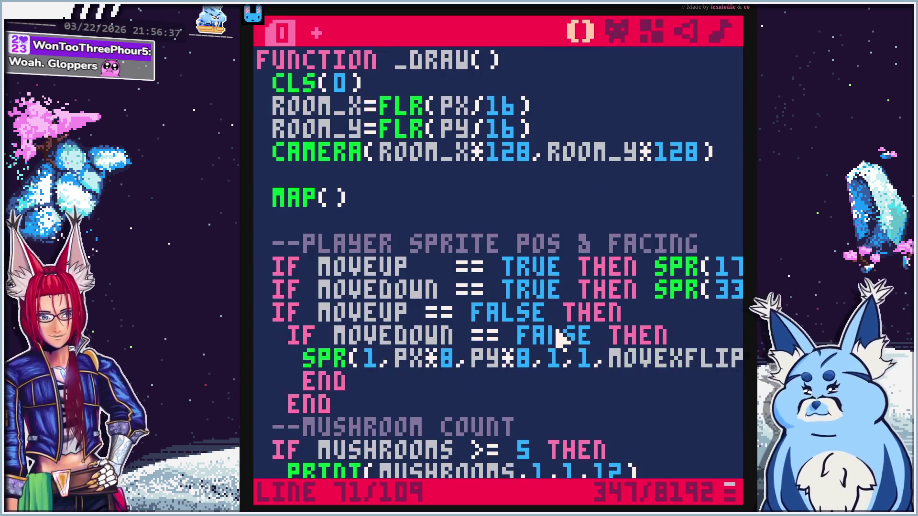
{"action": "scroll", "coordinate": [561, 339], "scroll_direction": "down", "scroll_amount": 5}
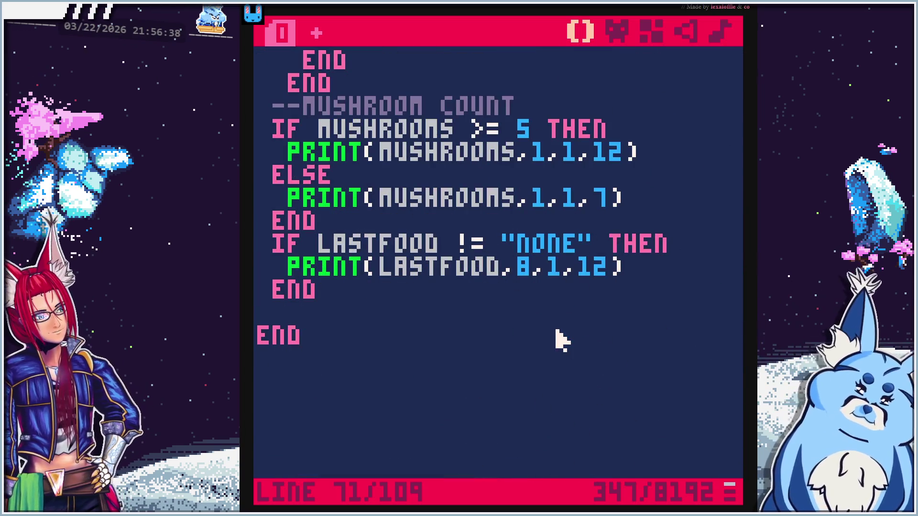
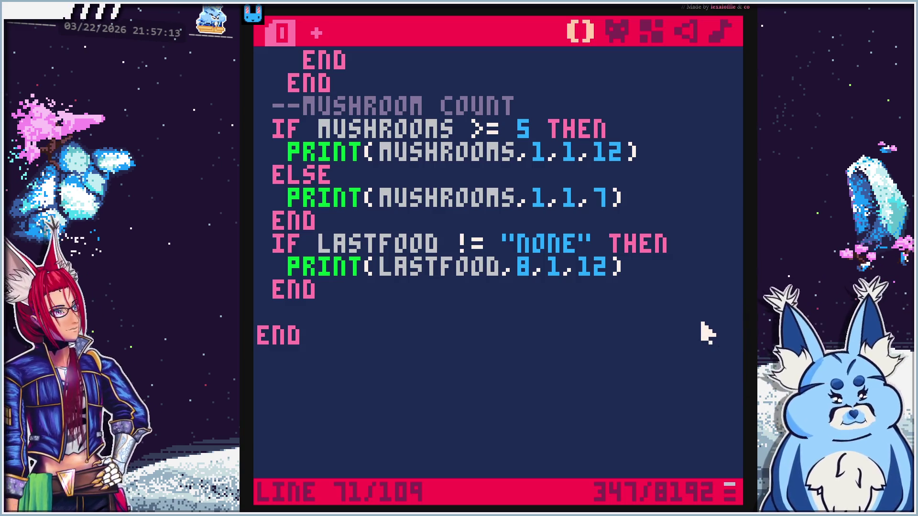
Look up sprite 006's number in the sprite editor, then return to the code
{"action": "left_click", "coordinate": [622, 362]}
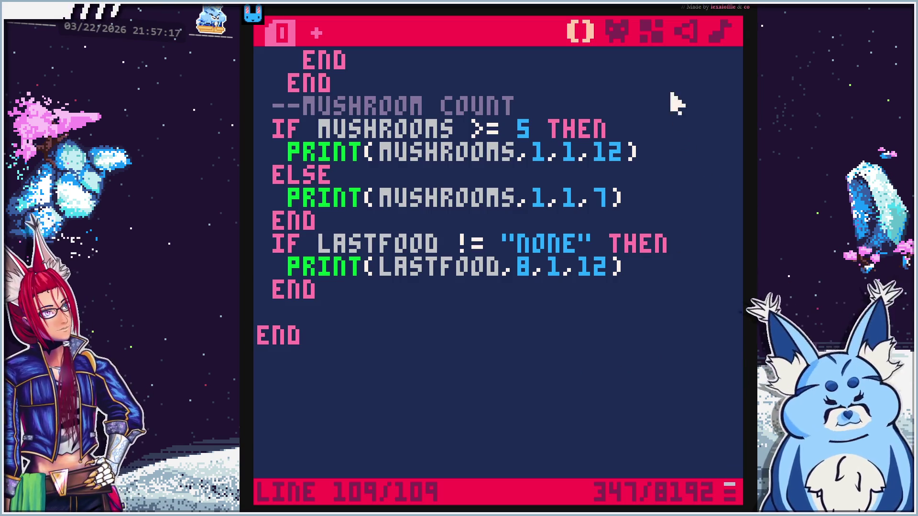
{"action": "left_click", "coordinate": [618, 36]}
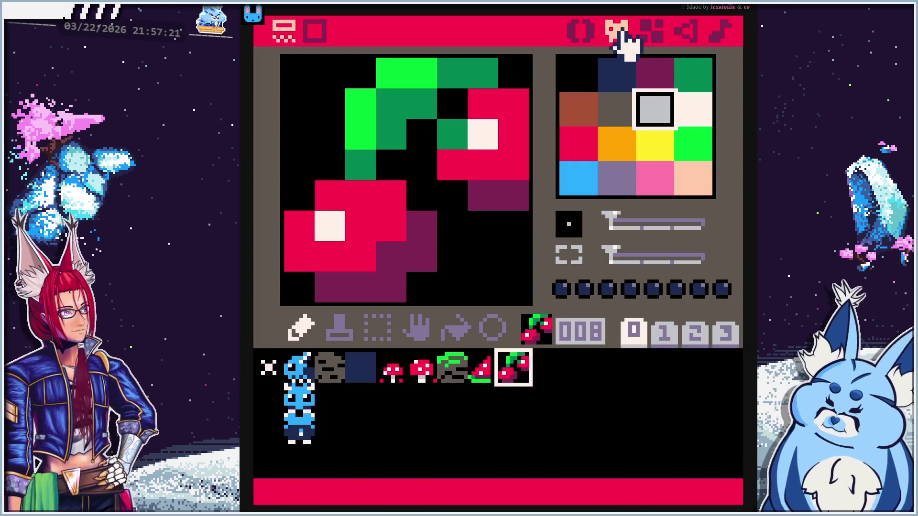
{"action": "left_click", "coordinate": [455, 368]}
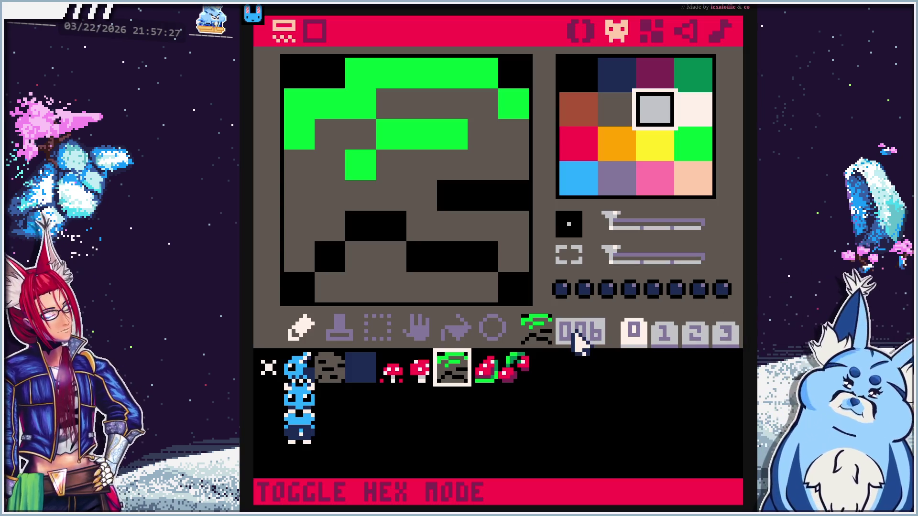
{"action": "left_click", "coordinate": [582, 29]}
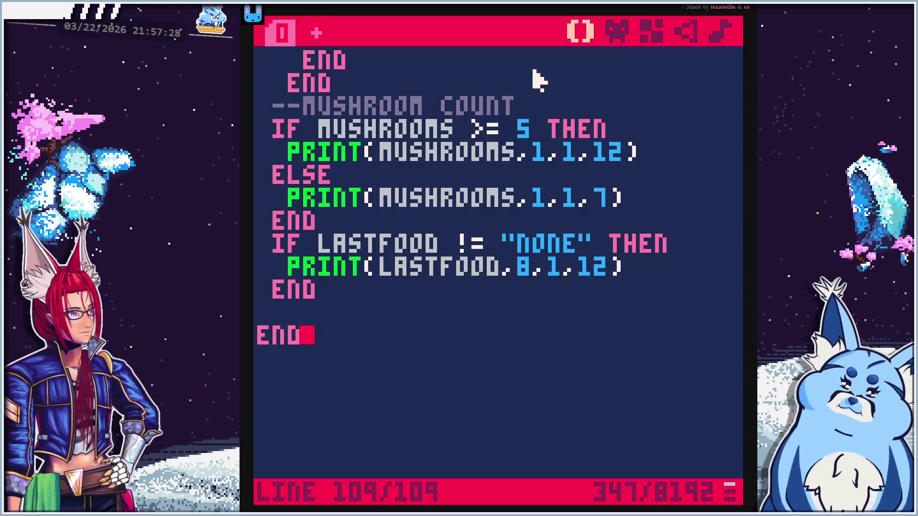
Select the tile-3 ELSEIF block in the move code for copying
{"action": "scroll", "coordinate": [415, 365], "scroll_direction": "up", "scroll_amount": 2}
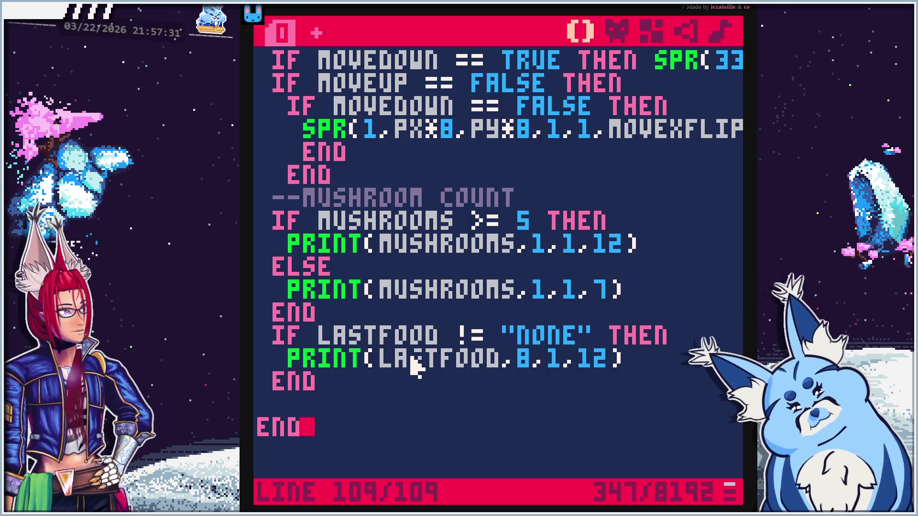
{"action": "scroll", "coordinate": [415, 365], "scroll_direction": "up", "scroll_amount": 7}
{"action": "scroll", "coordinate": [474, 262], "scroll_direction": "down", "scroll_amount": 5}
{"action": "scroll", "coordinate": [476, 267], "scroll_direction": "down", "scroll_amount": 10}
{"action": "scroll", "coordinate": [481, 293], "scroll_direction": "up", "scroll_amount": 13}
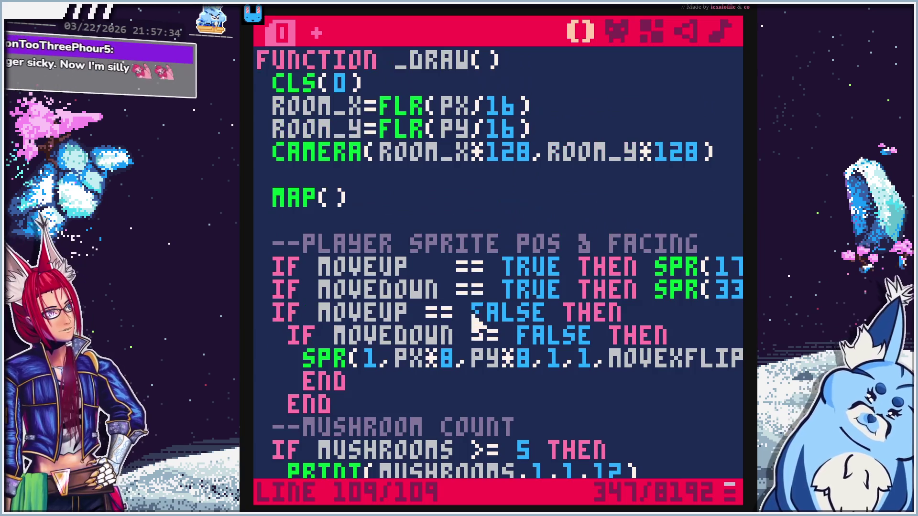
{"action": "scroll", "coordinate": [481, 315], "scroll_direction": "up", "scroll_amount": 7}
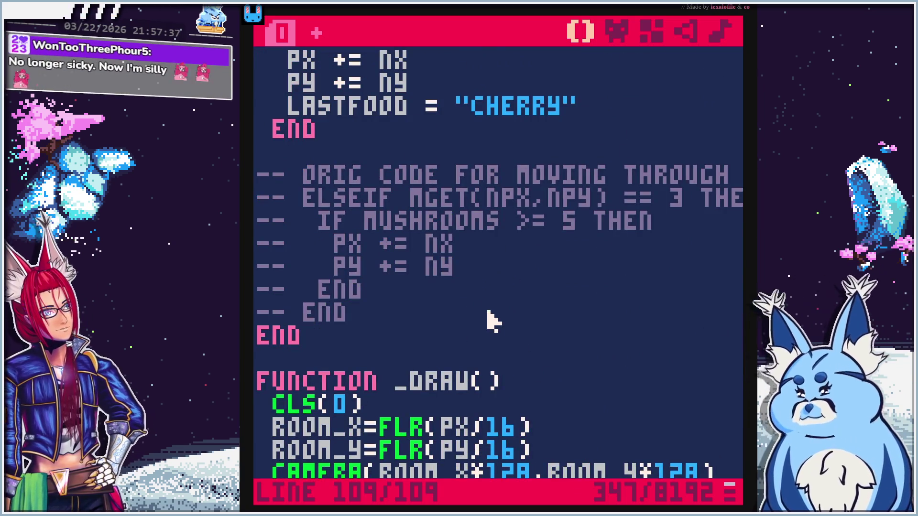
{"action": "scroll", "coordinate": [490, 321], "scroll_direction": "up", "scroll_amount": 1}
{"action": "scroll", "coordinate": [459, 284], "scroll_direction": "up", "scroll_amount": 4}
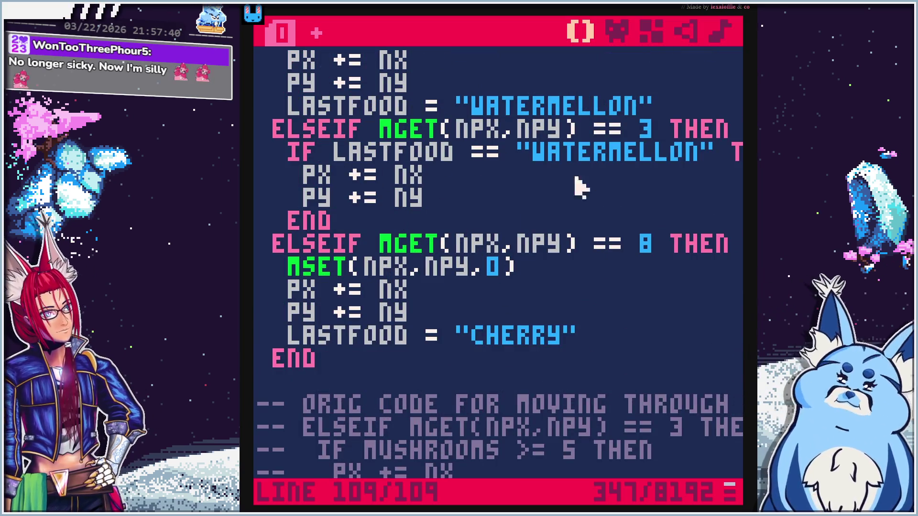
{"action": "mouse_move", "coordinate": [353, 220]}
{"action": "left_mouse_down"}
{"action": "mouse_move", "coordinate": [313, 203]}
{"action": "mouse_move", "coordinate": [272, 140]}
{"action": "mouse_move", "coordinate": [258, 134]}
{"action": "left_mouse_up"}
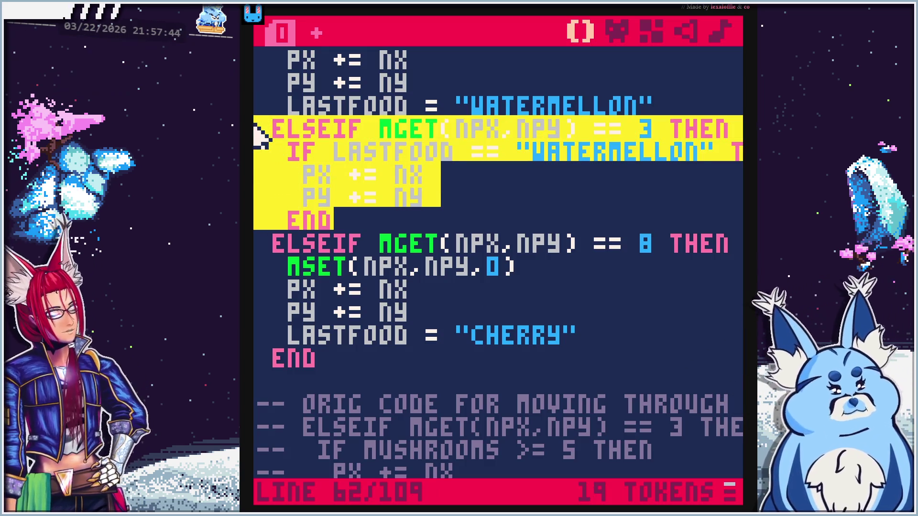
Paste the tile-3 block on a new line after the CHERRY branch's END
{"action": "scroll", "coordinate": [451, 314], "scroll_direction": "down", "scroll_amount": 2}
{"action": "left_click", "coordinate": [373, 325]}
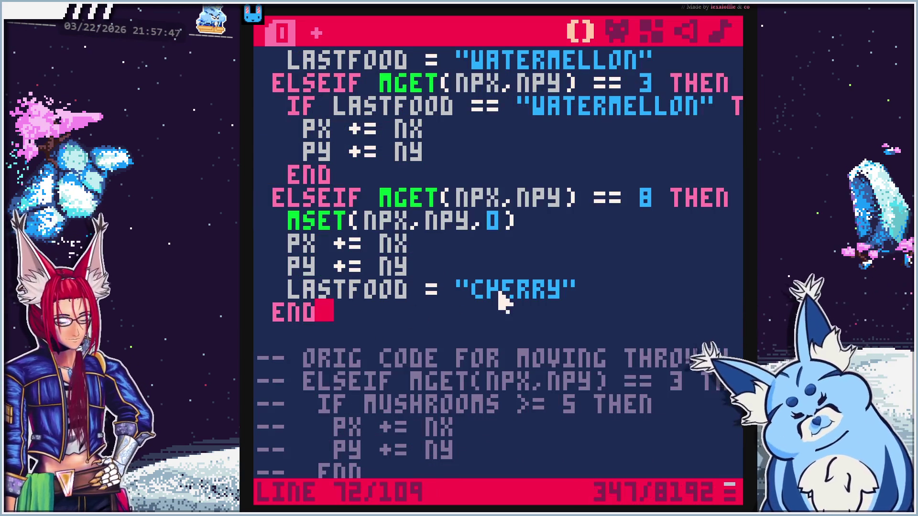
{"action": "key", "text": "Return"}
{"action": "key", "text": "ctrl+v"}
Unindent each pasted line by one space, from the ELSEIF down to its closing END
{"action": "left_click", "coordinate": [287, 335]}
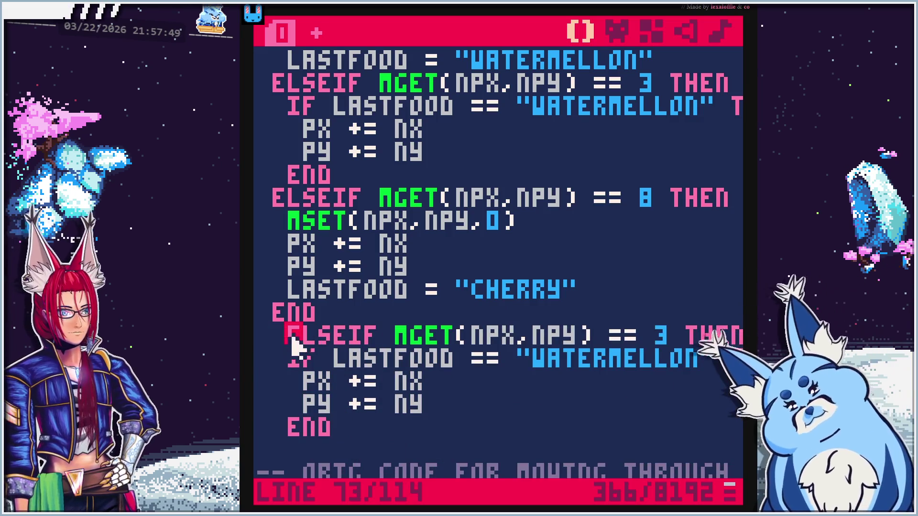
{"action": "key", "text": "BackSpace"}
{"action": "left_click", "coordinate": [281, 359]}
{"action": "key", "text": "BackSpace"}
{"action": "left_click", "coordinate": [292, 380]}
{"action": "key", "text": "BackSpace"}
{"action": "left_click", "coordinate": [292, 406]}
{"action": "key", "text": "BackSpace"}
{"action": "left_click", "coordinate": [281, 433]}
{"action": "key", "text": "BackSpace"}
Delete the now-redundant END after the CHERRY branch
{"action": "left_click_drag", "start_coordinate": [330, 313], "coordinate": [263, 310]}
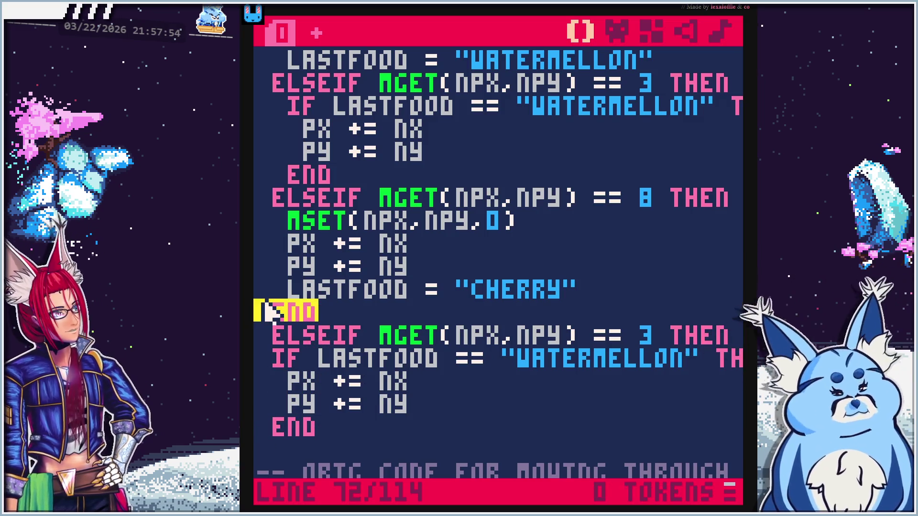
{"action": "key", "text": "BackSpace"}
{"action": "key", "text": "BackSpace"}
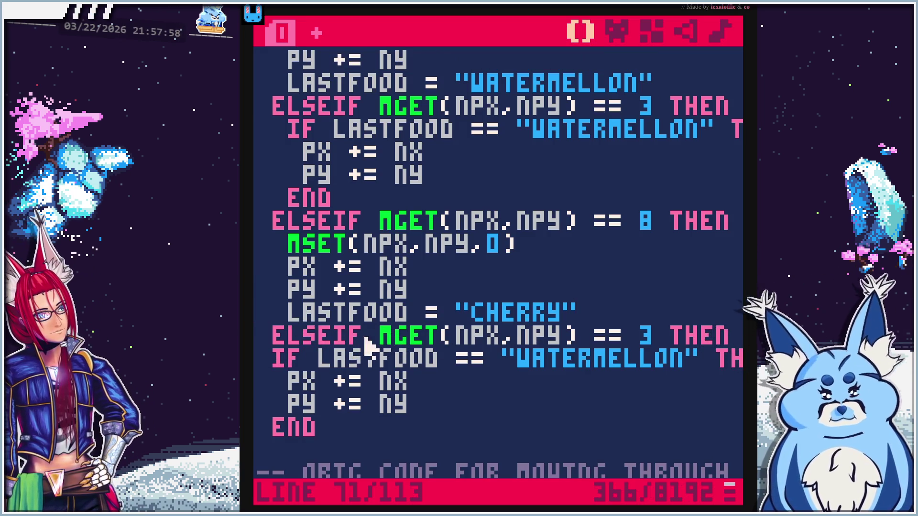
{"action": "left_click", "coordinate": [646, 336]}
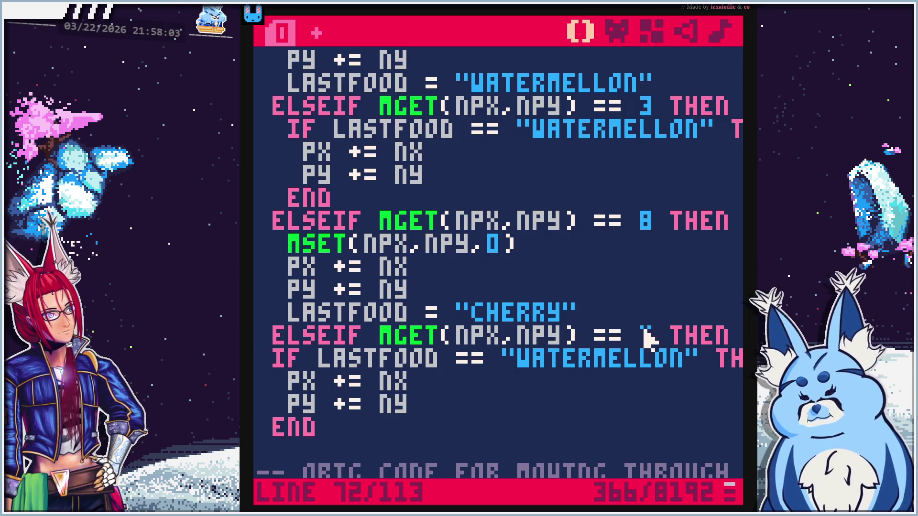
Make the copied branch test tile 6 and require CHERRY instead of WATERMELLON as last food
{"action": "left_click", "coordinate": [652, 31]}
{"action": "left_click", "coordinate": [619, 31]}
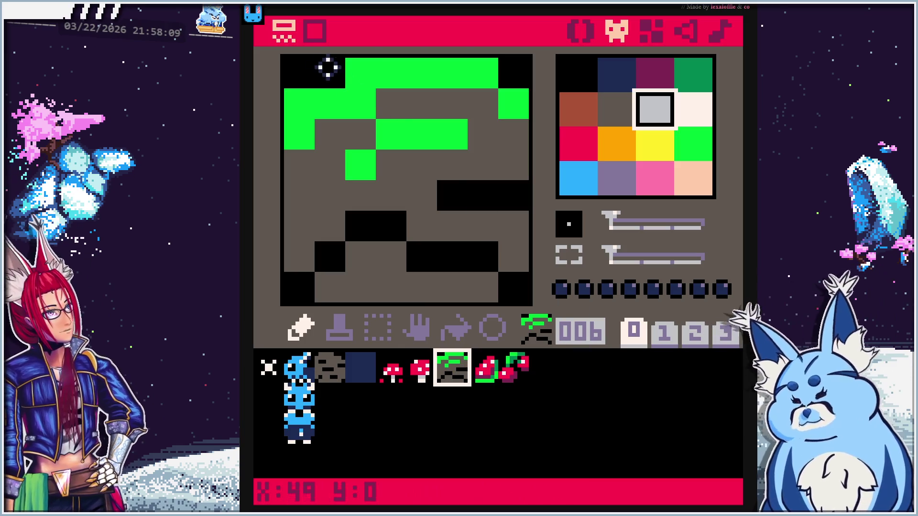
{"action": "left_click", "coordinate": [576, 32]}
{"action": "key", "text": "BackSpace"}
{"action": "type", "text": "6 THEN"}
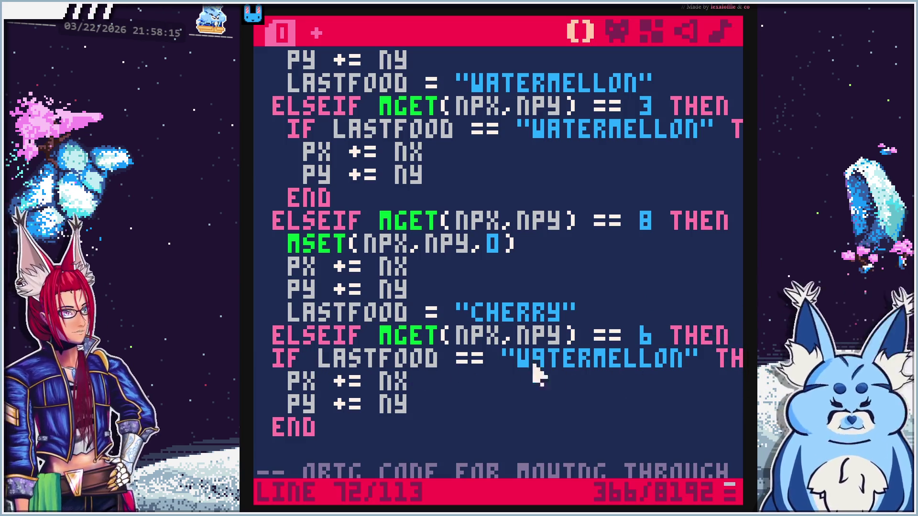
{"action": "left_click", "coordinate": [732, 363]}
{"action": "key", "text": "BackSpace"}
{"action": "key", "text": "BackSpace"}
{"action": "key", "text": "BackSpace"}
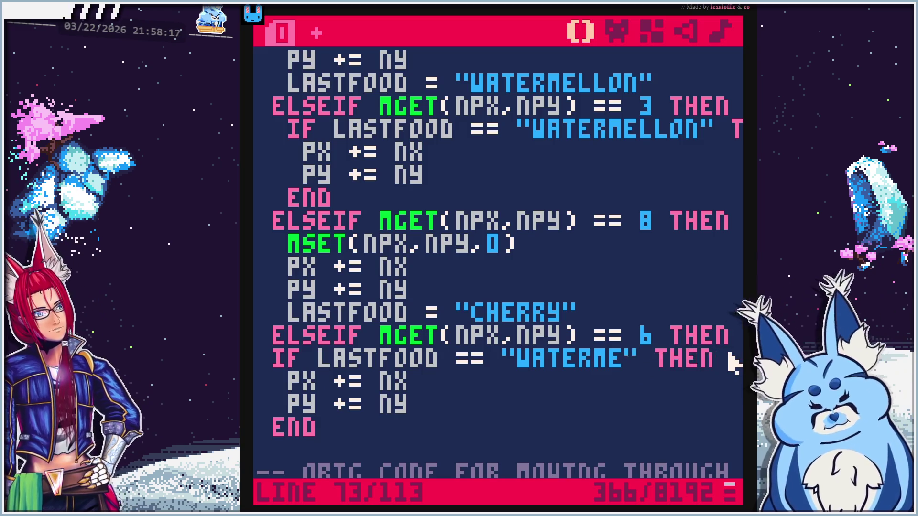
{"action": "type", "text": "CHERRY"}
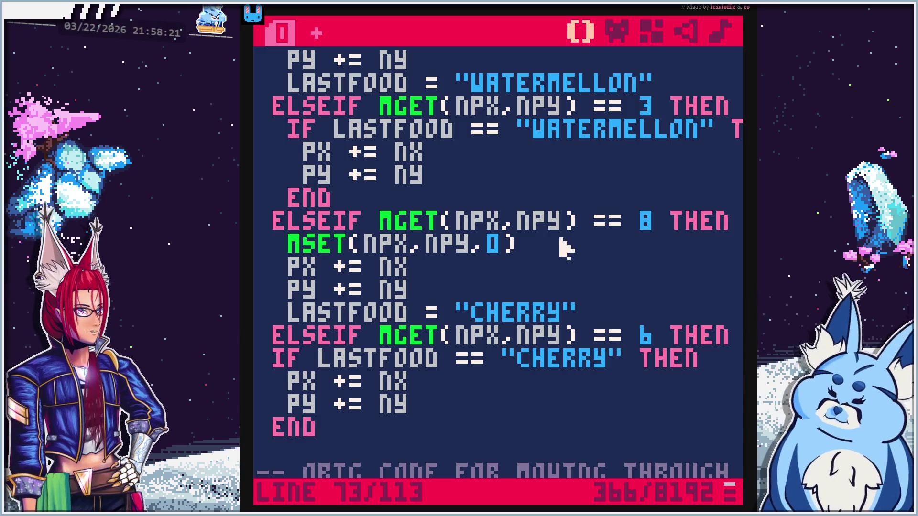
Copy the MSET(NPX,NPY,0) line into the branch right after its THEN, then run the cart
{"action": "left_click_drag", "start_coordinate": [549, 242], "coordinate": [258, 244]}
{"action": "key", "text": "ctrl+c"}
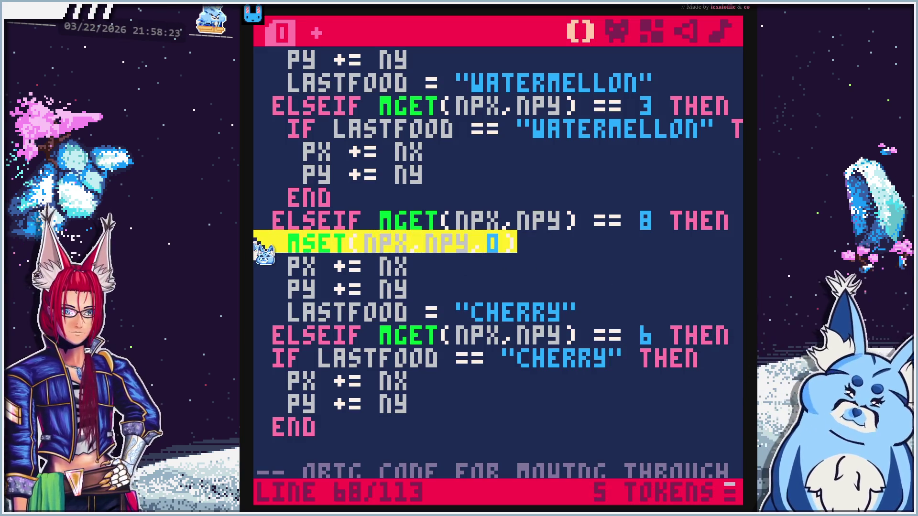
{"action": "left_click", "coordinate": [716, 363]}
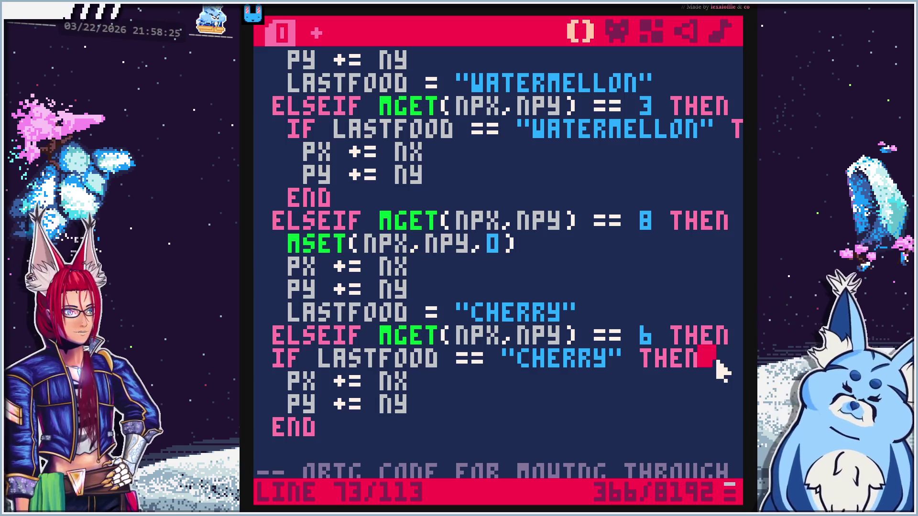
{"action": "key", "text": "Return"}
{"action": "key", "text": "ctrl+v"}
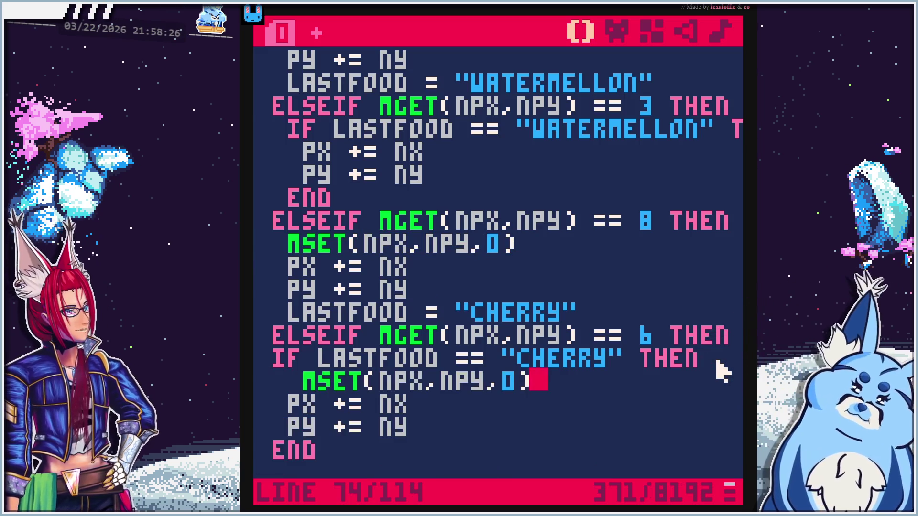
{"action": "key", "text": "Home"}
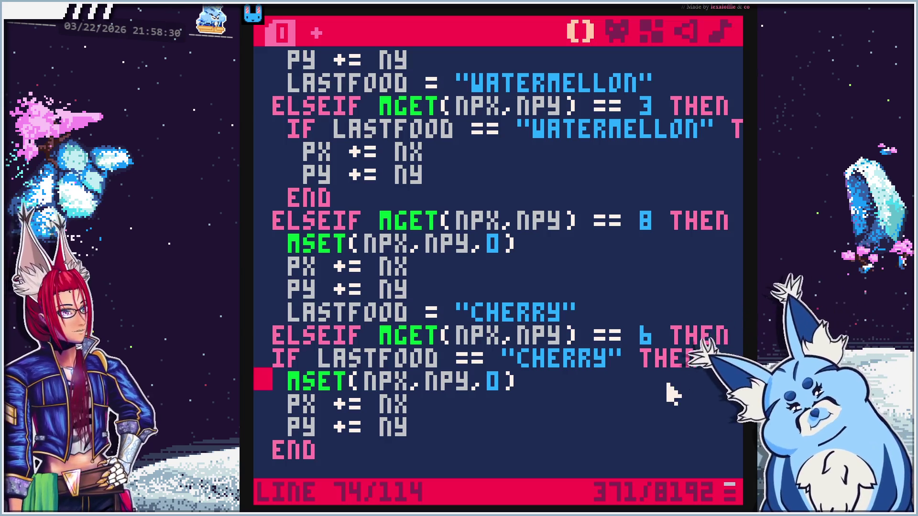
{"action": "key", "text": "ctrl+r"}
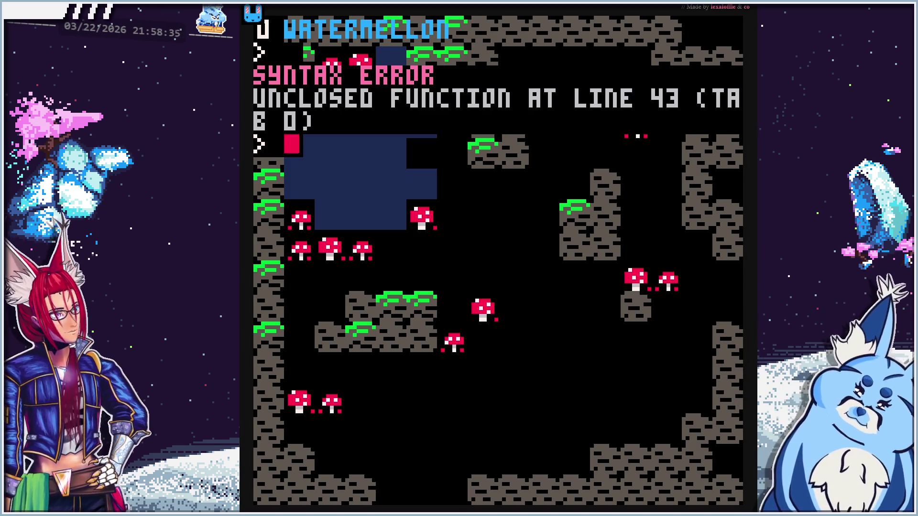
Dismiss the unclosed-function error and add an END line after the cherry branch's END
{"action": "key", "text": "Escape"}
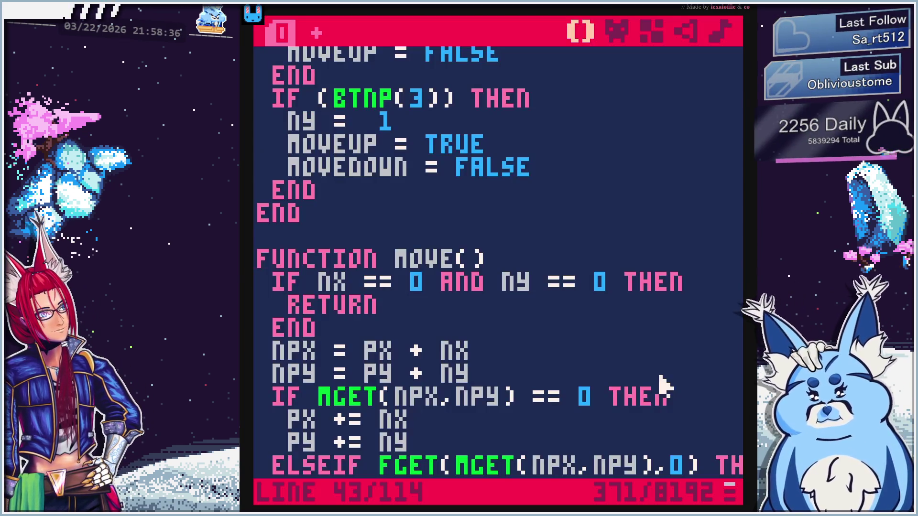
{"action": "scroll", "coordinate": [592, 378], "scroll_direction": "down", "scroll_amount": 10}
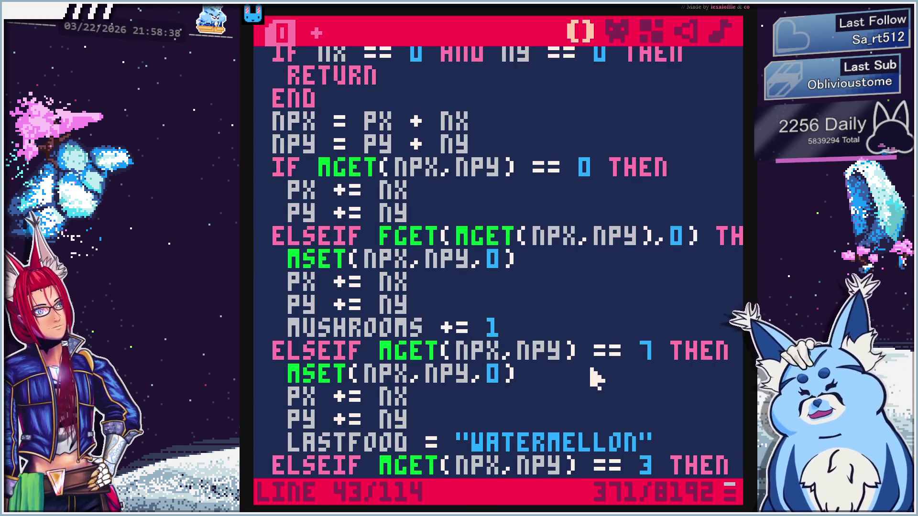
{"action": "scroll", "coordinate": [593, 376], "scroll_direction": "down", "scroll_amount": 1}
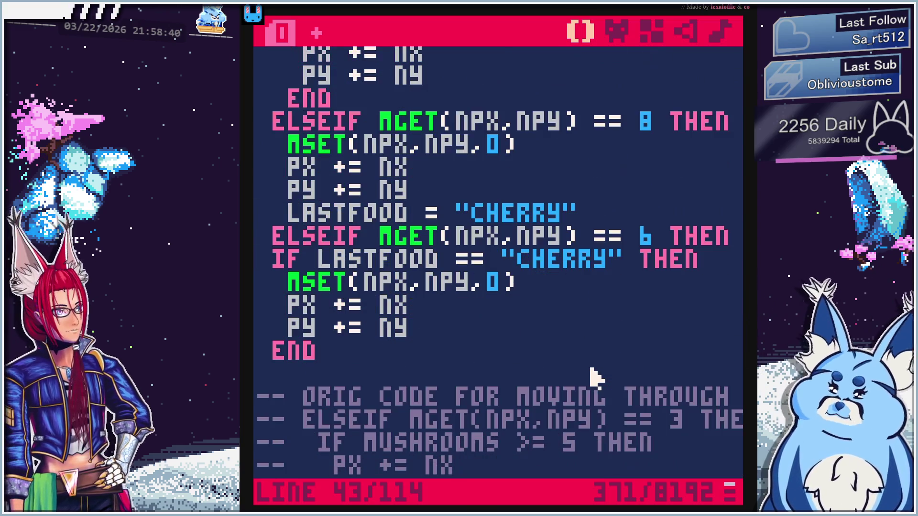
{"action": "left_click", "coordinate": [471, 330]}
{"action": "key", "text": "Down"}
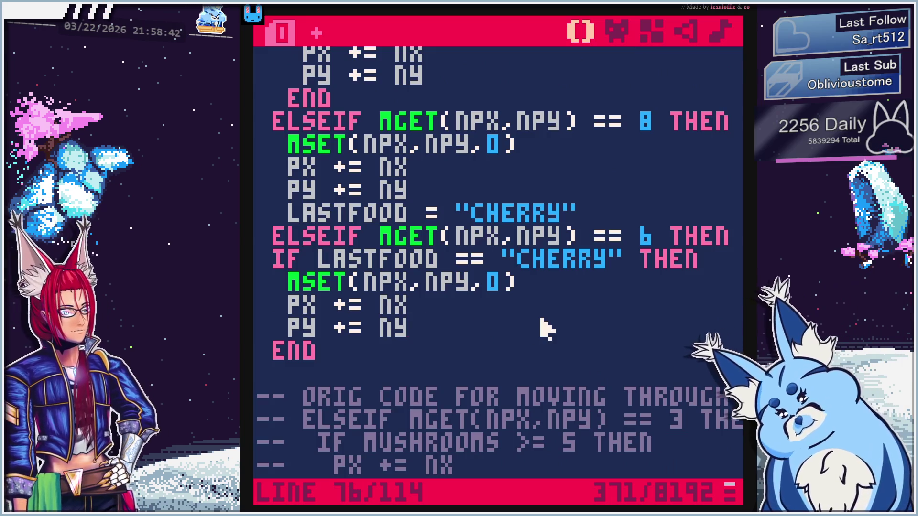
{"action": "key", "text": "Return"}
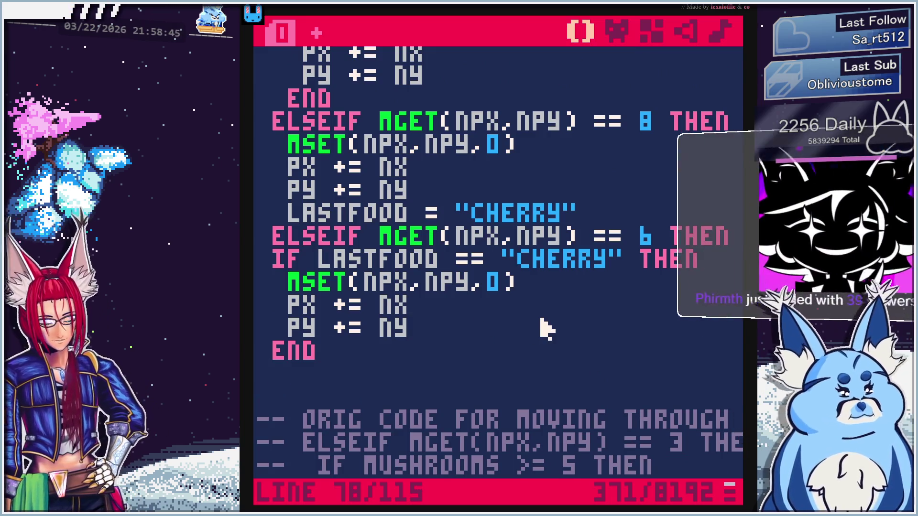
{"action": "type", "text": "end"}
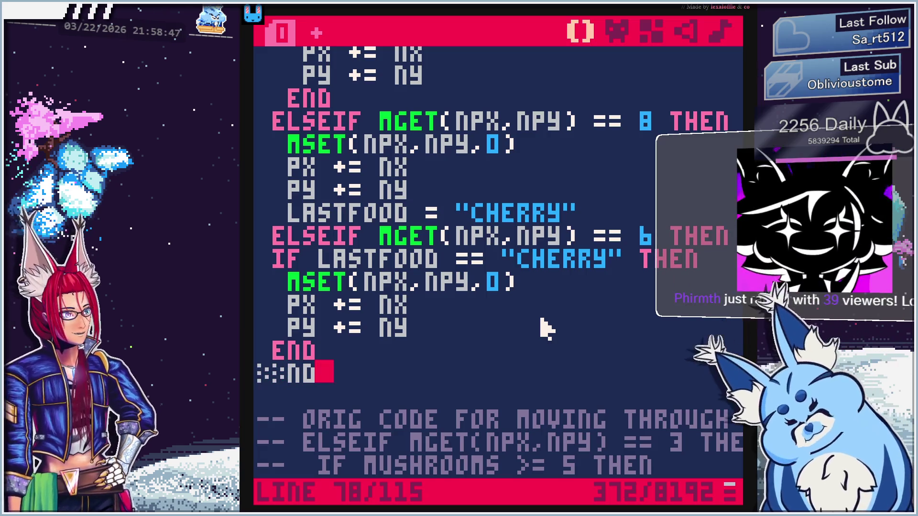
{"action": "key", "text": "shift+Home"}
{"action": "type", "text": "end"}
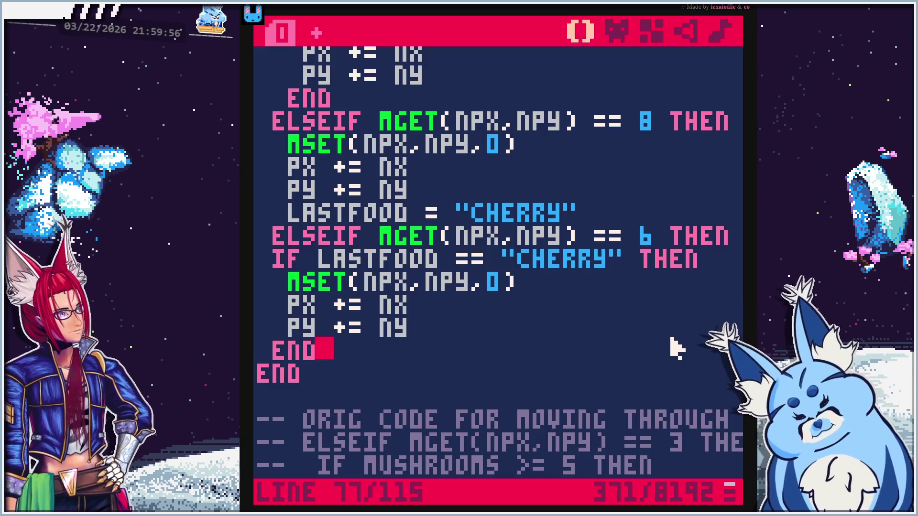
Run the cart to confirm the unclosed-function error is gone
{"action": "key", "text": "ctrl+r"}
Walk the bird around its starting area and down the map toward the mushrooms
{"action": "key", "text": "Down"}
{"action": "key", "text": "Right"}
{"action": "key", "text": "Left"}
{"action": "key", "text": "Right"}
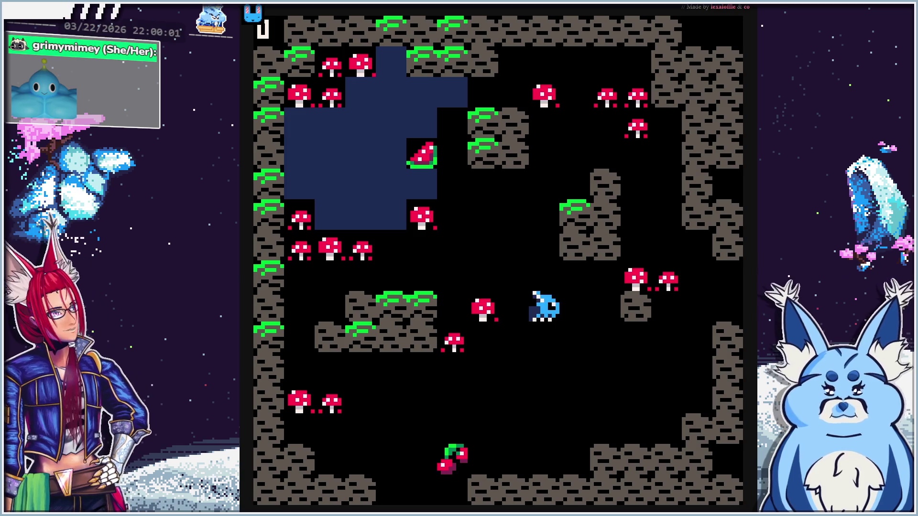
{"action": "key", "text": "Left"}
{"action": "key", "text": "Down"}
{"action": "key", "text": "Left"}
{"action": "key", "text": "Right"}
{"action": "key", "text": "Right"}
{"action": "key", "text": "Up"}
{"action": "key", "text": "Up"}
{"action": "key", "text": "Right"}
{"action": "key", "text": "Down"}
{"action": "key", "text": "Left"}
{"action": "key", "text": "Up"}
{"action": "key", "text": "Up"}
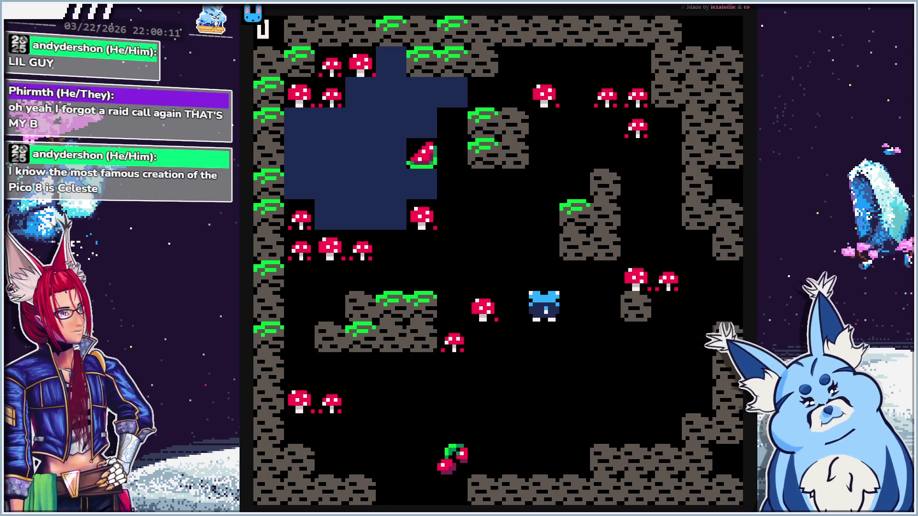
{"action": "key", "text": "Left"}
{"action": "key", "text": "Down"}
{"action": "key", "text": "Down"}
{"action": "key", "text": "Right"}
Eat mushrooms up to five, then the watermelon, and wade into the pond
{"action": "key", "text": "Right"}
{"action": "key", "text": "Up"}
{"action": "key", "text": "Up"}
{"action": "key", "text": "Left"}
{"action": "key", "text": "Left"}
{"action": "key", "text": "Down"}
{"action": "key", "text": "Left"}
{"action": "key", "text": "Up"}
{"action": "key", "text": "Left"}
{"action": "key", "text": "Down"}
{"action": "key", "text": "Up"}
{"action": "key", "text": "Up"}
{"action": "key", "text": "Up"}
{"action": "key", "text": "Left"}
{"action": "key", "text": "Left"}
{"action": "key", "text": "Left"}
{"action": "key", "text": "Left"}
{"action": "key", "text": "Up"}
{"action": "key", "text": "Right"}
{"action": "key", "text": "Right"}
{"action": "key", "text": "Down"}
{"action": "key", "text": "Left"}
{"action": "key", "text": "Right"}
{"action": "key", "text": "Right"}
{"action": "key", "text": "Up"}
{"action": "key", "text": "Up"}
{"action": "key", "text": "Right"}
{"action": "key", "text": "Up"}
{"action": "key", "text": "Up"}
{"action": "key", "text": "Left"}
{"action": "key", "text": "Left"}
{"action": "key", "text": "Left"}
{"action": "key", "text": "Left"}
{"action": "key", "text": "Down"}
{"action": "key", "text": "Right"}
{"action": "key", "text": "Up"}
{"action": "key", "text": "Up"}
{"action": "key", "text": "Right"}
{"action": "key", "text": "Right"}
{"action": "key", "text": "Down"}
{"action": "key", "text": "Left"}
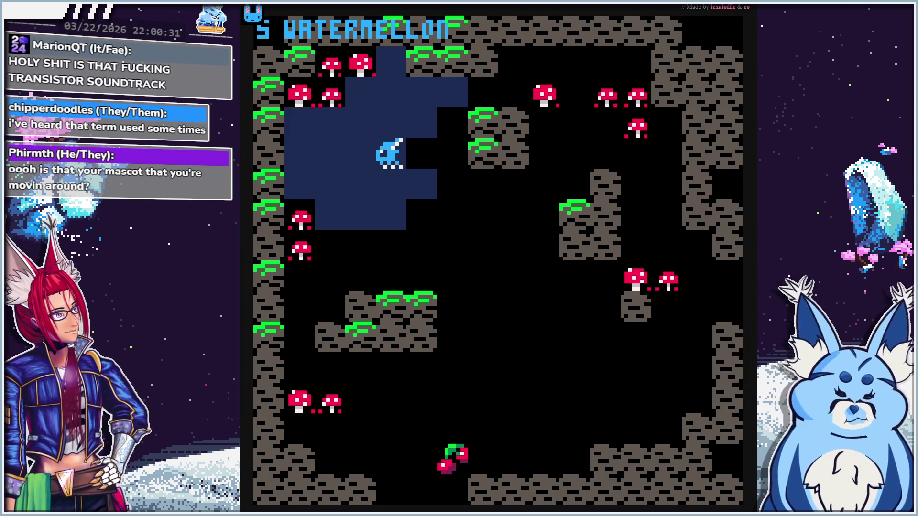
{"action": "key", "text": "Right"}
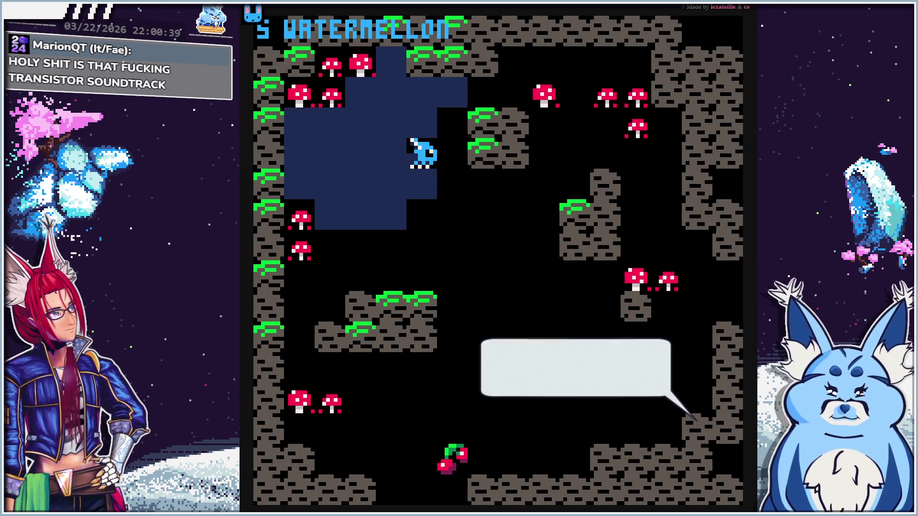
Walk the bird out of the pond, down onto the grassy platform and across to the right
{"action": "key", "text": "Right"}
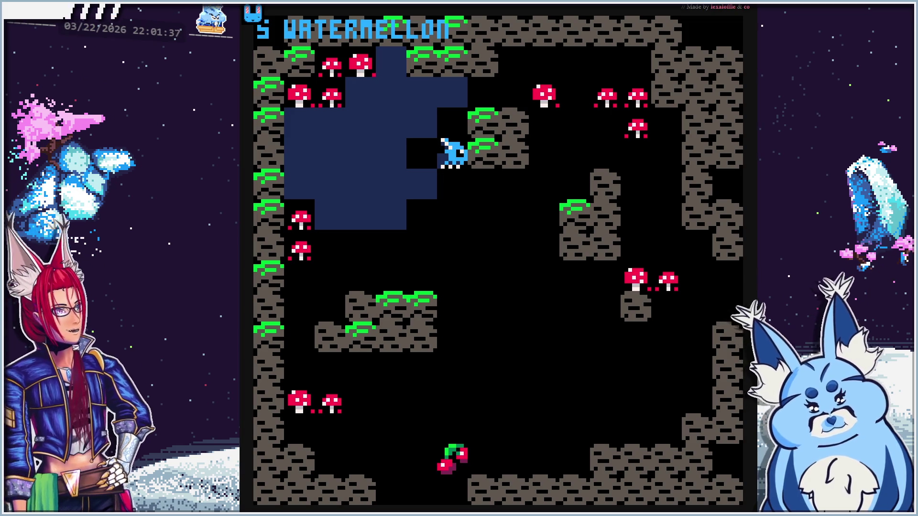
{"action": "key", "text": "Down"}
{"action": "key", "text": "Down"}
{"action": "key", "text": "Down"}
{"action": "key", "text": "Left"}
{"action": "key", "text": "Left"}
{"action": "key", "text": "Down"}
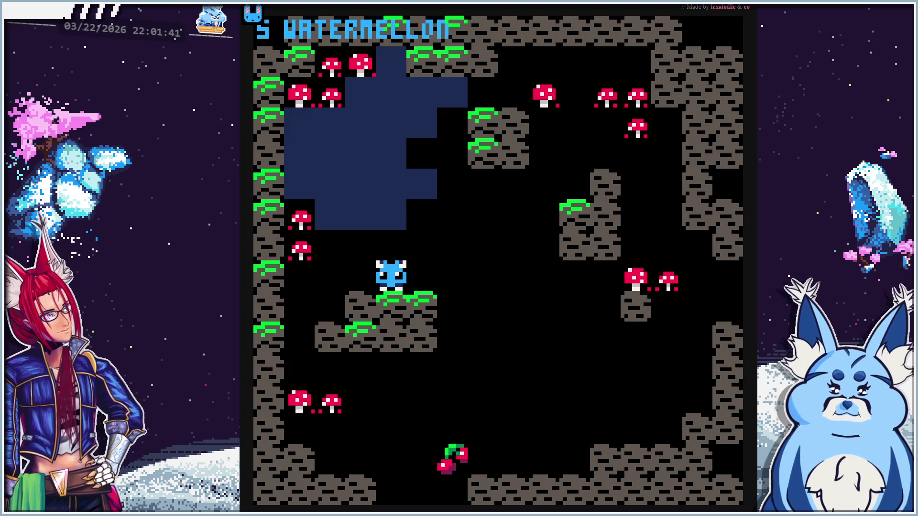
{"action": "key", "text": "Right"}
{"action": "key", "text": "Right"}
{"action": "key", "text": "Down"}
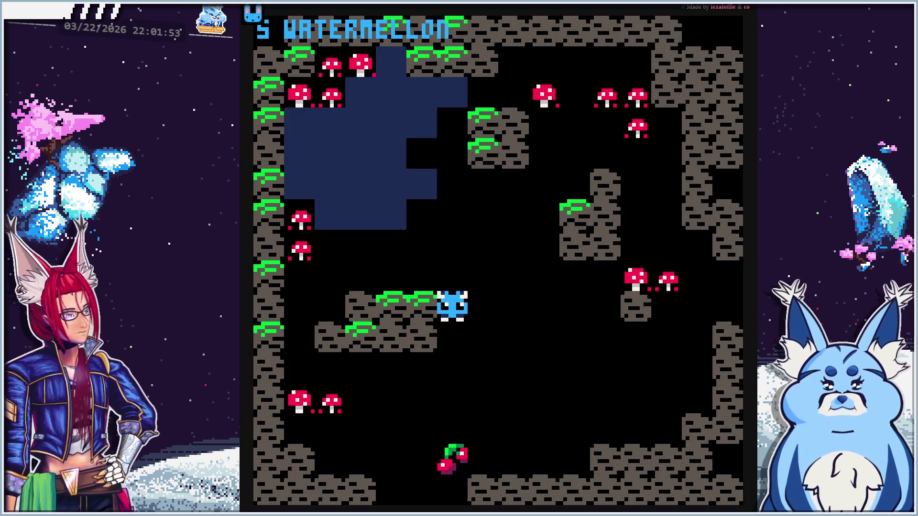
{"action": "key", "text": "Right"}
{"action": "key", "text": "Right"}
{"action": "key", "text": "Right"}
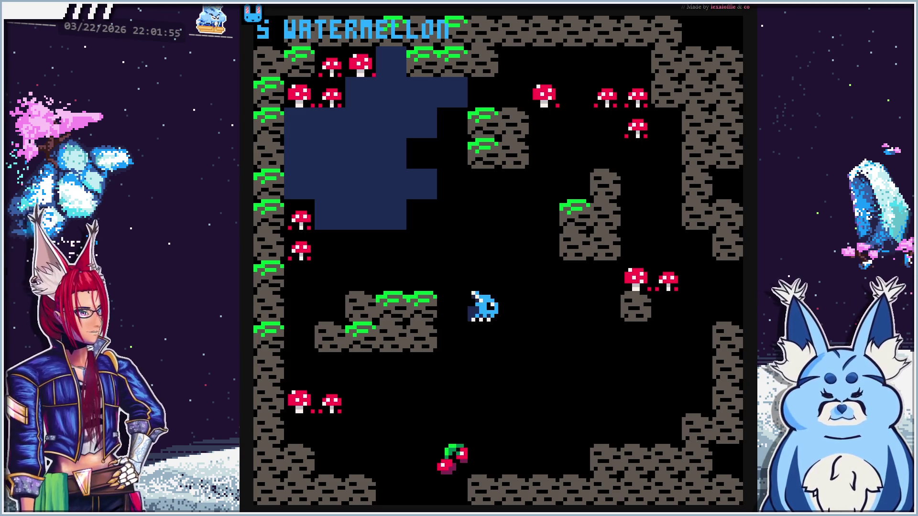
{"action": "key", "text": "Up"}
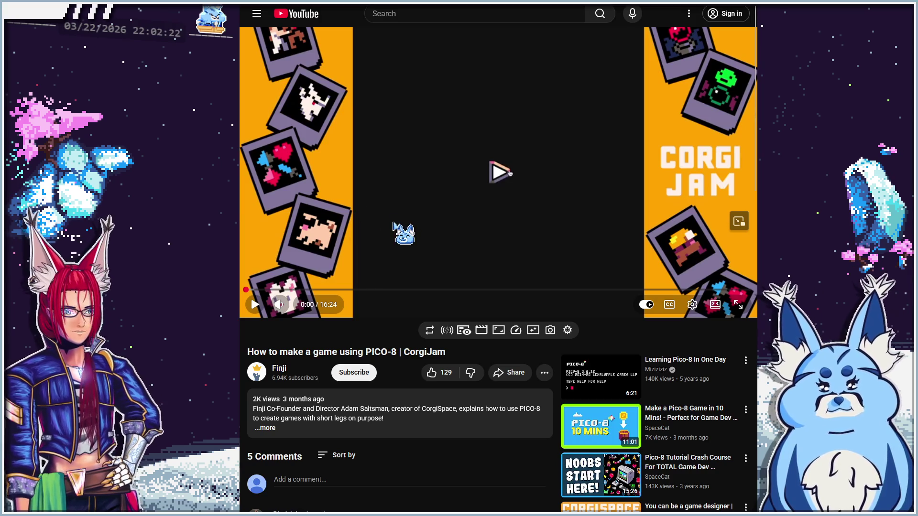
Play the CorgiJam tutorial, jumping through its sprite, map, INPUT() and MOVE() sections to 12:19
{"action": "left_click", "coordinate": [276, 282]}
{"action": "left_click", "coordinate": [276, 289]}
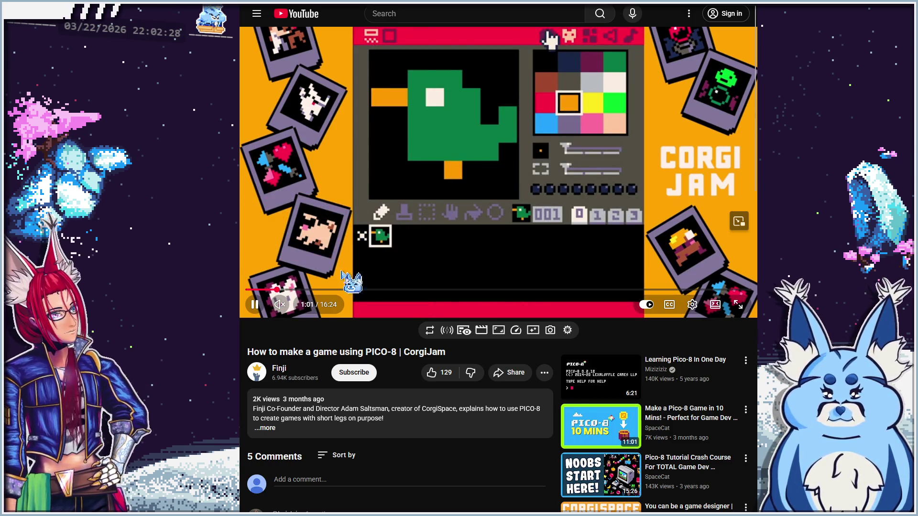
{"action": "left_click", "coordinate": [335, 290]}
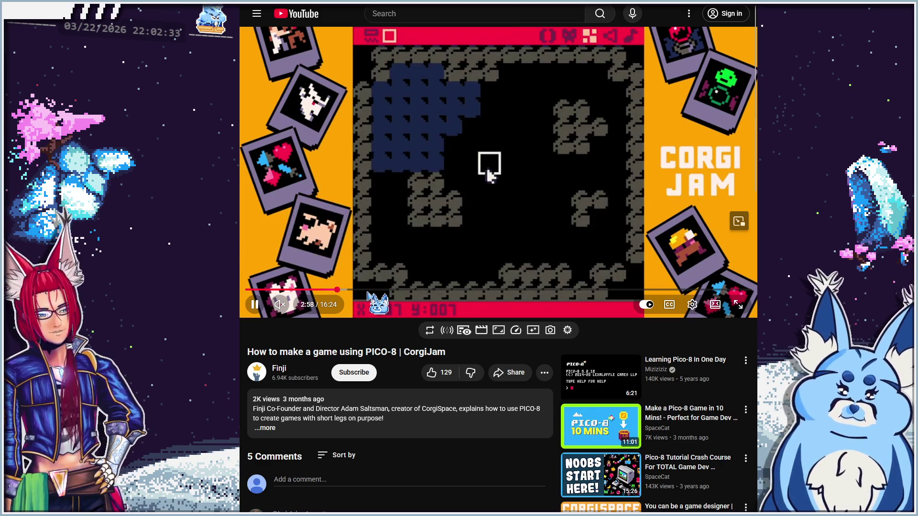
{"action": "left_click", "coordinate": [393, 290]}
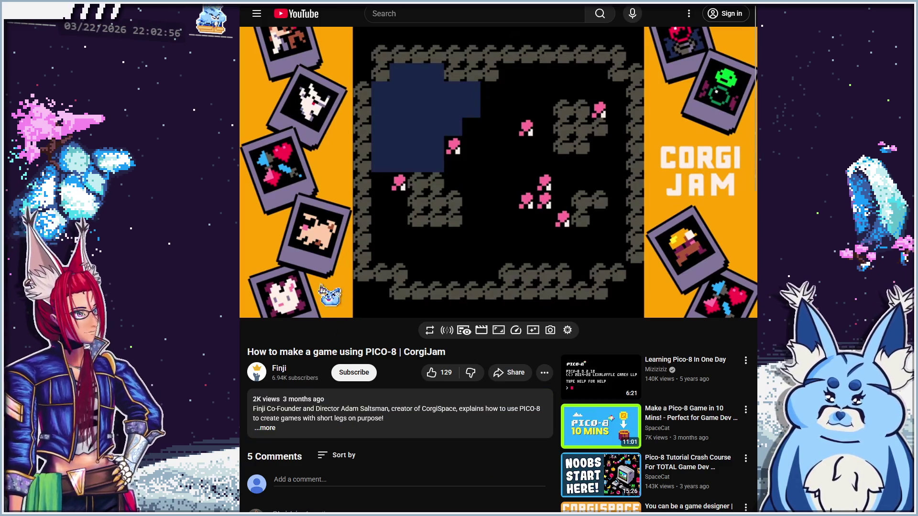
{"action": "left_click_drag", "start_coordinate": [439, 290], "coordinate": [440, 289]}
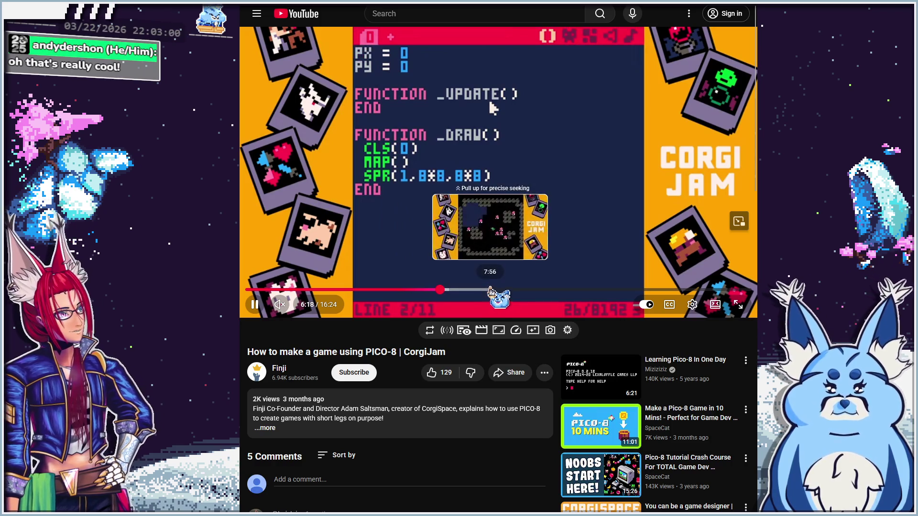
{"action": "left_click", "coordinate": [491, 290]}
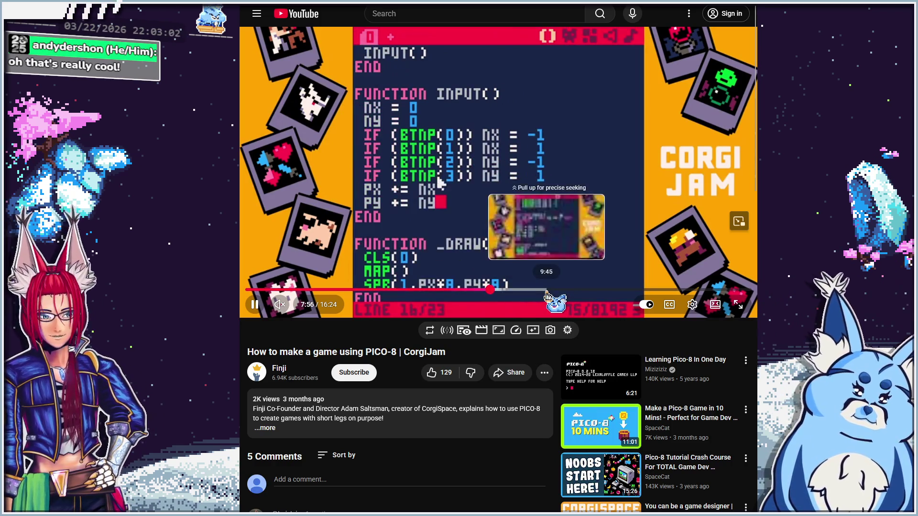
{"action": "left_click", "coordinate": [547, 290]}
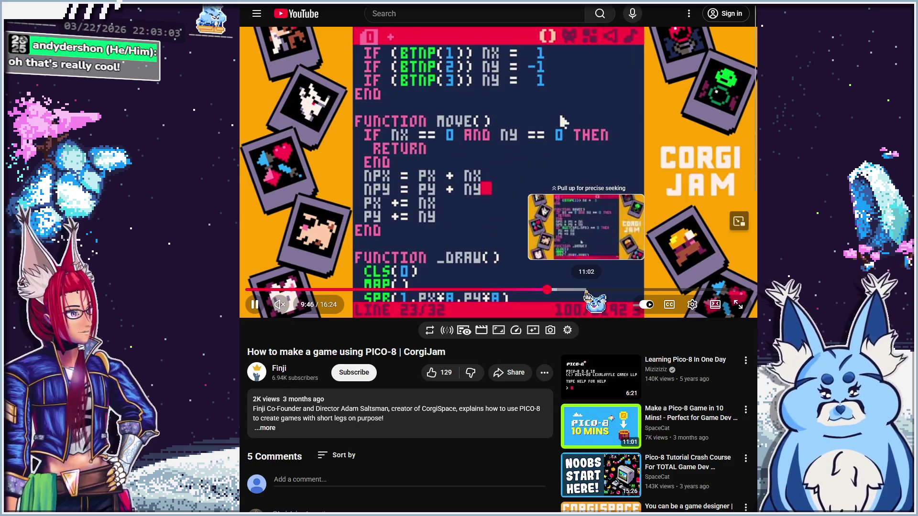
{"action": "left_click", "coordinate": [586, 290]}
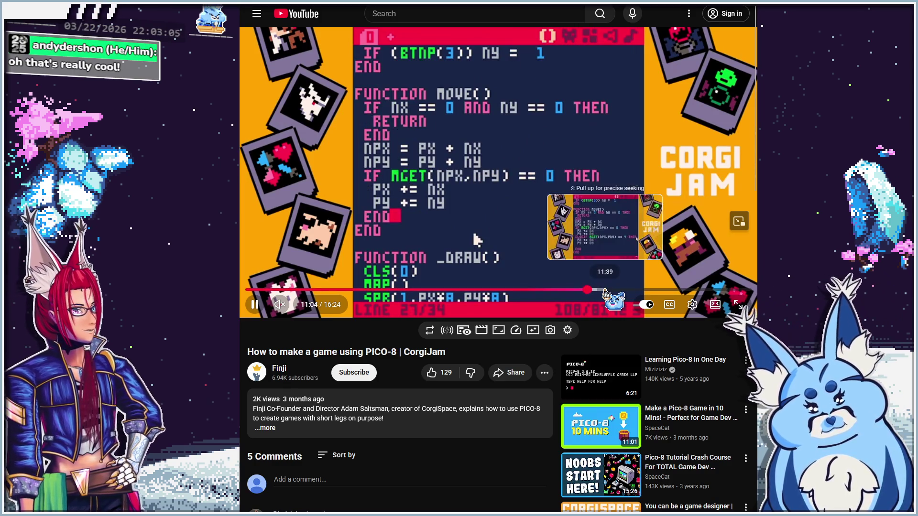
{"action": "left_click", "coordinate": [605, 290]}
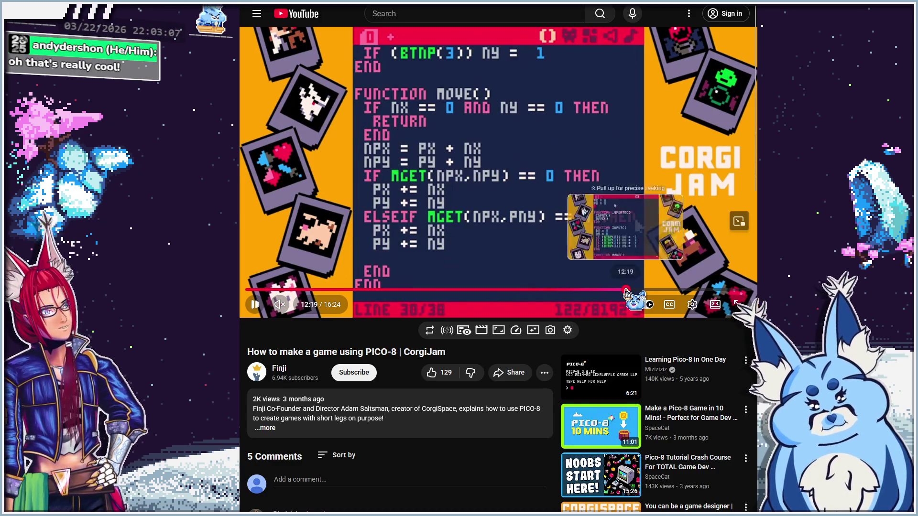
{"action": "left_click", "coordinate": [643, 290]}
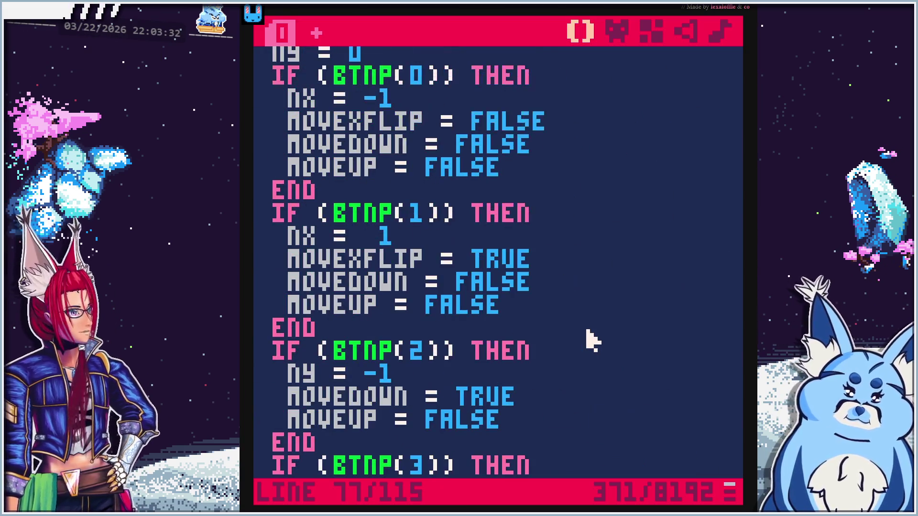
Copy the CorgiJam video's URL, then return to the PICO-8 code below LASTFOOD
{"action": "key", "text": "ctrl+l"}
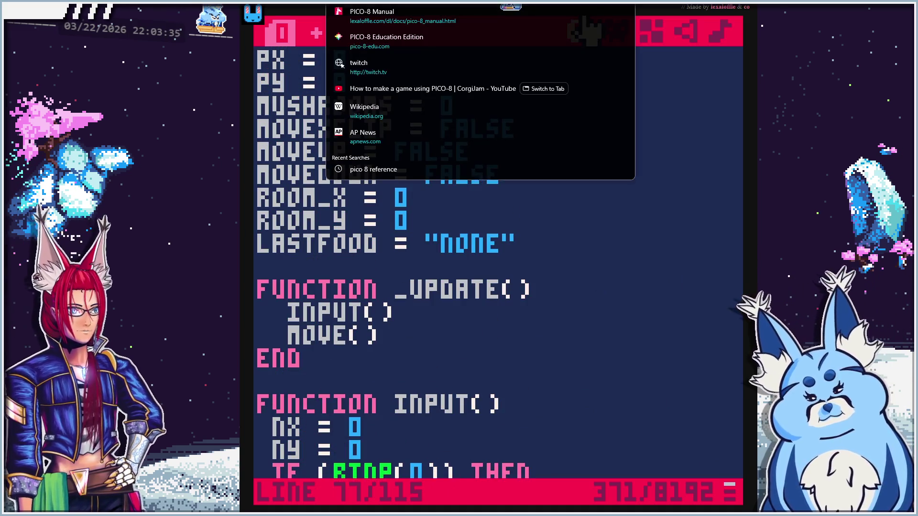
{"action": "key", "text": "Escape"}
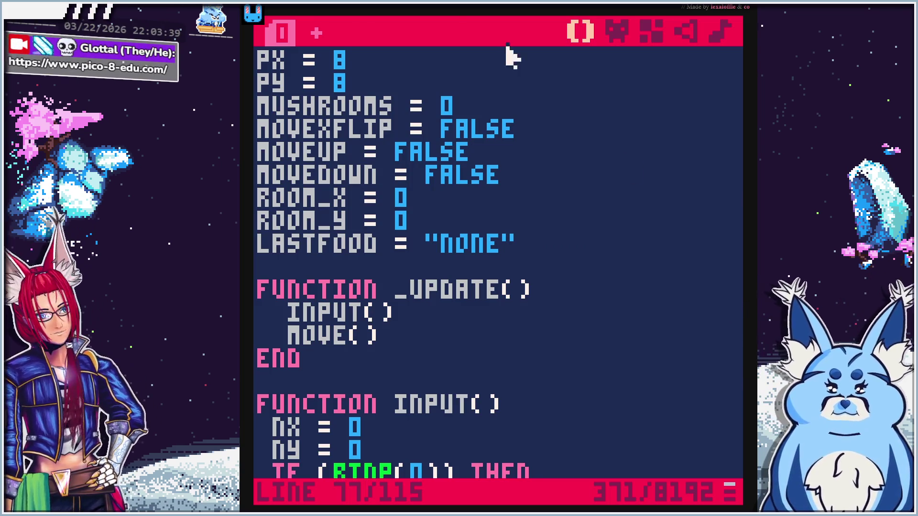
{"action": "key", "text": "ctrl+Tab"}
{"action": "right_click", "coordinate": [480, 180]}
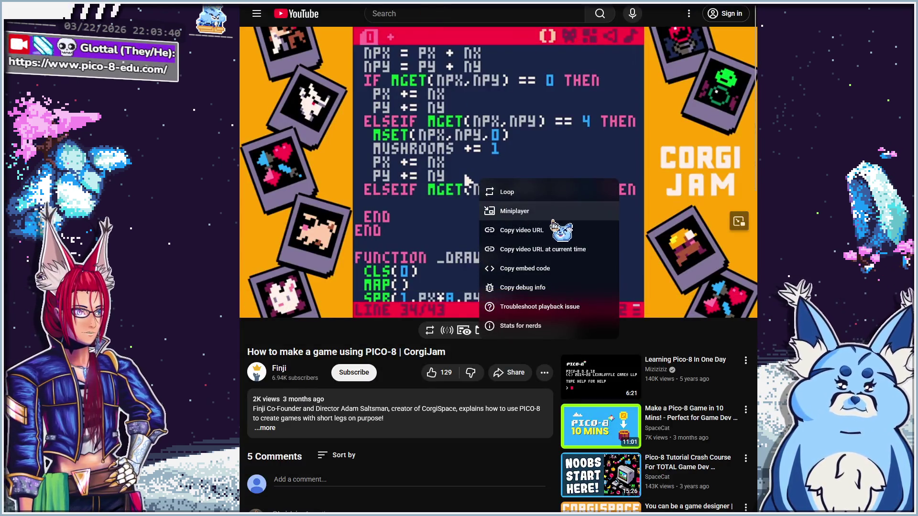
{"action": "left_click", "coordinate": [521, 231]}
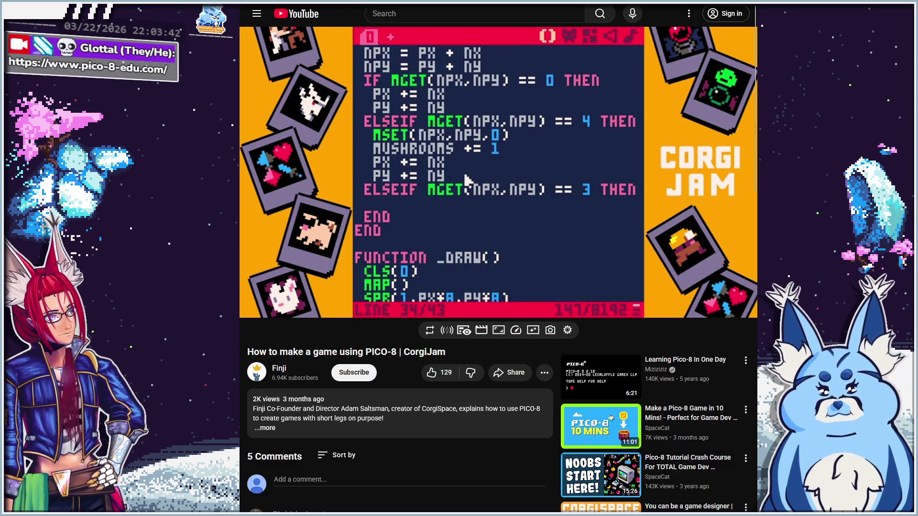
{"action": "key", "text": "ctrl+Tab"}
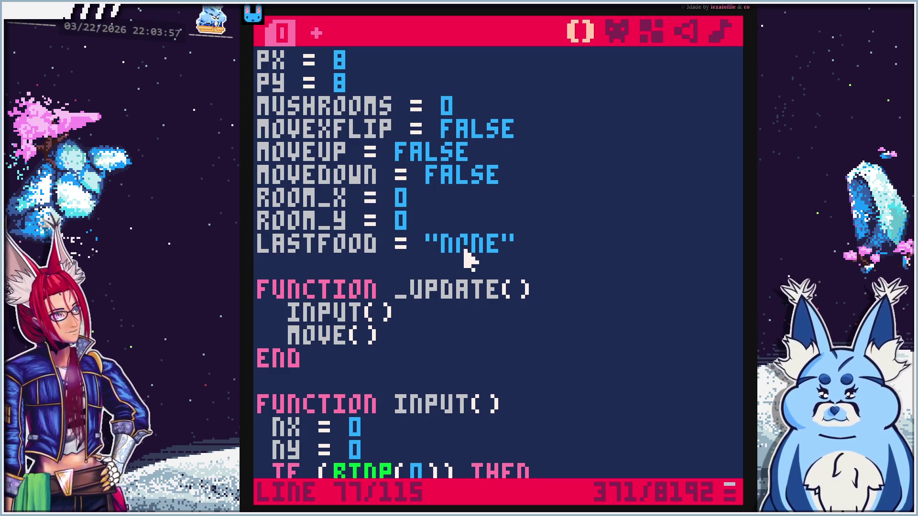
{"action": "left_click", "coordinate": [460, 266]}
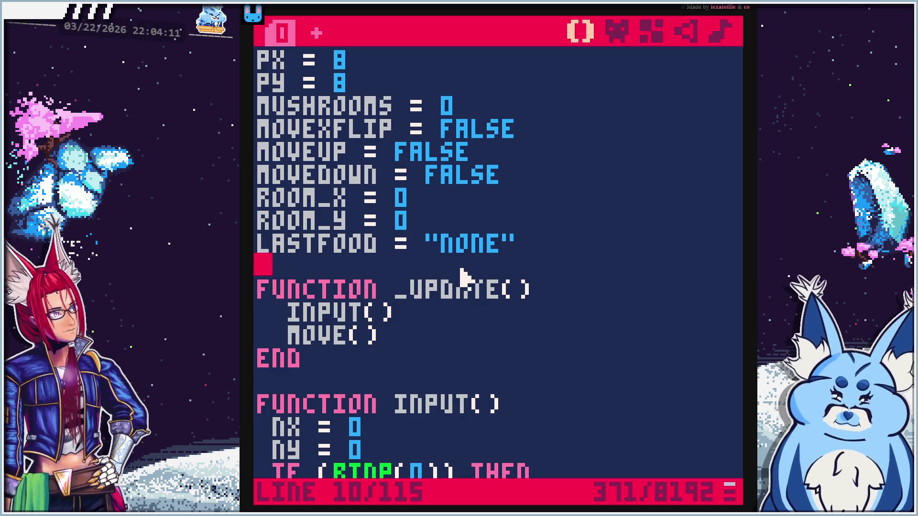
Scroll through the INPUT() function's code to read the input handling
{"action": "scroll", "coordinate": [463, 275], "scroll_direction": "down", "scroll_amount": 3}
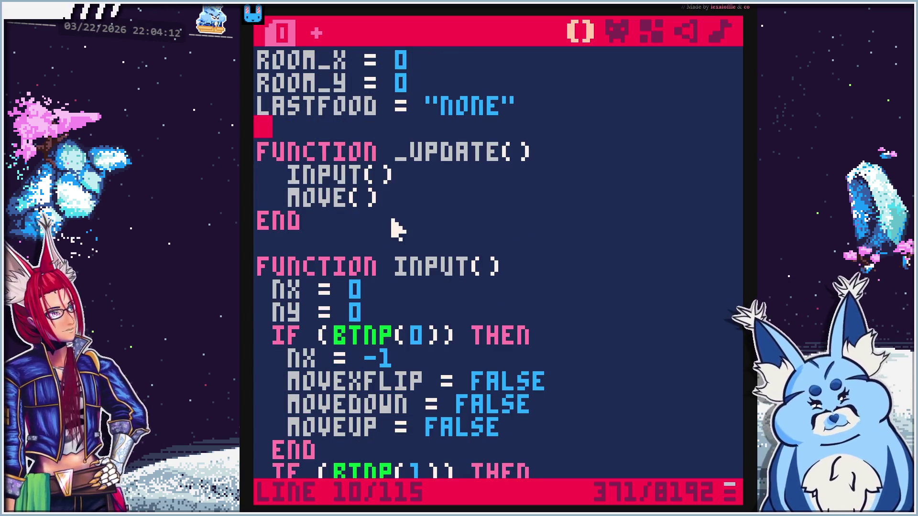
{"action": "left_click", "coordinate": [406, 178]}
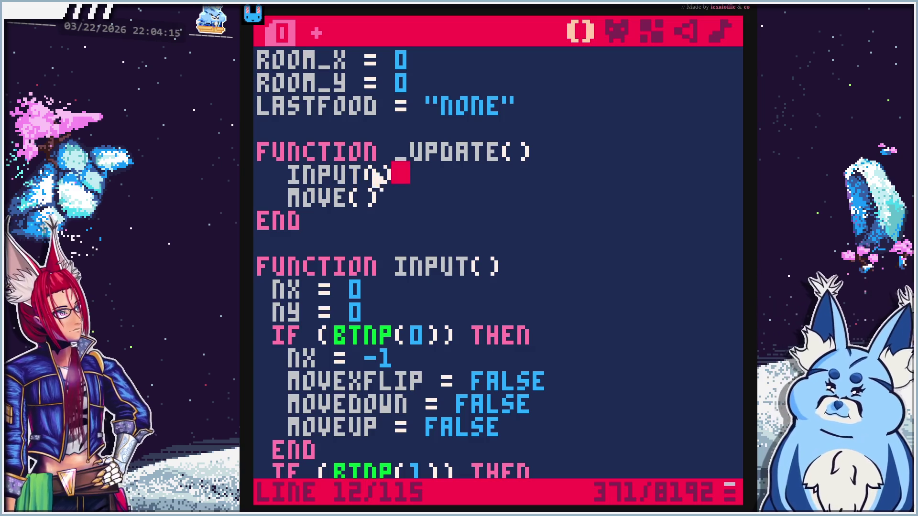
{"action": "scroll", "coordinate": [498, 189], "scroll_direction": "down", "scroll_amount": 2}
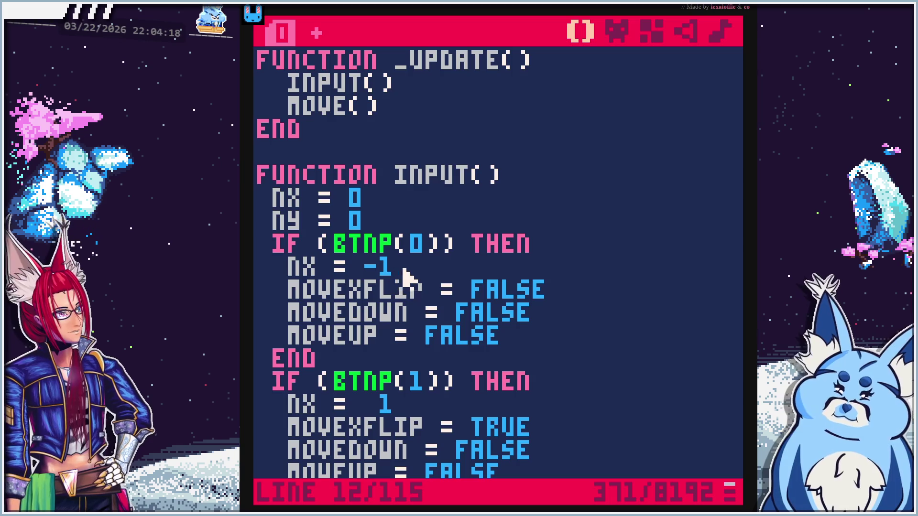
{"action": "scroll", "coordinate": [407, 282], "scroll_direction": "down", "scroll_amount": 1}
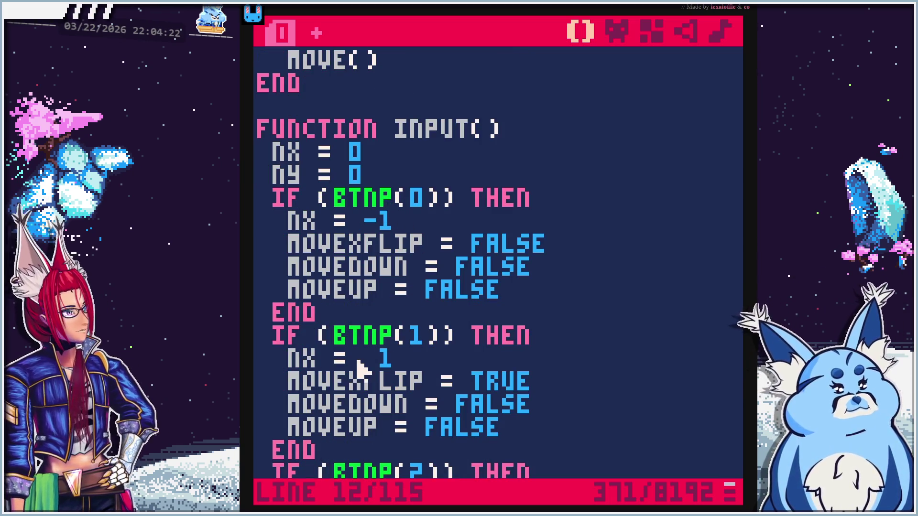
{"action": "scroll", "coordinate": [361, 369], "scroll_direction": "down", "scroll_amount": 1}
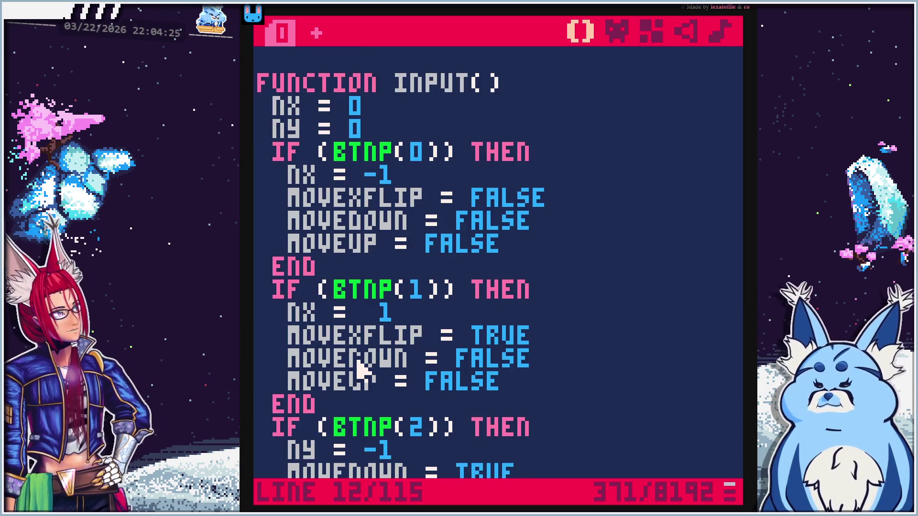
{"action": "scroll", "coordinate": [361, 368], "scroll_direction": "down", "scroll_amount": 3}
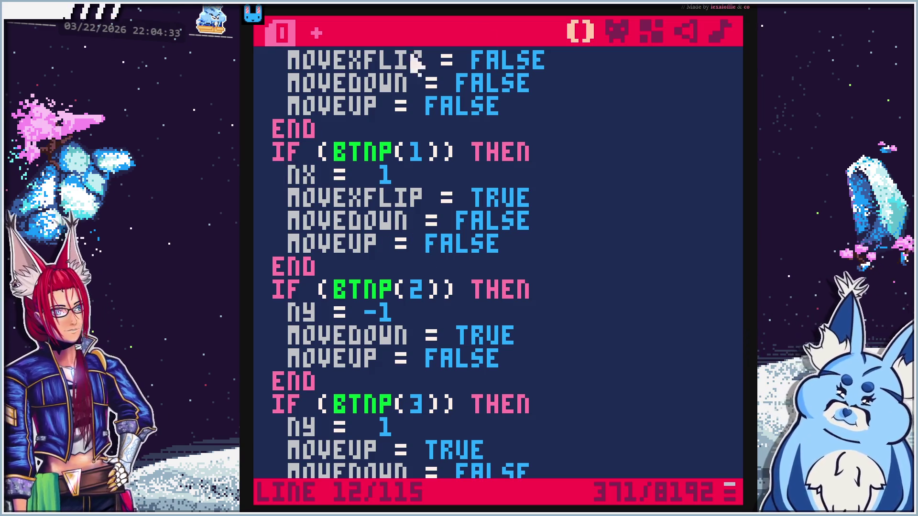
Run the cart and walk the bird around small squares with the arrow keys, then stop it
{"action": "key", "text": "ctrl+r"}
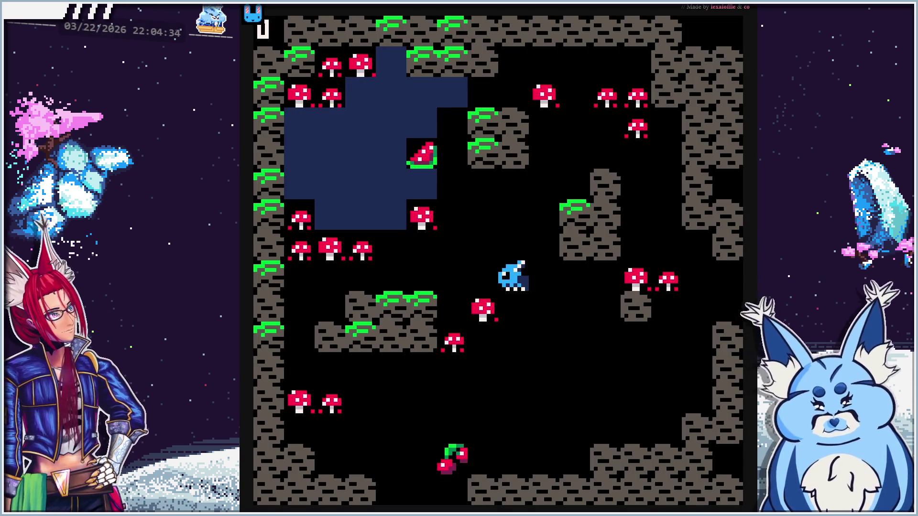
{"action": "key", "text": "Right"}
{"action": "key", "text": "Down"}
{"action": "key", "text": "Left"}
{"action": "key", "text": "Right"}
{"action": "key", "text": "Up"}
{"action": "key", "text": "Left"}
{"action": "key", "text": "Right"}
{"action": "key", "text": "Down"}
{"action": "key", "text": "Left"}
{"action": "key", "text": "Right"}
{"action": "key", "text": "Up"}
{"action": "key", "text": "Left"}
{"action": "key", "text": "Down"}
{"action": "key", "text": "Right"}
{"action": "key", "text": "Right"}
{"action": "key", "text": "Left"}
{"action": "key", "text": "Left"}
{"action": "key", "text": "Escape"}
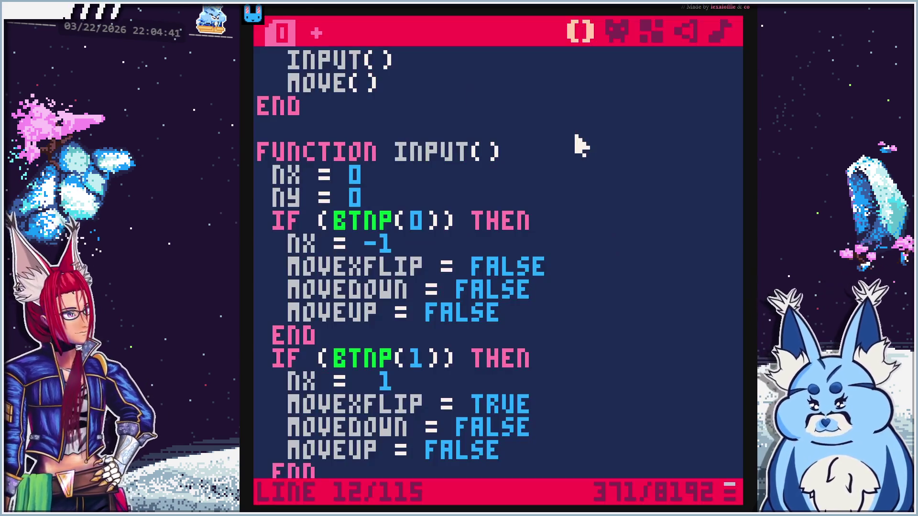
Scroll down to MOVE() and step through its NPY, empty-tile MGET check and PY += NY lines
{"action": "scroll", "coordinate": [512, 273], "scroll_direction": "down", "scroll_amount": 4}
{"action": "scroll", "coordinate": [512, 272], "scroll_direction": "down", "scroll_amount": 9}
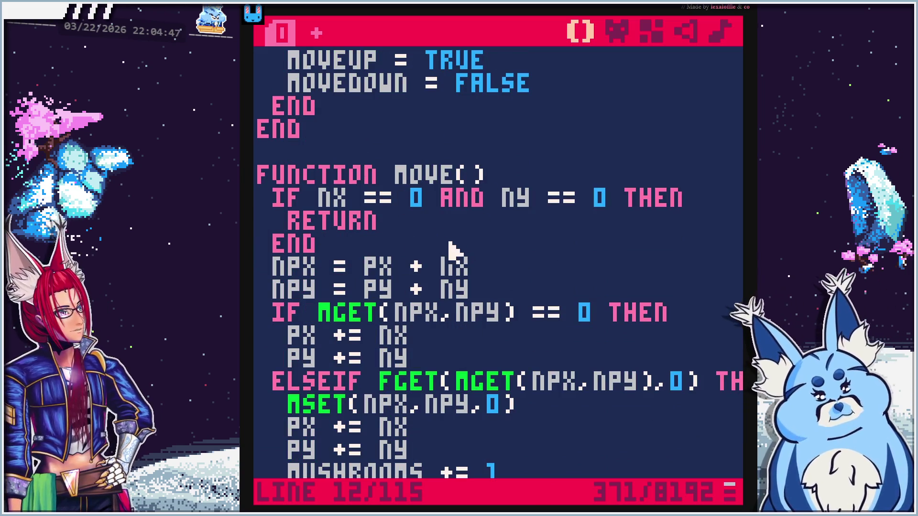
{"action": "scroll", "coordinate": [452, 246], "scroll_direction": "down", "scroll_amount": 2}
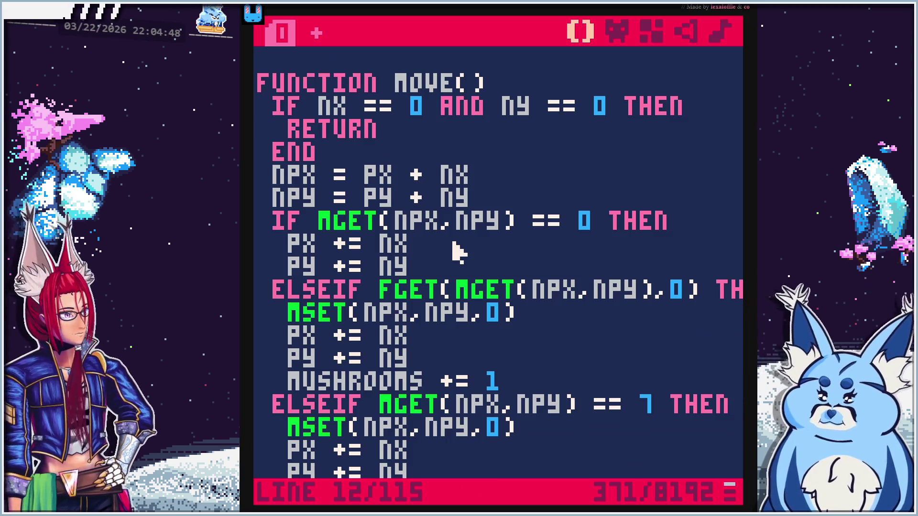
{"action": "scroll", "coordinate": [458, 252], "scroll_direction": "down", "scroll_amount": 3}
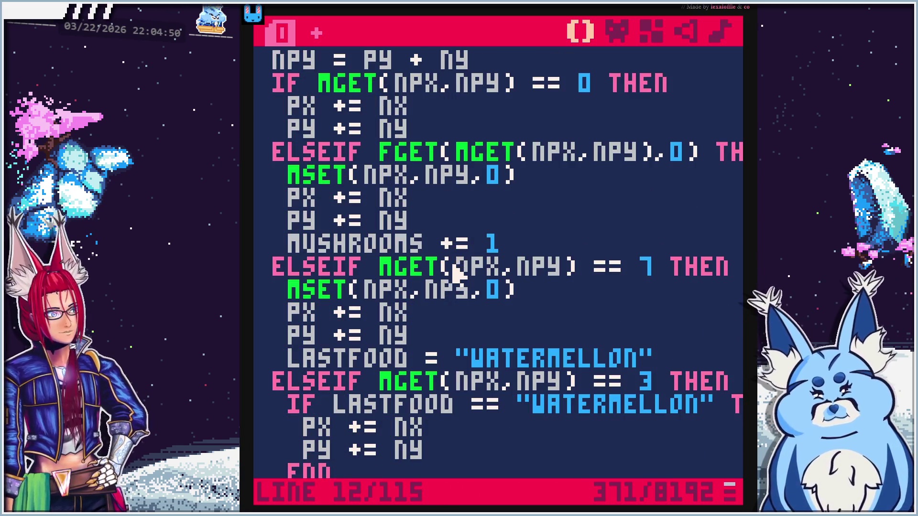
{"action": "scroll", "coordinate": [454, 269], "scroll_direction": "up", "scroll_amount": 4}
{"action": "left_click", "coordinate": [467, 180]}
{"action": "left_click", "coordinate": [471, 241]}
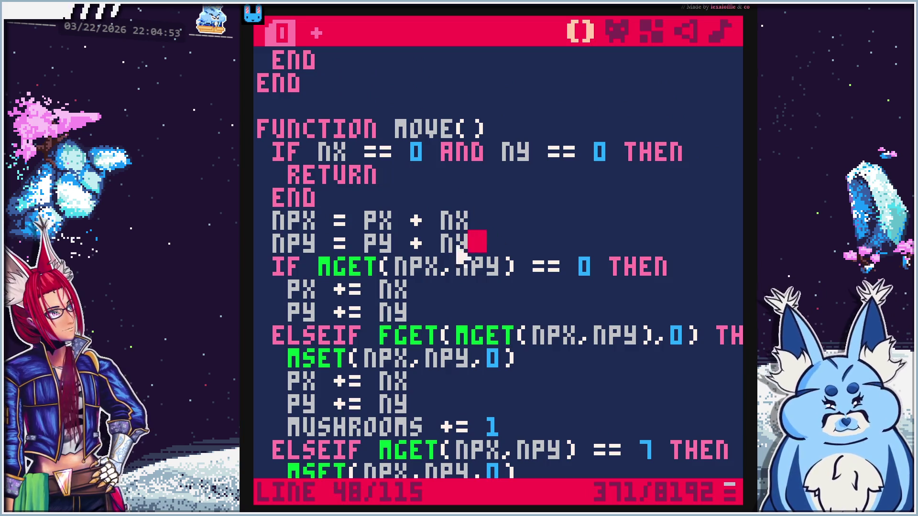
{"action": "left_click", "coordinate": [305, 264]}
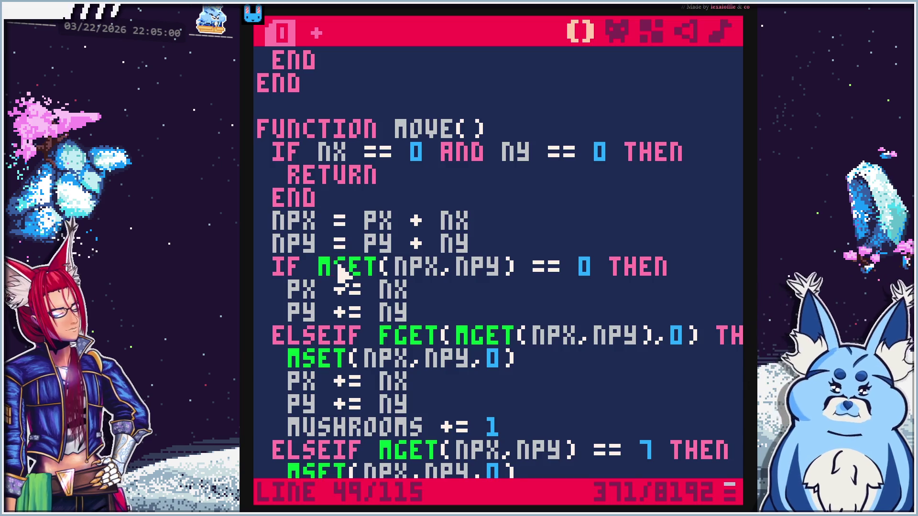
{"action": "left_click", "coordinate": [468, 305]}
{"action": "scroll", "coordinate": [463, 306], "scroll_direction": "down", "scroll_amount": 2}
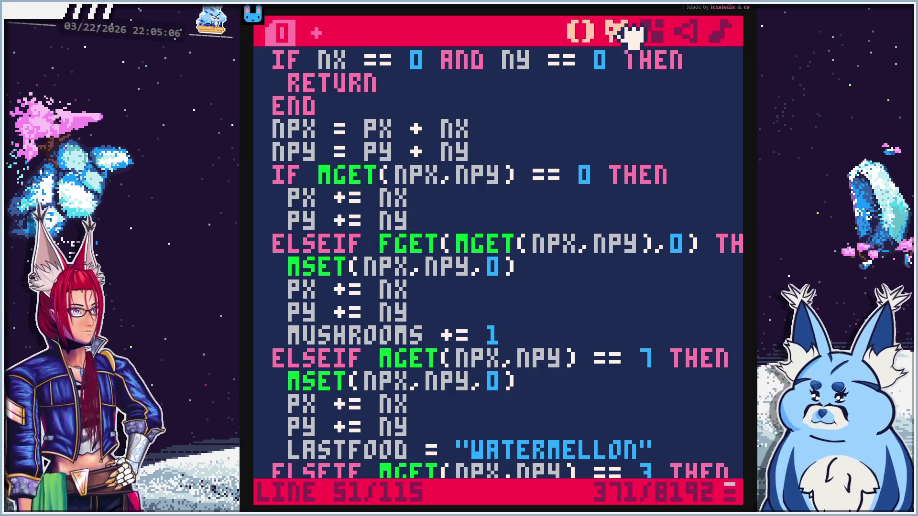
{"action": "left_click", "coordinate": [621, 32]}
{"action": "left_click", "coordinate": [270, 368]}
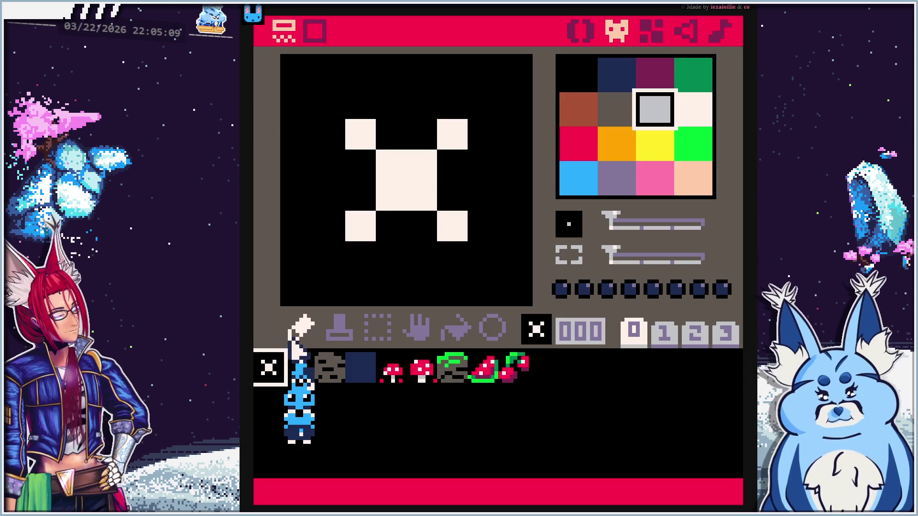
{"action": "left_click", "coordinate": [584, 32]}
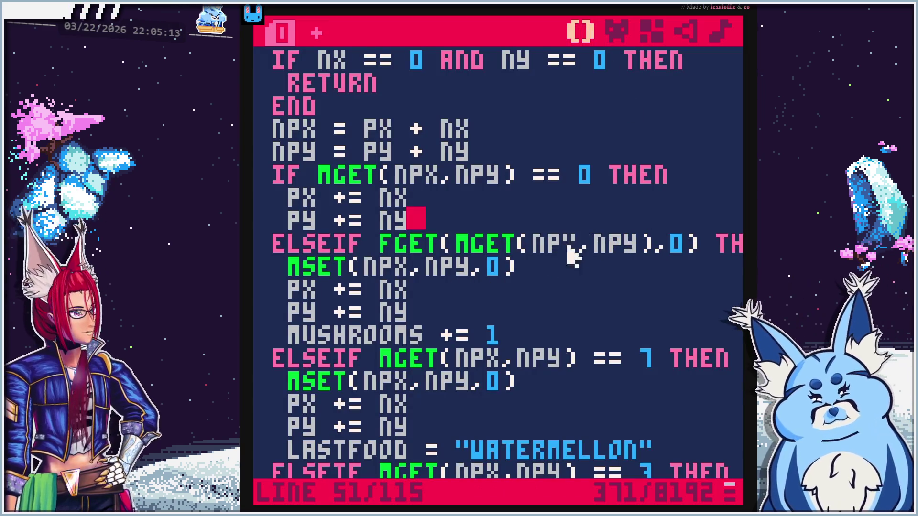
{"action": "left_click", "coordinate": [383, 244]}
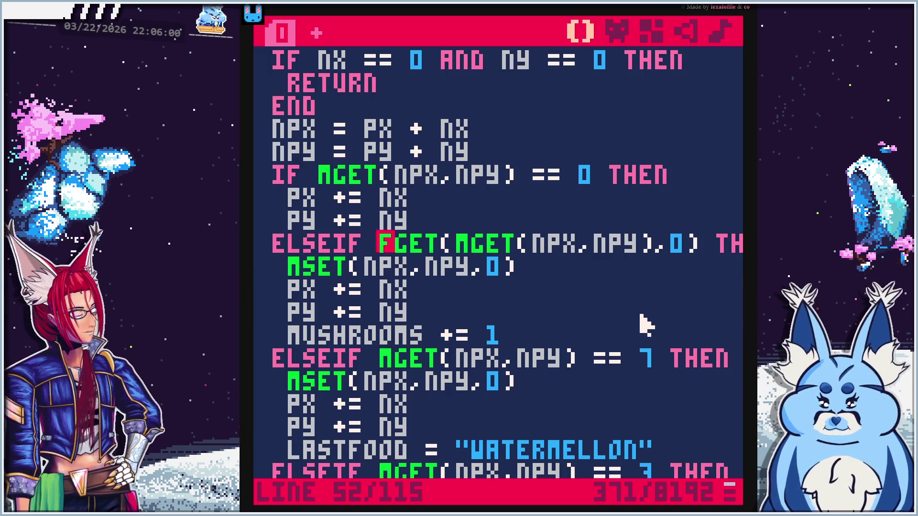
Review MOVE()'s mushroom branch, placing the caret after MUSHROOMS += 1
{"action": "left_click", "coordinate": [538, 314]}
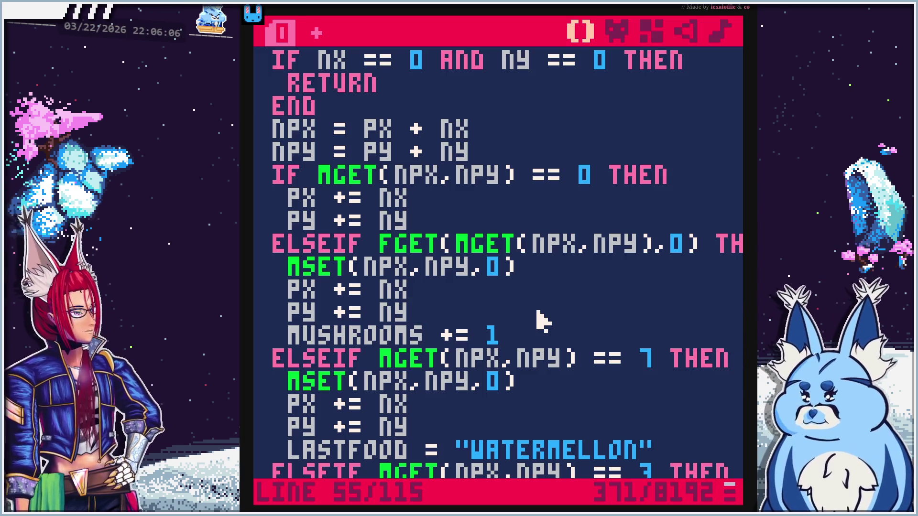
{"action": "scroll", "coordinate": [540, 320], "scroll_direction": "down", "scroll_amount": 1}
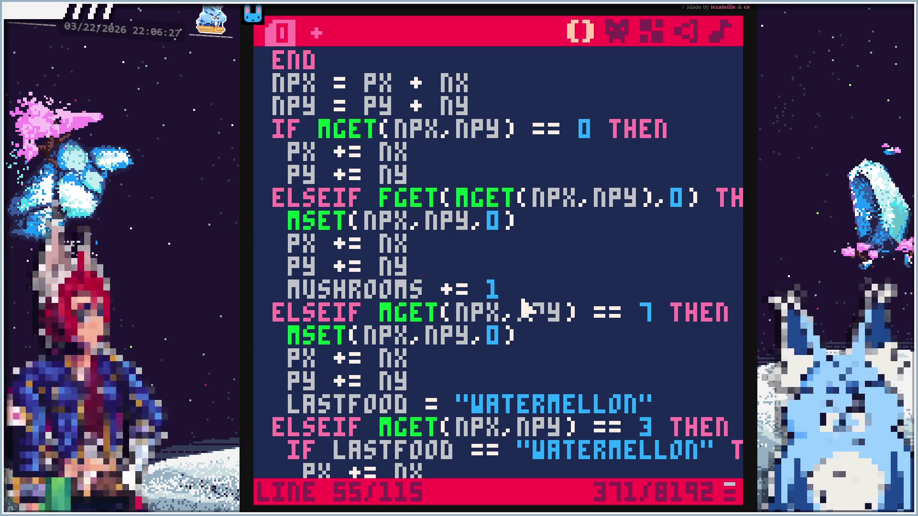
{"action": "scroll", "coordinate": [497, 311], "scroll_direction": "up", "scroll_amount": 2}
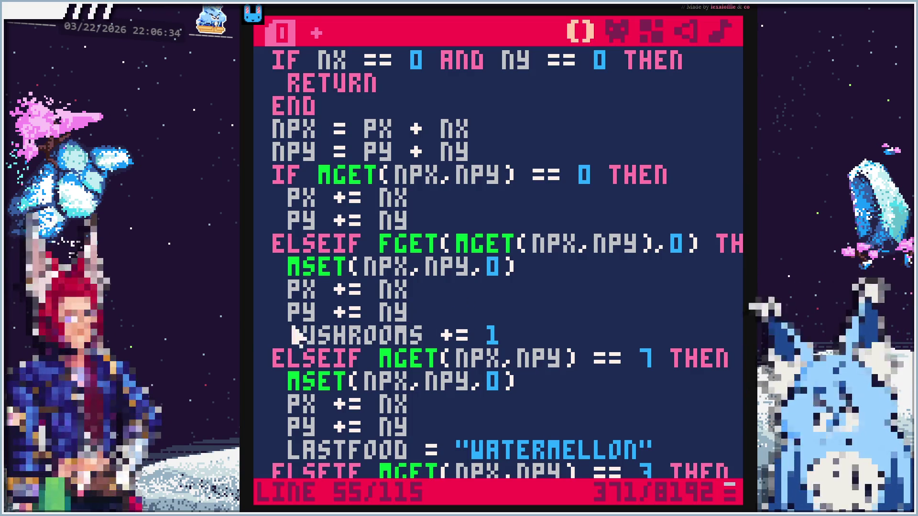
{"action": "scroll", "coordinate": [402, 342], "scroll_direction": "down", "scroll_amount": 2}
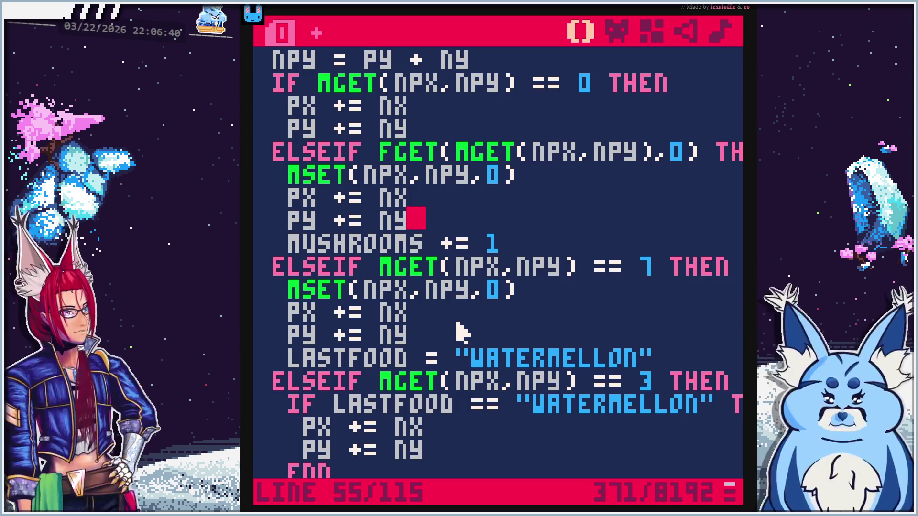
{"action": "left_click", "coordinate": [520, 244]}
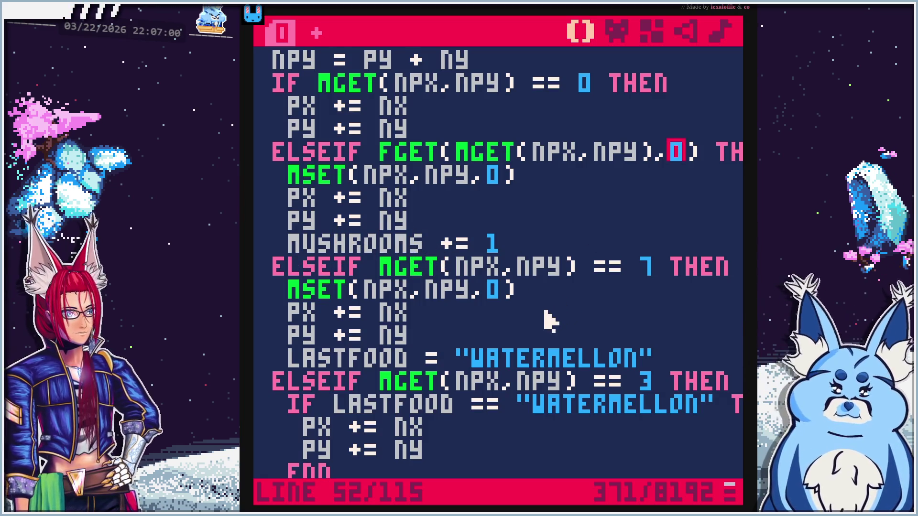
Scroll to the end of _DRAW(), place the caret after the final END, and run the cart
{"action": "scroll", "coordinate": [549, 320], "scroll_direction": "down", "scroll_amount": 2}
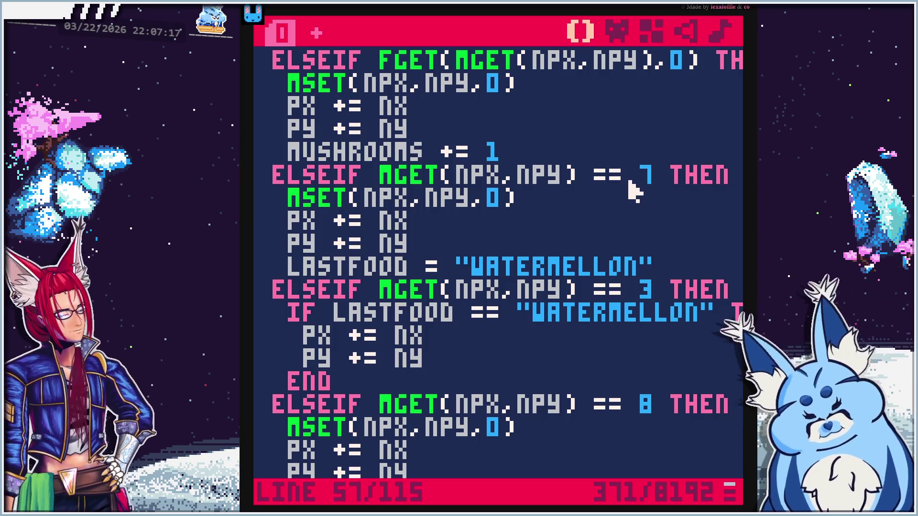
{"action": "scroll", "coordinate": [614, 239], "scroll_direction": "down", "scroll_amount": 2}
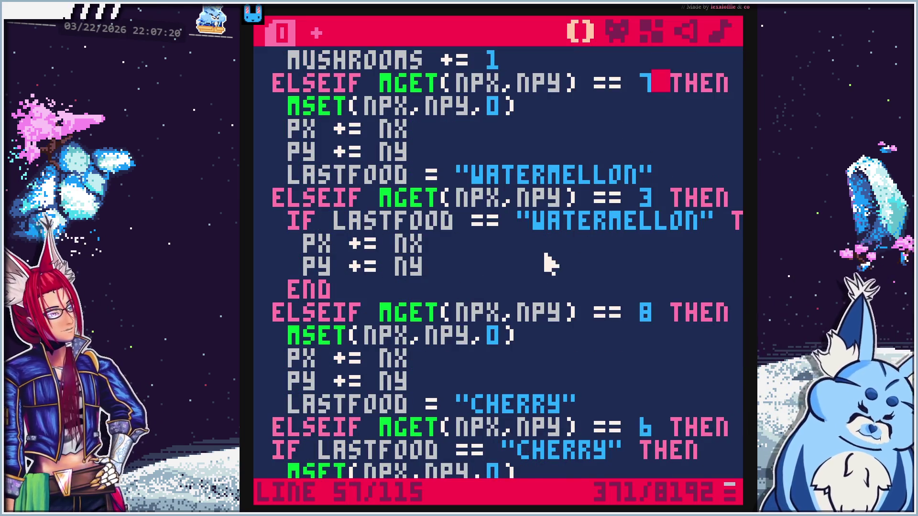
{"action": "scroll", "coordinate": [547, 252], "scroll_direction": "down", "scroll_amount": 13}
{"action": "scroll", "coordinate": [550, 267], "scroll_direction": "down", "scroll_amount": 5}
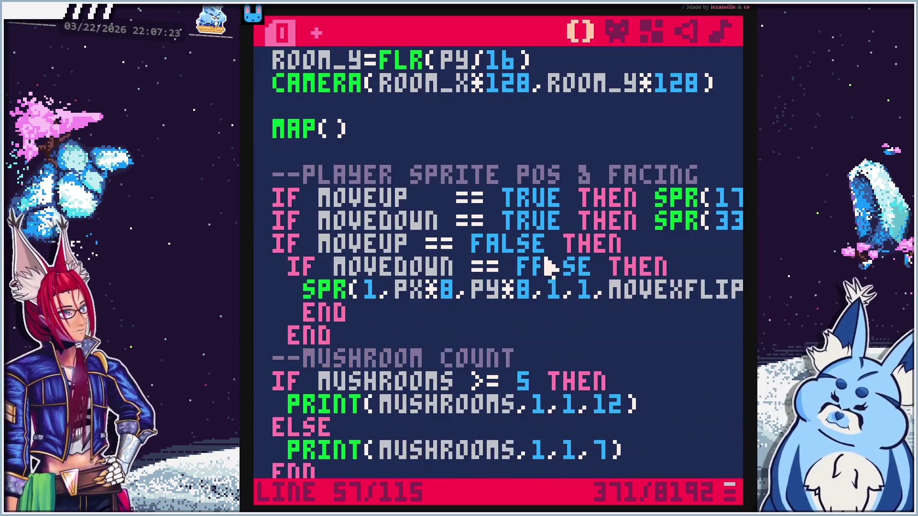
{"action": "scroll", "coordinate": [550, 268], "scroll_direction": "down", "scroll_amount": 5}
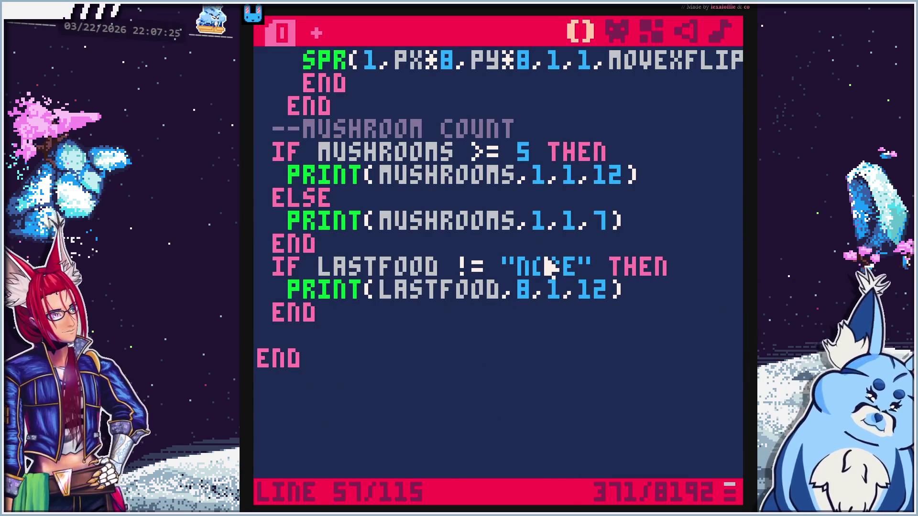
{"action": "left_click", "coordinate": [467, 414]}
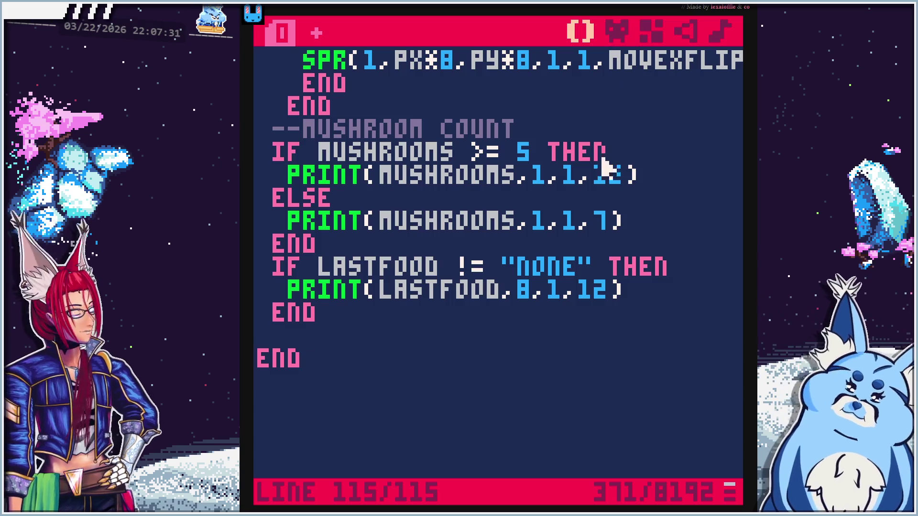
{"action": "key", "text": "ctrl+r"}
Walk the player up and left through the level, eating several mushrooms
{"action": "key", "text": "Left"}
{"action": "key", "text": "Down"}
{"action": "key", "text": "Down"}
{"action": "key", "text": "Down"}
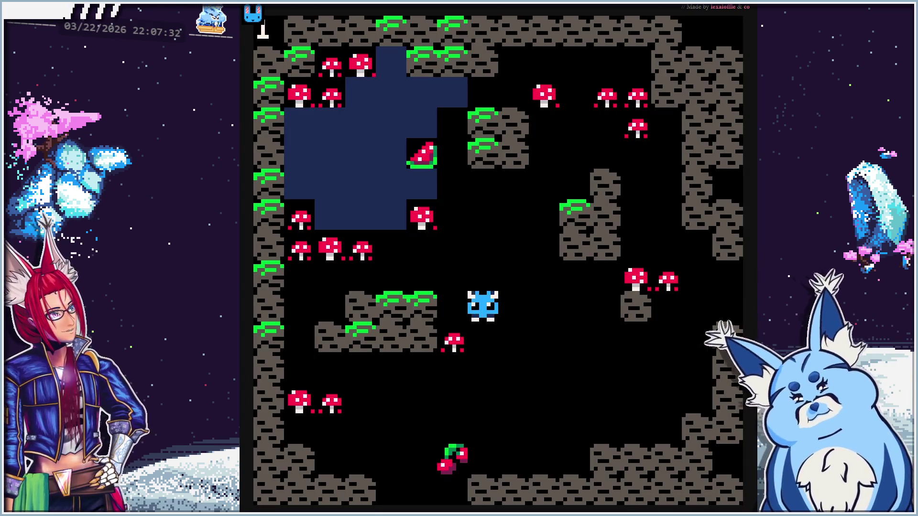
{"action": "key", "text": "Left"}
{"action": "key", "text": "Up"}
{"action": "key", "text": "Up"}
{"action": "key", "text": "Up"}
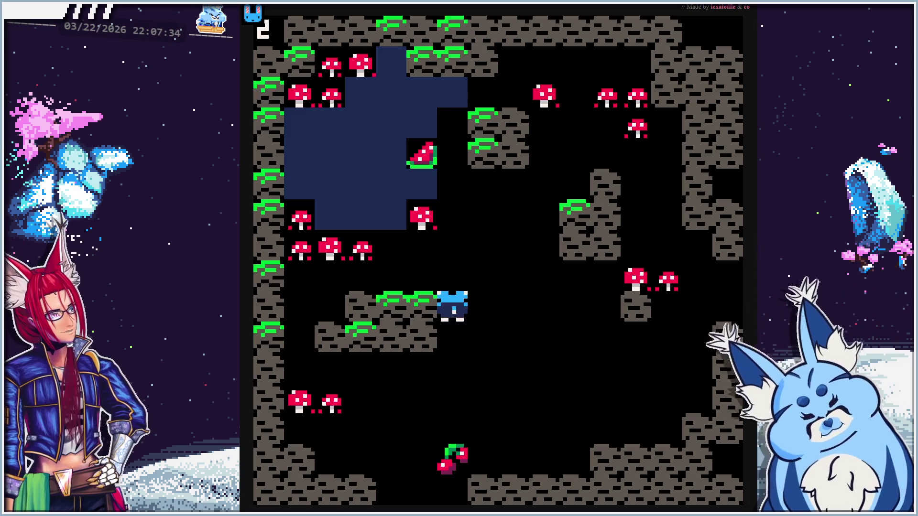
{"action": "key", "text": "Left"}
{"action": "key", "text": "Left"}
{"action": "key", "text": "Right"}
{"action": "key", "text": "Right"}
{"action": "key", "text": "Right"}
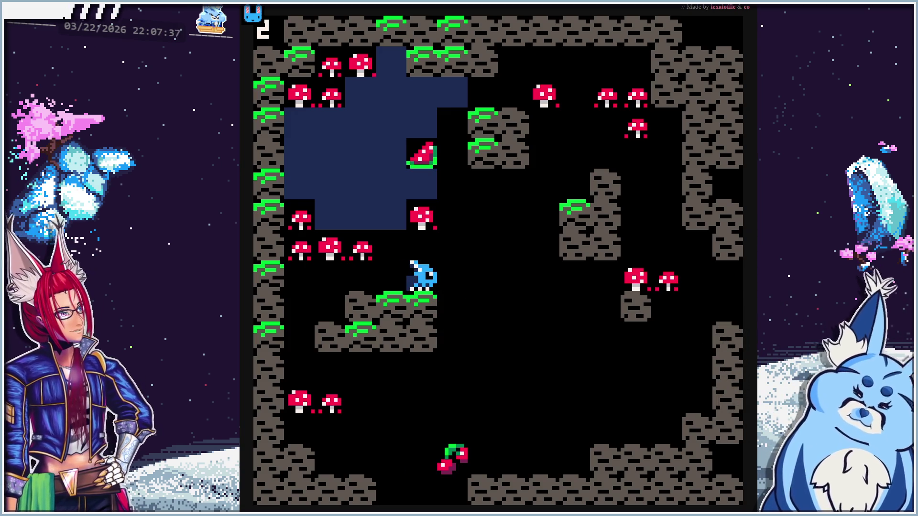
{"action": "key", "text": "Down"}
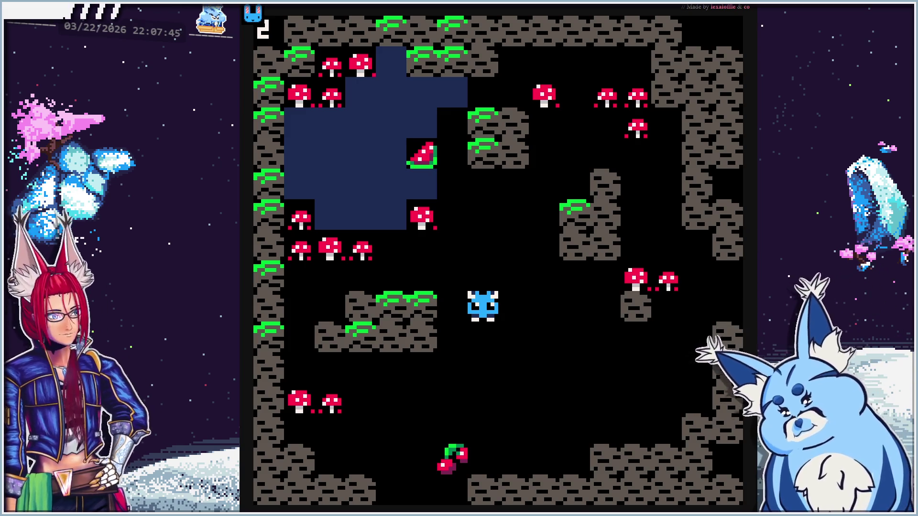
{"action": "key", "text": "Up"}
{"action": "key", "text": "Left"}
{"action": "key", "text": "Left"}
{"action": "key", "text": "Left"}
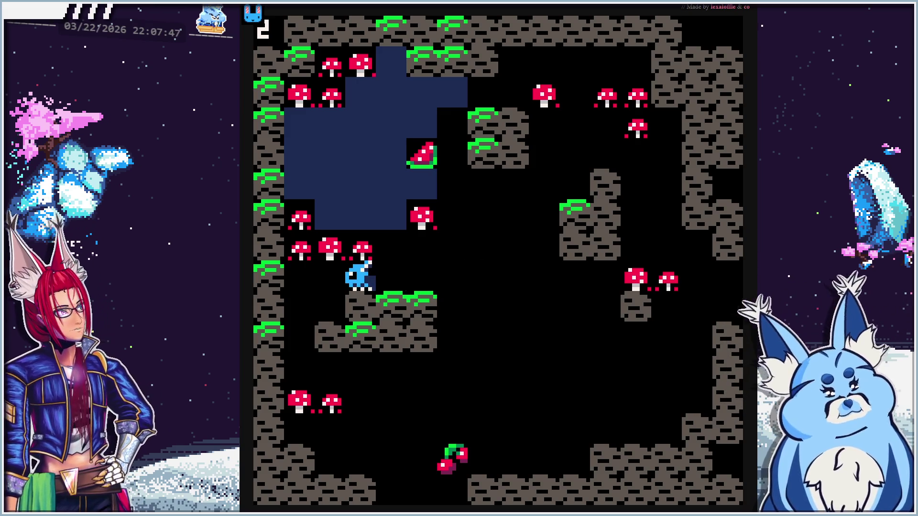
{"action": "key", "text": "Up"}
{"action": "key", "text": "Left"}
{"action": "key", "text": "Up"}
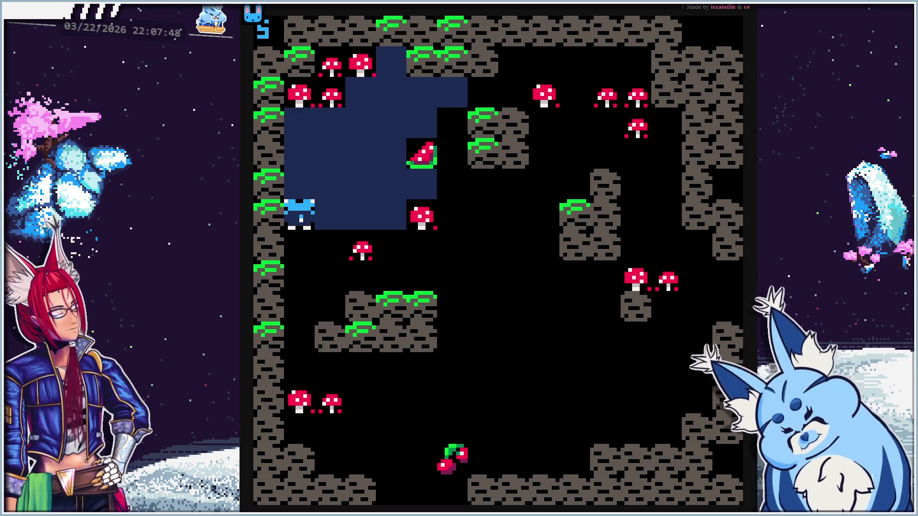
{"action": "left_click", "coordinate": [258, 19]}
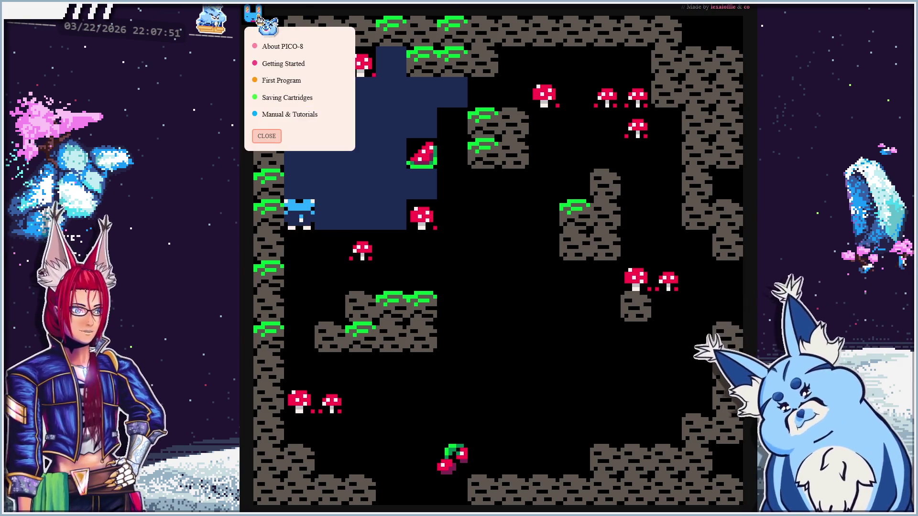
{"action": "left_click", "coordinate": [258, 19]}
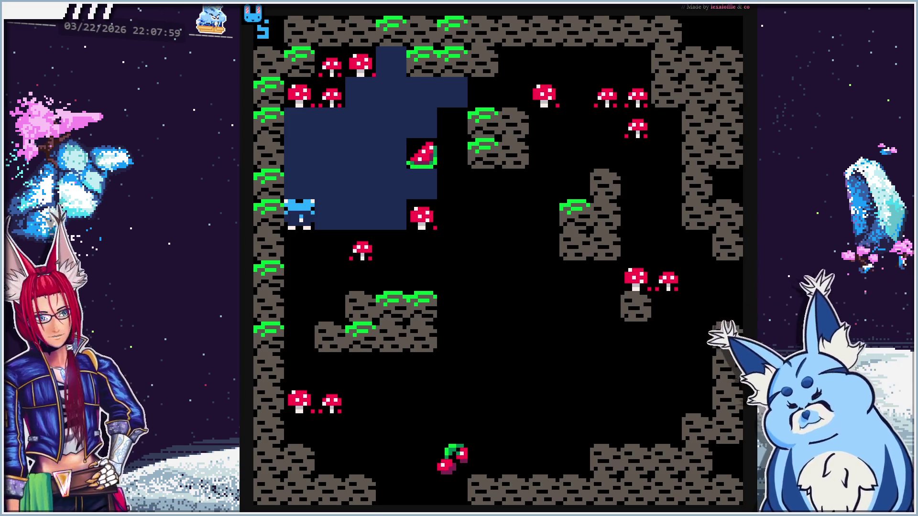
Eat another mushroom, the watermelon and the cherry, clear the mossy block, then stop the game
{"action": "key", "text": "Down"}
{"action": "key", "text": "Right"}
{"action": "key", "text": "Right"}
{"action": "key", "text": "Right"}
{"action": "key", "text": "Up"}
{"action": "key", "text": "Up"}
{"action": "key", "text": "Up"}
{"action": "key", "text": "Left"}
{"action": "key", "text": "Left"}
{"action": "key", "text": "Right"}
{"action": "key", "text": "Down"}
{"action": "key", "text": "Right"}
{"action": "key", "text": "Down"}
{"action": "key", "text": "Left"}
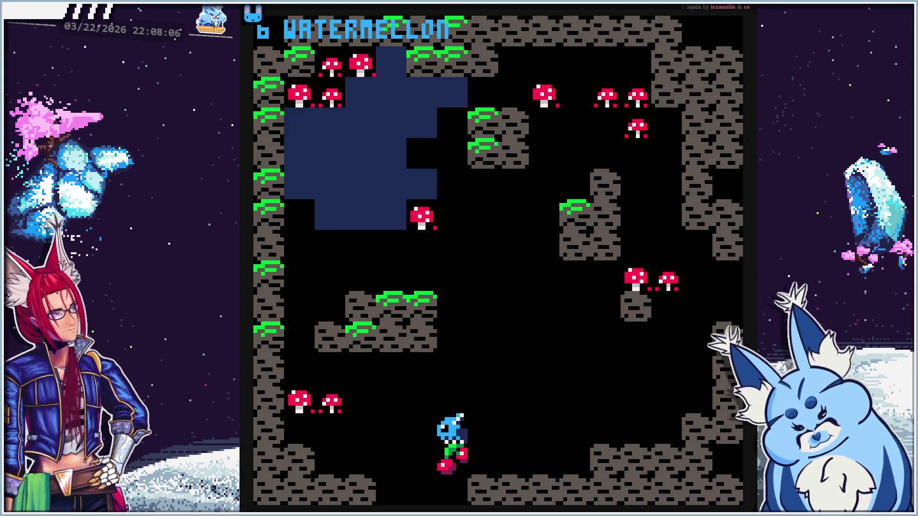
{"action": "key", "text": "Up"}
{"action": "key", "text": "Left"}
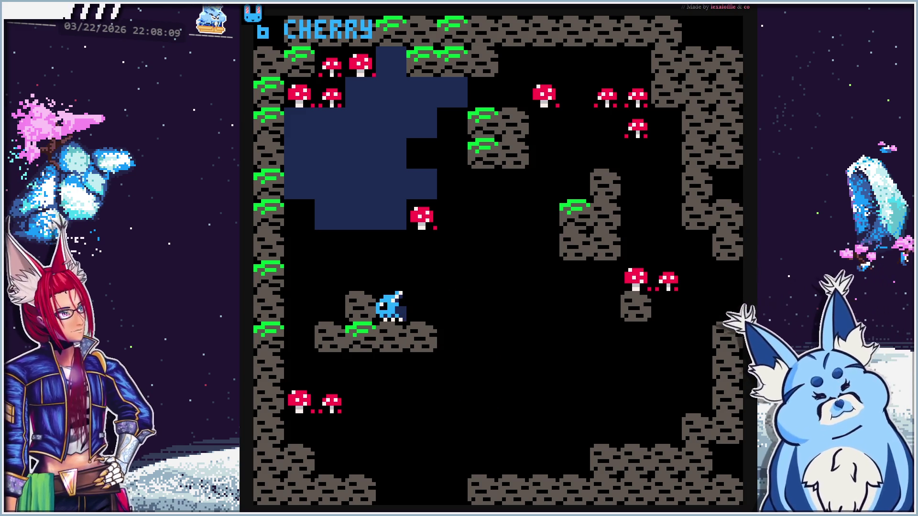
{"action": "key", "text": "Up"}
{"action": "key", "text": "Right"}
{"action": "key", "text": "Up"}
{"action": "key", "text": "Right"}
{"action": "key", "text": "Down"}
{"action": "key", "text": "Up"}
{"action": "key", "text": "Up"}
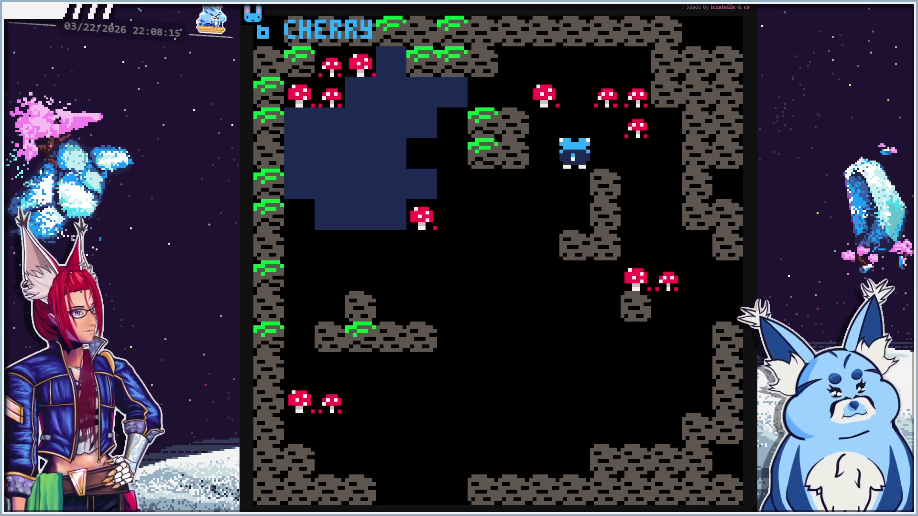
{"action": "key", "text": "Escape"}
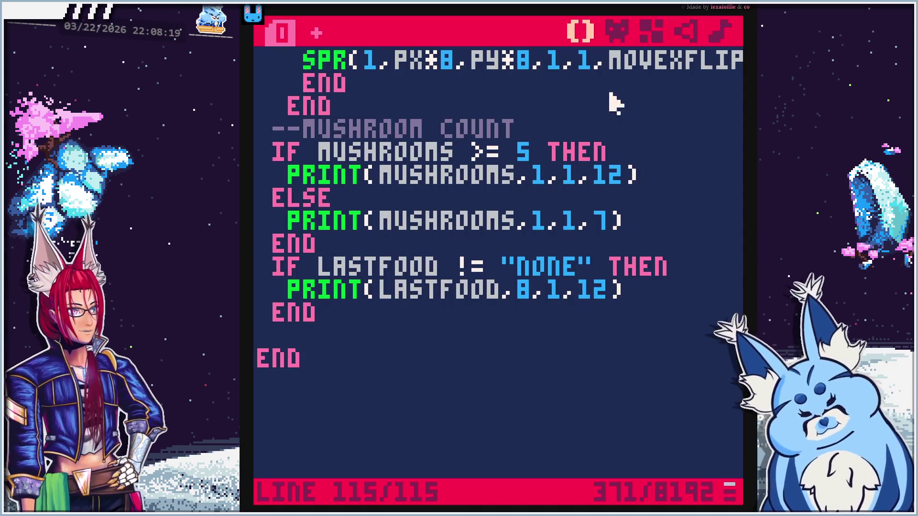
{"action": "left_click", "coordinate": [651, 31]}
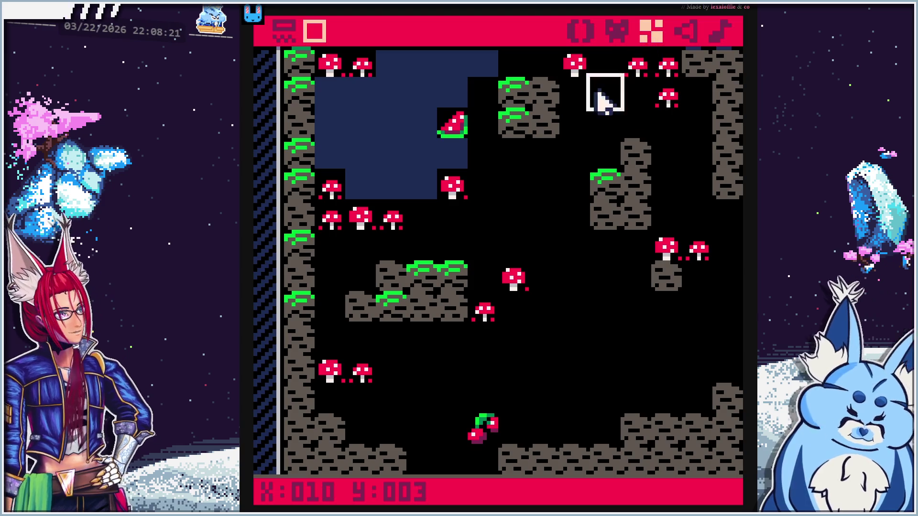
Pan the map view to the empty area right of the mushrooms
{"action": "key", "text": "Right"}
{"action": "key", "text": "Right"}
{"action": "key", "text": "Down"}
{"action": "key", "text": "Down"}
{"action": "key", "text": "Down"}
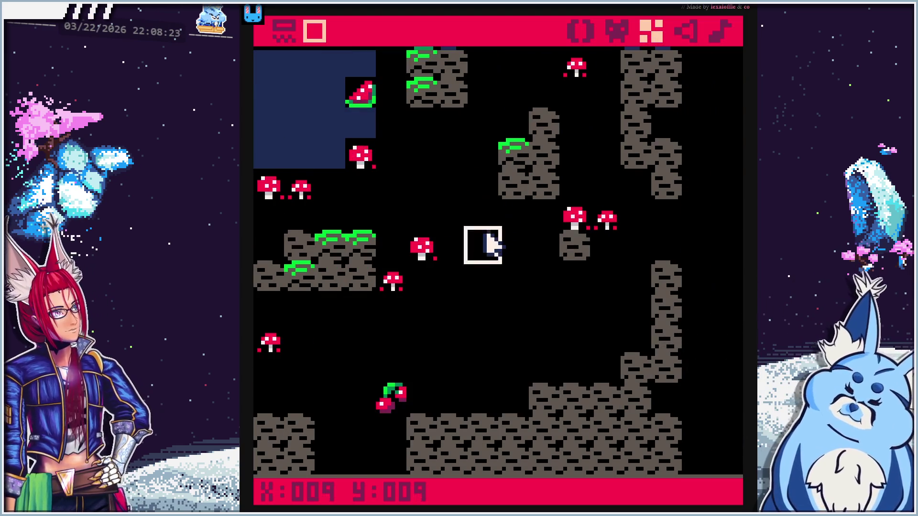
{"action": "key", "text": "Left"}
{"action": "key", "text": "Down"}
{"action": "key", "text": "Down"}
{"action": "key", "text": "Down"}
{"action": "key", "text": "Left"}
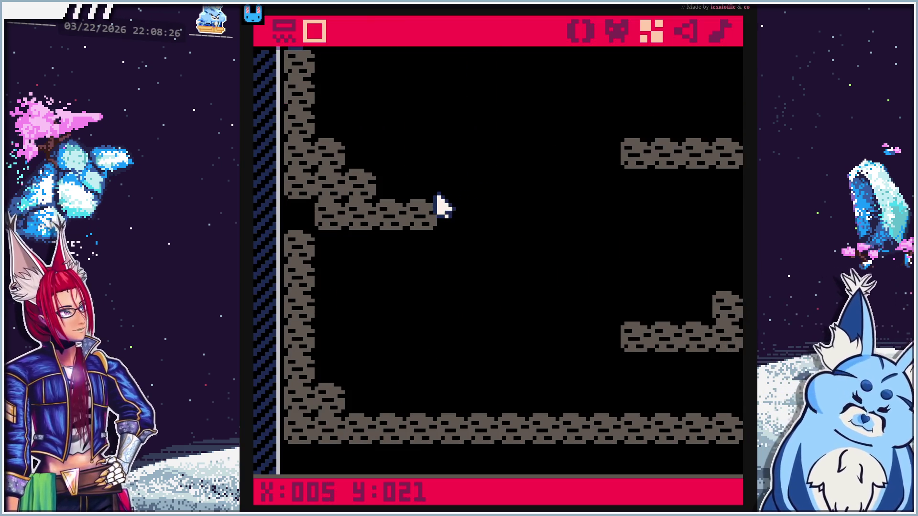
{"action": "key", "text": "Right"}
{"action": "key", "text": "Up"}
{"action": "key", "text": "Up"}
{"action": "key", "text": "Up"}
{"action": "key", "text": "Up"}
{"action": "key", "text": "Right"}
{"action": "key", "text": "Right"}
{"action": "key", "text": "Right"}
{"action": "key", "text": "Up"}
{"action": "key", "text": "Up"}
{"action": "key", "text": "Up"}
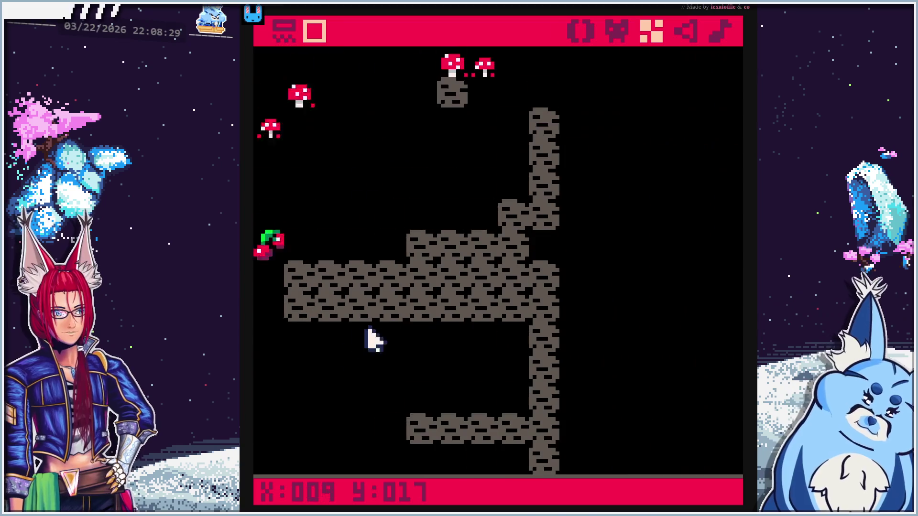
{"action": "key", "text": "Right"}
{"action": "key", "text": "Up"}
{"action": "key", "text": "Right"}
{"action": "key", "text": "Right"}
{"action": "key", "text": "Right"}
{"action": "key", "text": "Up"}
{"action": "key", "text": "Up"}
{"action": "key", "text": "Up"}
{"action": "key", "text": "Up"}
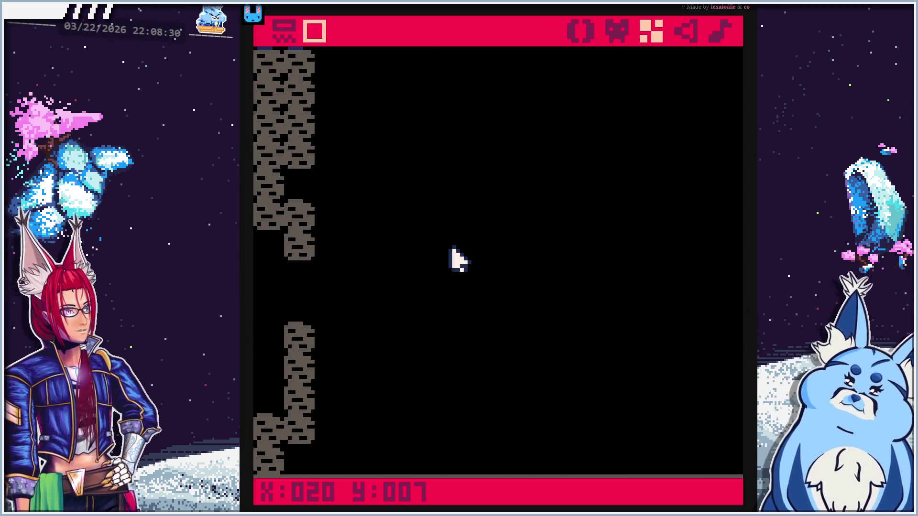
{"action": "key", "text": "Left"}
{"action": "key", "text": "Left"}
{"action": "key", "text": "Left"}
{"action": "key", "text": "Left"}
{"action": "key", "text": "Left"}
{"action": "key", "text": "Left"}
{"action": "key", "text": "Left"}
{"action": "key", "text": "Left"}
{"action": "key", "text": "Up"}
{"action": "key", "text": "Up"}
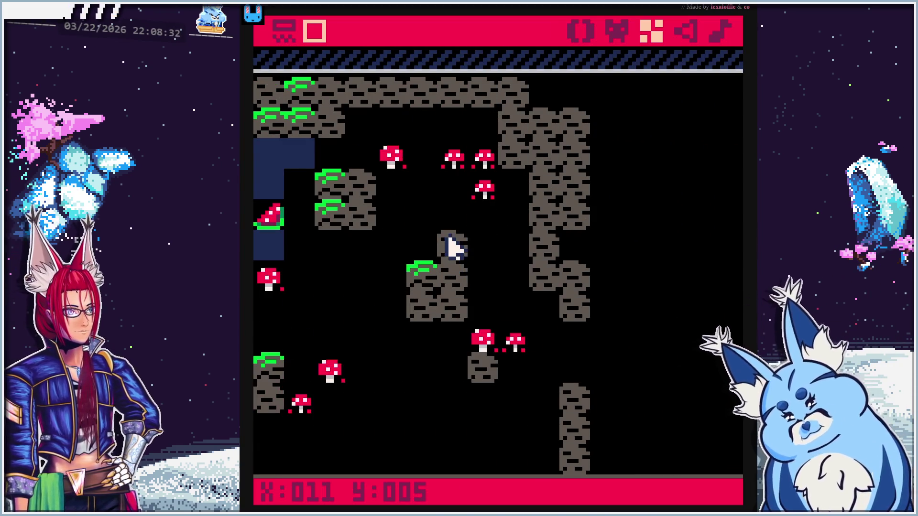
{"action": "left_click_drag", "start_coordinate": [447, 234], "coordinate": [451, 212]}
{"action": "left_click_drag", "start_coordinate": [585, 242], "coordinate": [387, 230]}
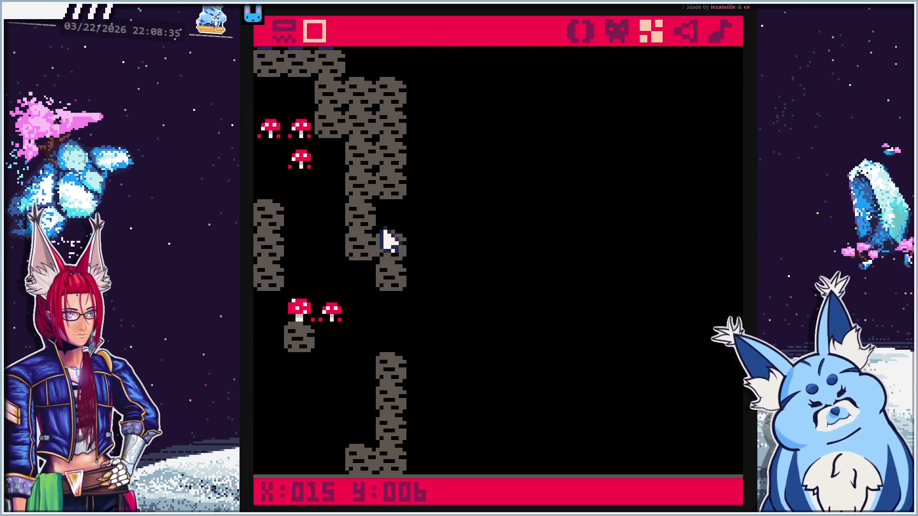
{"action": "key", "text": "Up"}
{"action": "key", "text": "Right"}
{"action": "key", "text": "Right"}
{"action": "key", "text": "Right"}
{"action": "key", "text": "Down"}
{"action": "key", "text": "Down"}
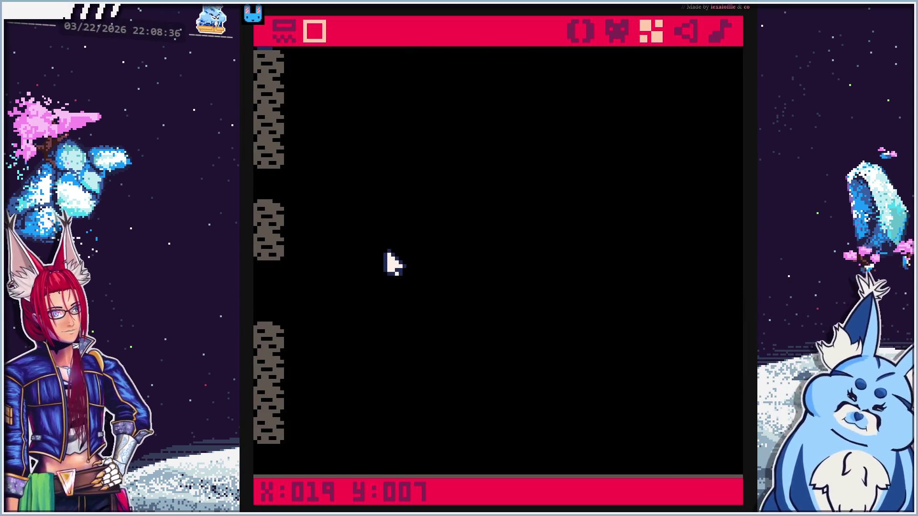
{"action": "key", "text": "Up"}
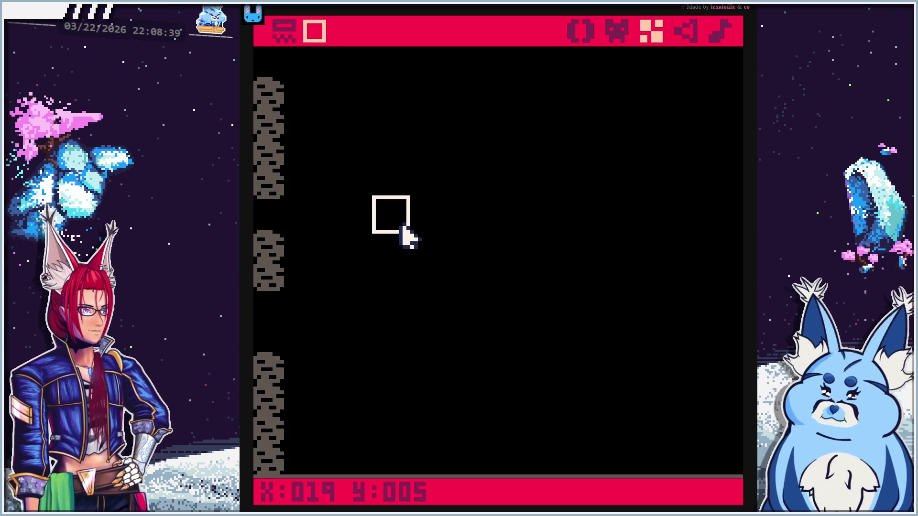
{"action": "key", "text": "Left"}
{"action": "key", "text": "Left"}
{"action": "key", "text": "Left"}
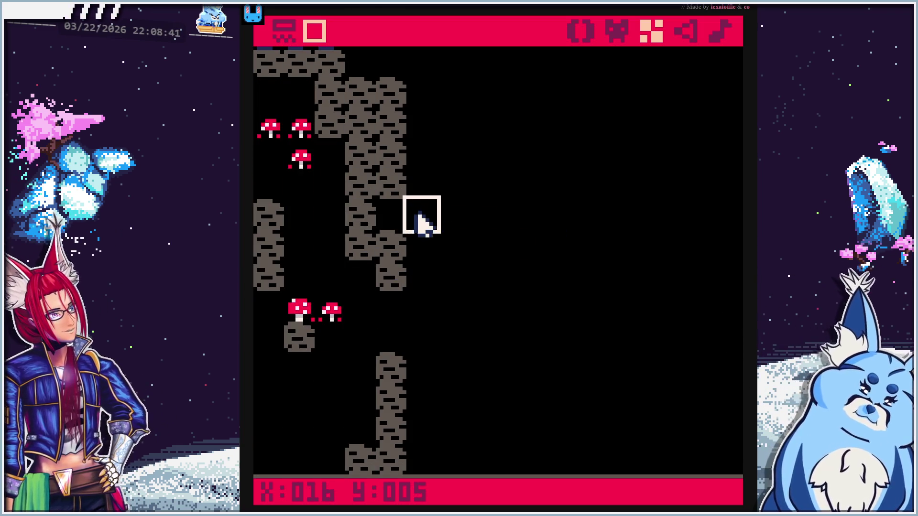
Paint rock tiles forming the new room's left, top, bottom and right walls
{"action": "mouse_move", "coordinate": [416, 268]}
{"action": "left_mouse_down"}
{"action": "mouse_move", "coordinate": [433, 199]}
{"action": "mouse_move", "coordinate": [437, 98]}
{"action": "left_mouse_up"}
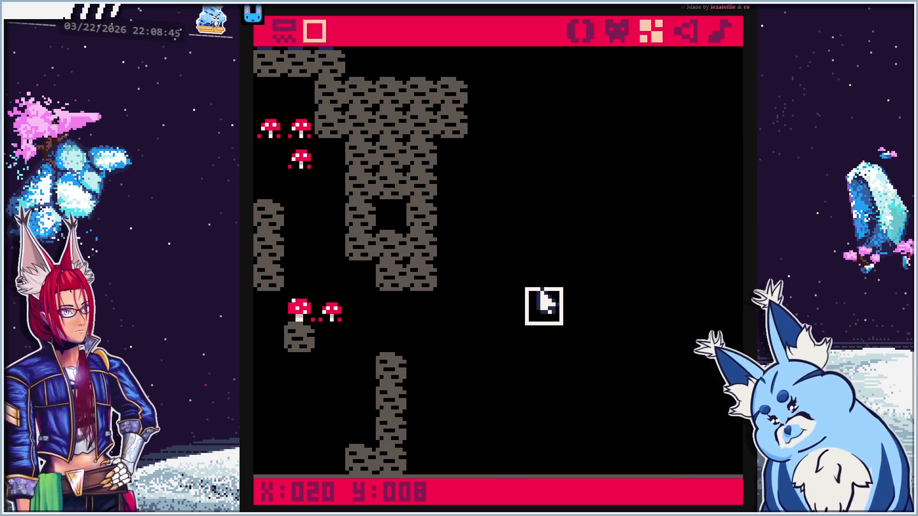
{"action": "key", "text": "Right"}
{"action": "key", "text": "Right"}
{"action": "key", "text": "Right"}
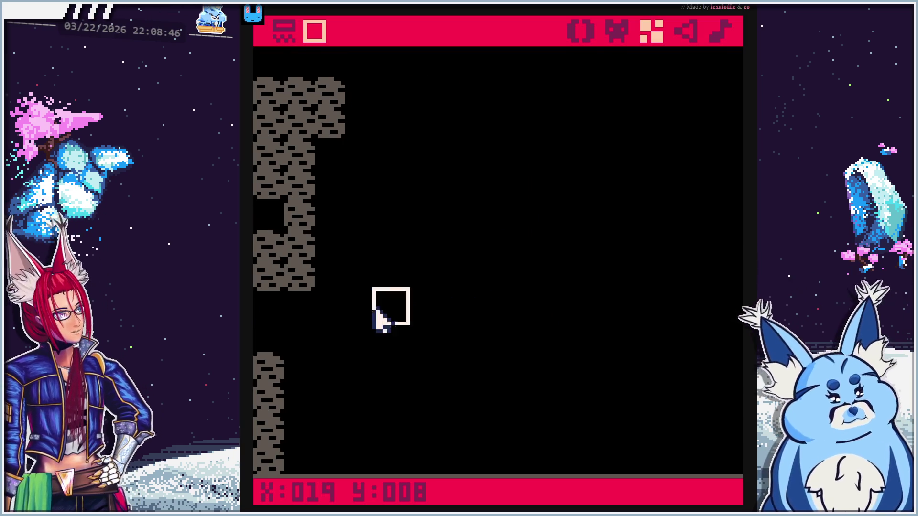
{"action": "left_click_drag", "start_coordinate": [308, 375], "coordinate": [297, 467]}
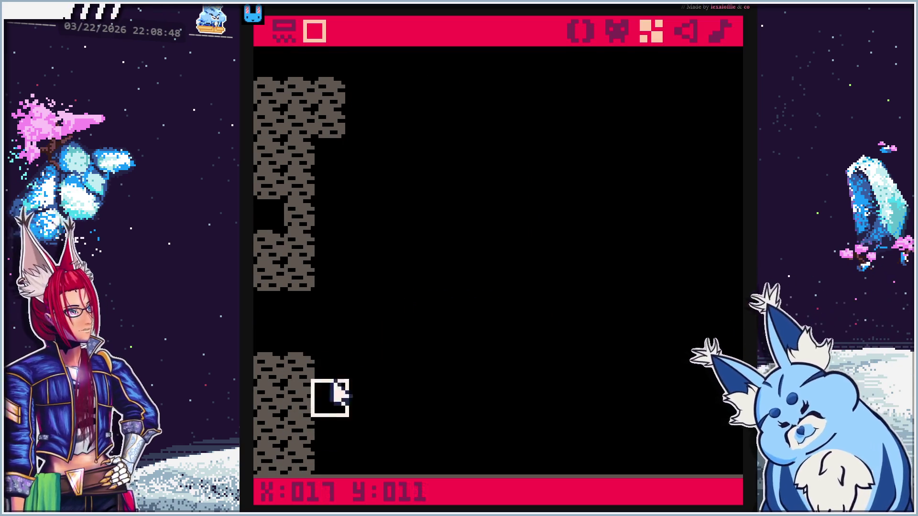
{"action": "left_click_drag", "start_coordinate": [312, 60], "coordinate": [719, 63]}
{"action": "mouse_move", "coordinate": [344, 443]}
{"action": "left_mouse_down"}
{"action": "mouse_move", "coordinate": [413, 452]}
{"action": "mouse_move", "coordinate": [690, 441]}
{"action": "mouse_move", "coordinate": [721, 451]}
{"action": "mouse_move", "coordinate": [495, 453]}
{"action": "mouse_move", "coordinate": [722, 396]}
{"action": "mouse_move", "coordinate": [724, 82]}
{"action": "left_mouse_up"}
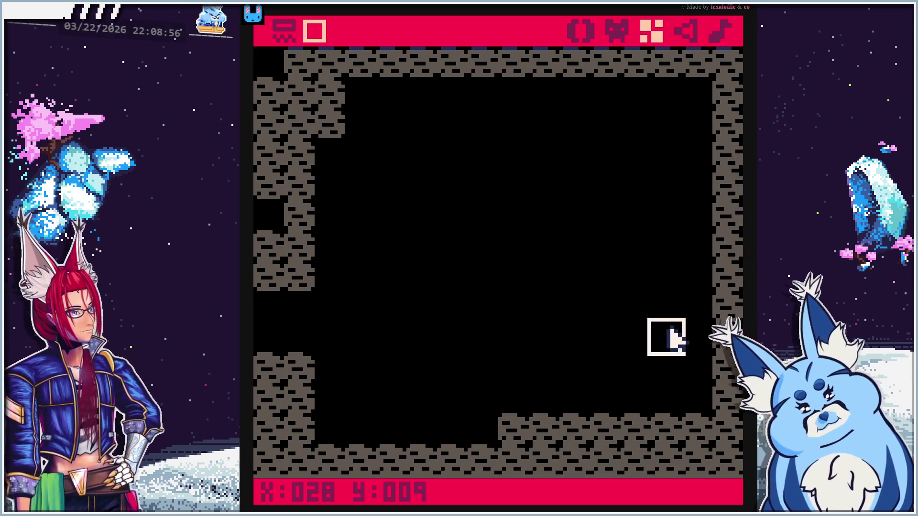
Finish the bottom-right wall corner and paint a winding path of dark blue tile 003
{"action": "left_click", "coordinate": [697, 397]}
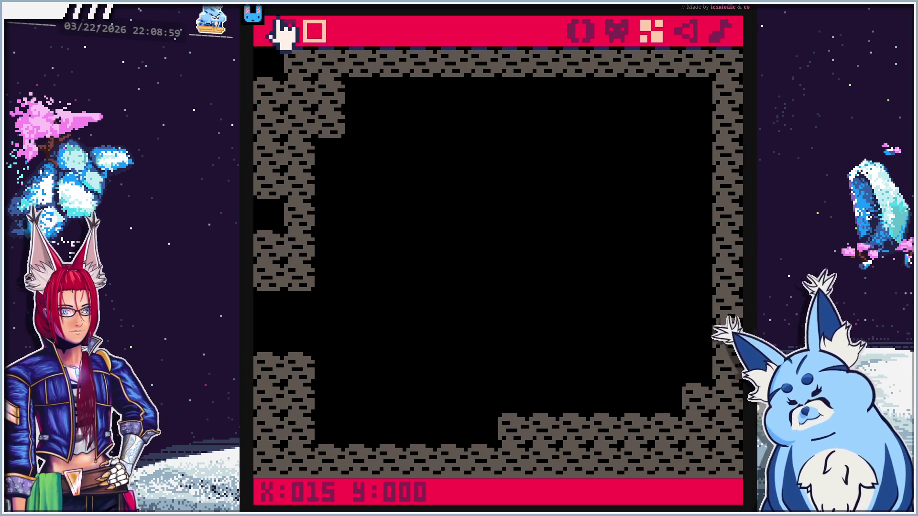
{"action": "left_click", "coordinate": [287, 30]}
{"action": "left_click", "coordinate": [362, 376]}
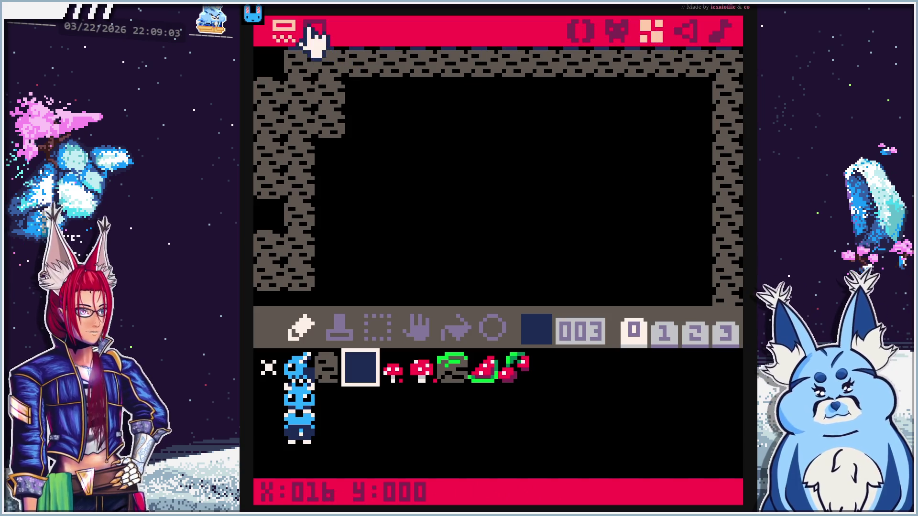
{"action": "left_click", "coordinate": [314, 31]}
{"action": "mouse_move", "coordinate": [380, 365]}
{"action": "left_mouse_down"}
{"action": "mouse_move", "coordinate": [401, 319]}
{"action": "mouse_move", "coordinate": [383, 281]}
{"action": "mouse_move", "coordinate": [348, 250]}
{"action": "mouse_move", "coordinate": [400, 258]}
{"action": "mouse_move", "coordinate": [324, 230]}
{"action": "mouse_move", "coordinate": [381, 210]}
{"action": "mouse_move", "coordinate": [441, 116]}
{"action": "mouse_move", "coordinate": [476, 100]}
{"action": "mouse_move", "coordinate": [477, 123]}
{"action": "mouse_move", "coordinate": [446, 197]}
{"action": "mouse_move", "coordinate": [483, 153]}
{"action": "left_mouse_up"}
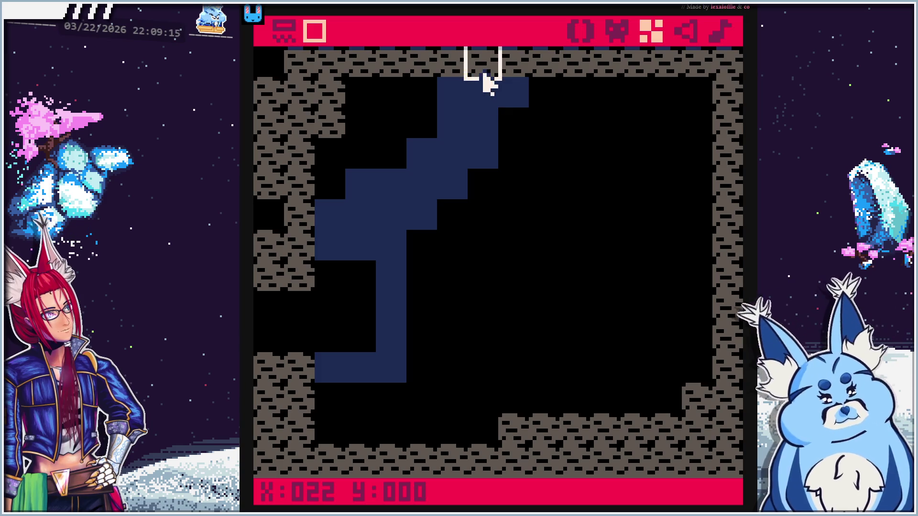
{"action": "left_click", "coordinate": [616, 32]}
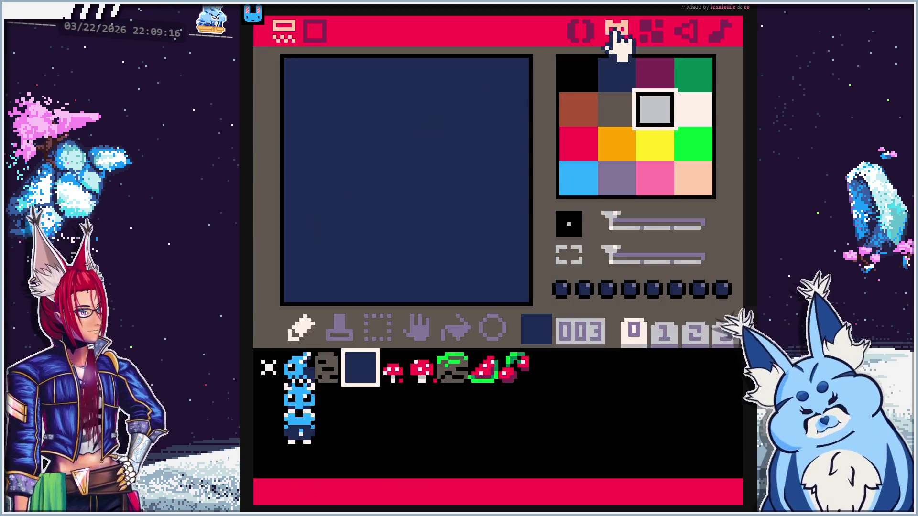
Copy rock sprite 002 into slot 018 and repaint its lower half dark blue
{"action": "left_click", "coordinate": [330, 369]}
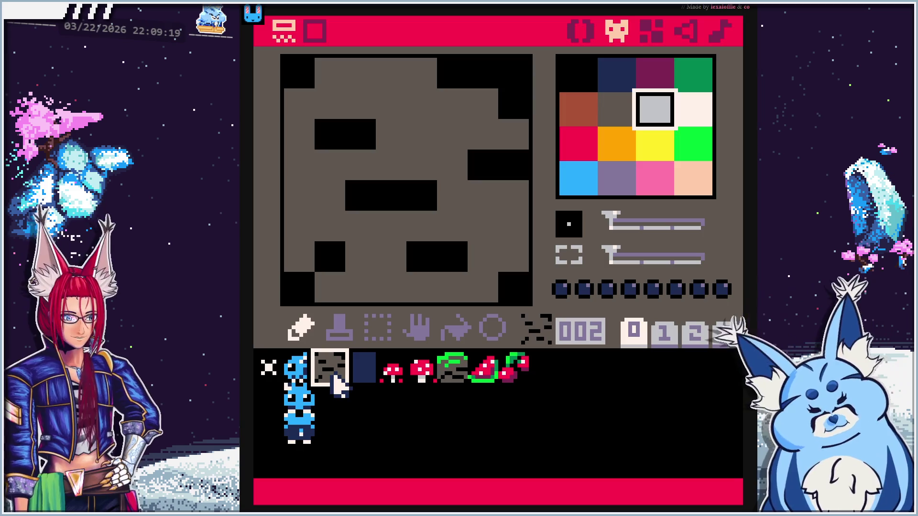
{"action": "key", "text": "ctrl+c"}
{"action": "left_click", "coordinate": [334, 399]}
{"action": "key", "text": "ctrl+v"}
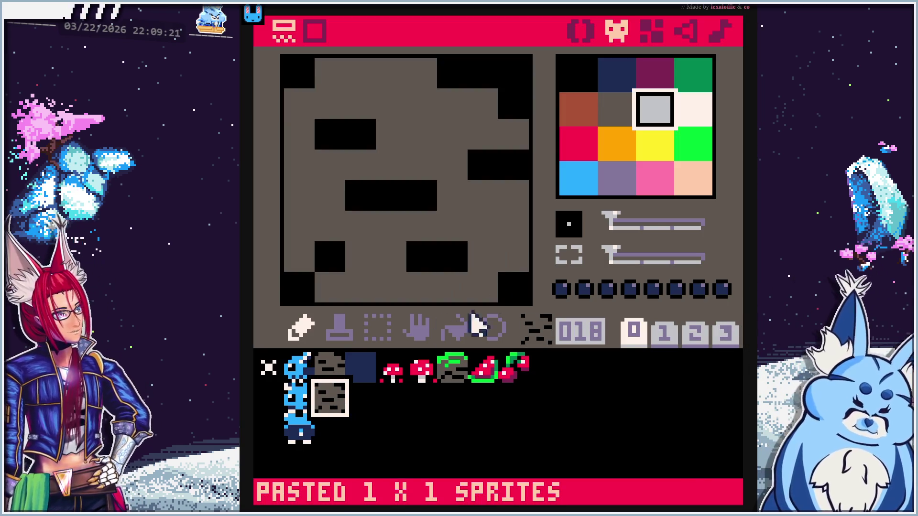
{"action": "left_click", "coordinate": [614, 74]}
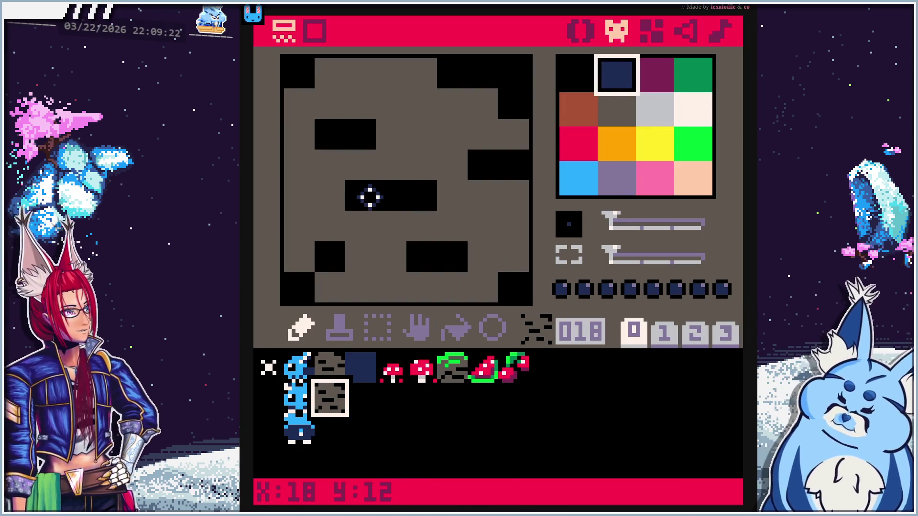
{"action": "left_click_drag", "start_coordinate": [369, 197], "coordinate": [412, 190]}
{"action": "left_click_drag", "start_coordinate": [355, 231], "coordinate": [421, 227]}
{"action": "mouse_move", "coordinate": [362, 251]}
{"action": "left_mouse_down"}
{"action": "mouse_move", "coordinate": [402, 260]}
{"action": "mouse_move", "coordinate": [349, 288]}
{"action": "mouse_move", "coordinate": [330, 287]}
{"action": "mouse_move", "coordinate": [461, 290]}
{"action": "left_mouse_up"}
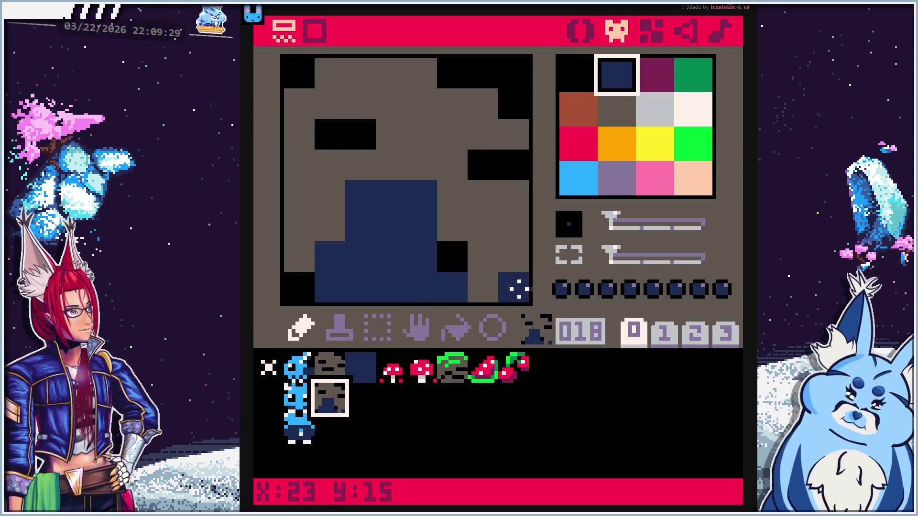
{"action": "left_click", "coordinate": [298, 286]}
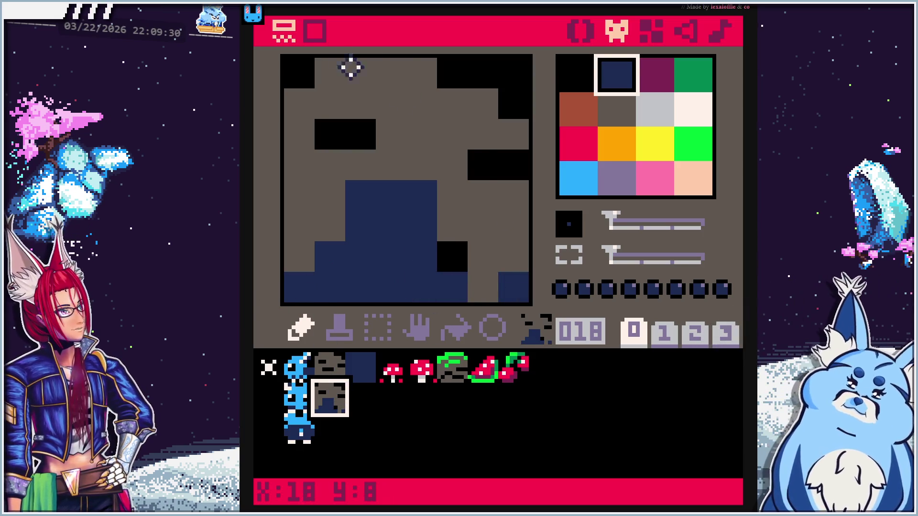
{"action": "left_click", "coordinate": [648, 33]}
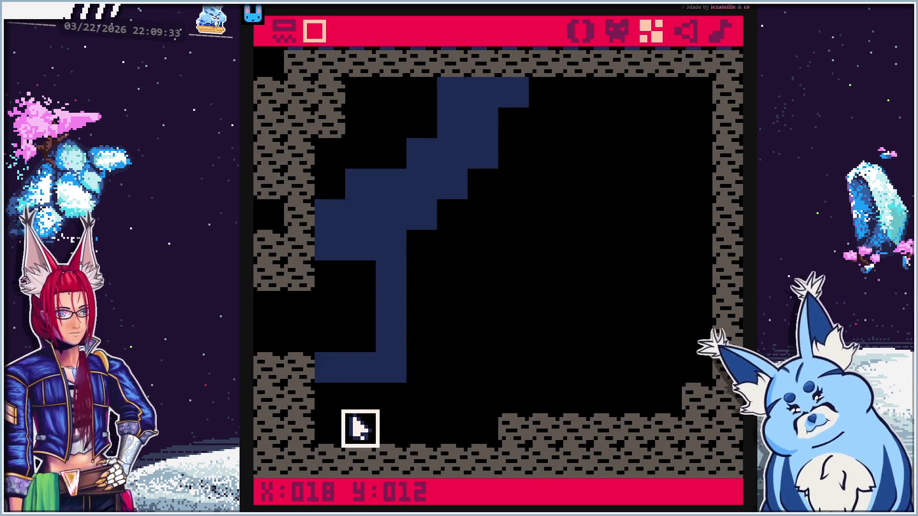
Place rock-water edge tiles on the top and left walls and extend the water path
{"action": "mouse_move", "coordinate": [475, 67]}
{"action": "left_mouse_down"}
{"action": "mouse_move", "coordinate": [523, 82]}
{"action": "mouse_move", "coordinate": [453, 129]}
{"action": "left_mouse_up"}
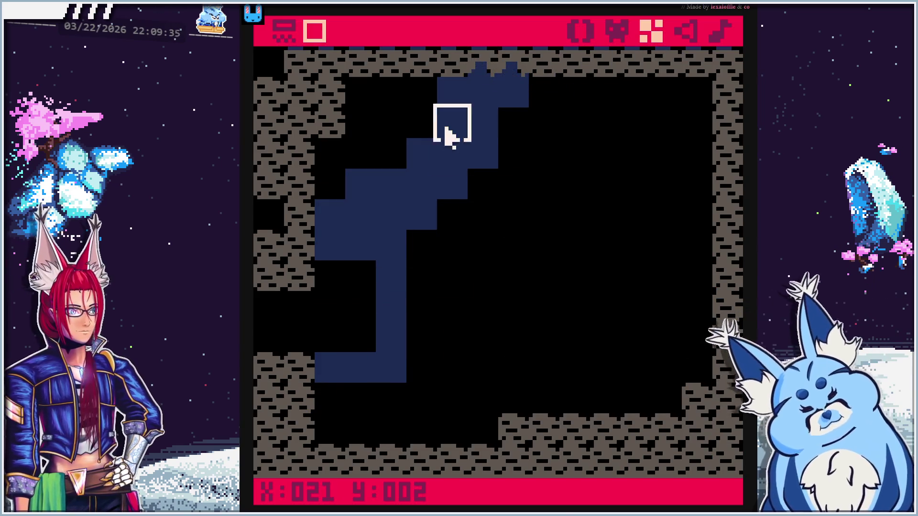
{"action": "left_click", "coordinate": [454, 62]}
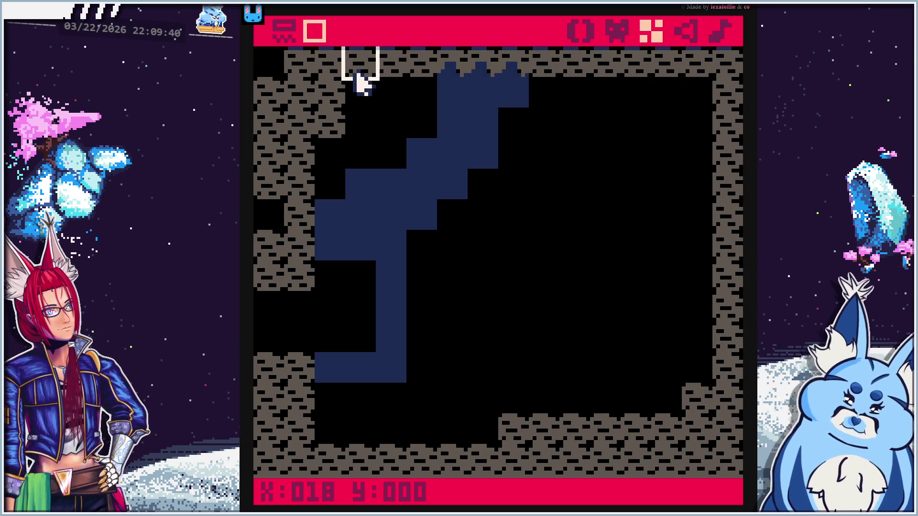
{"action": "left_click", "coordinate": [332, 124]}
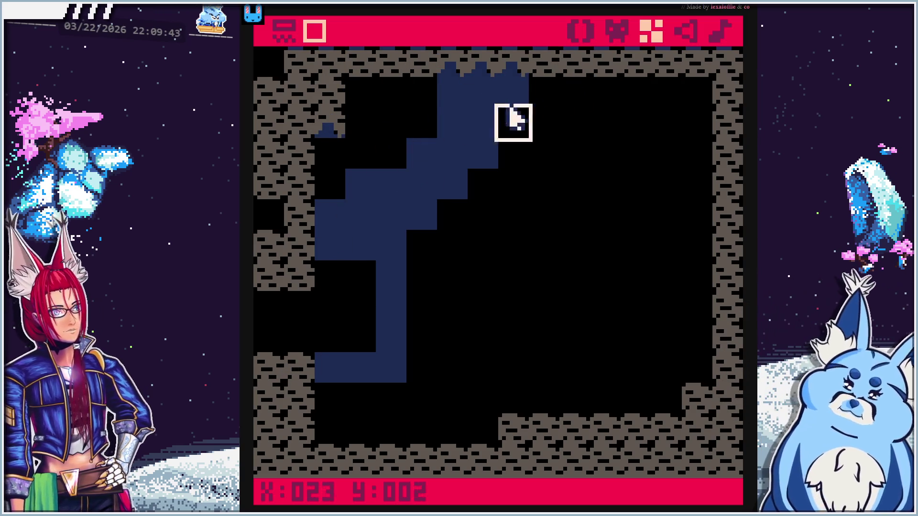
{"action": "left_click", "coordinate": [329, 154]}
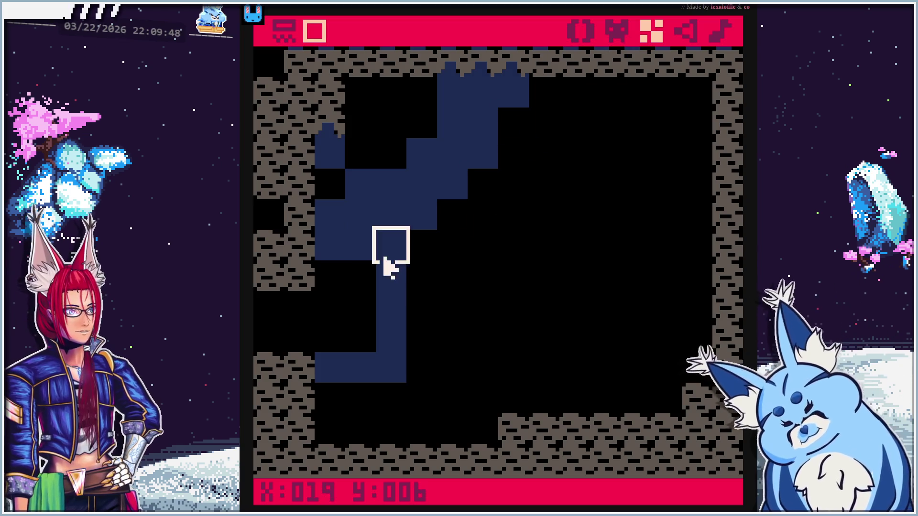
{"action": "left_click_drag", "start_coordinate": [329, 390], "coordinate": [351, 392]}
{"action": "left_click", "coordinate": [354, 286]}
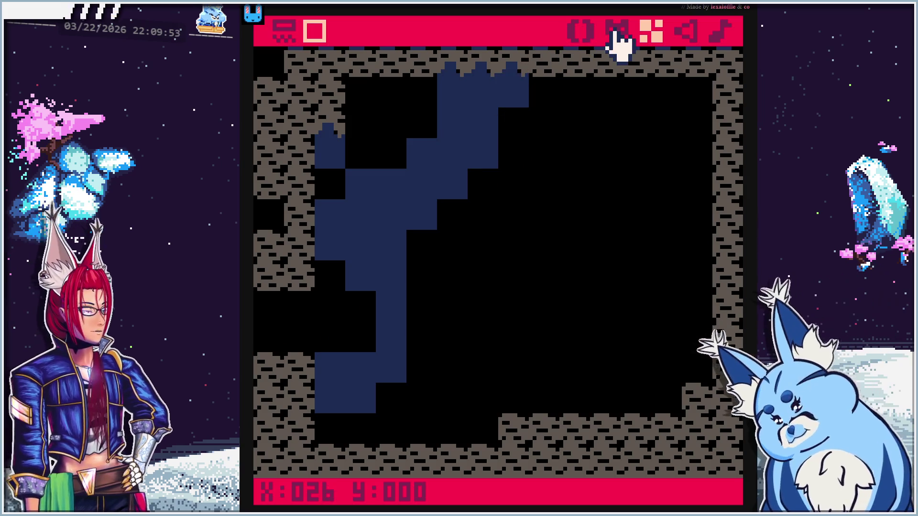
Place watermelon tile 007 on the map beside the blue water
{"action": "left_click", "coordinate": [313, 32]}
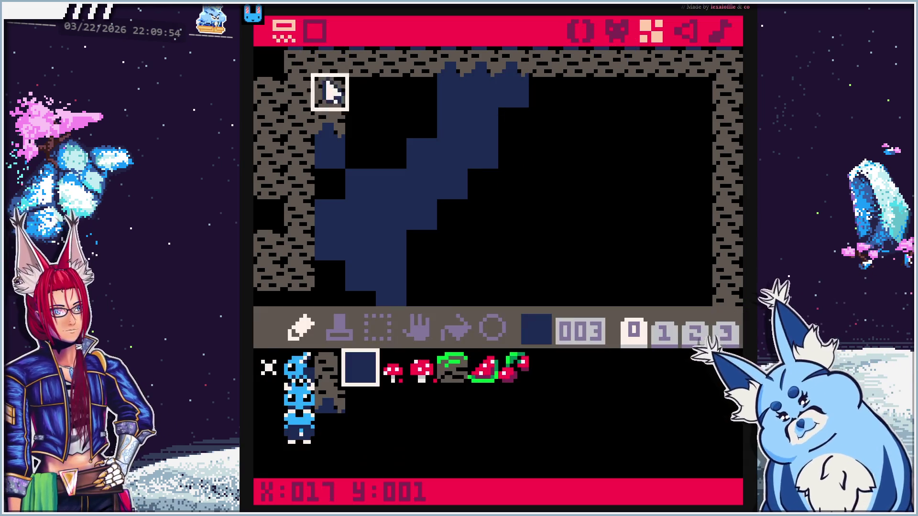
{"action": "left_click", "coordinate": [492, 365]}
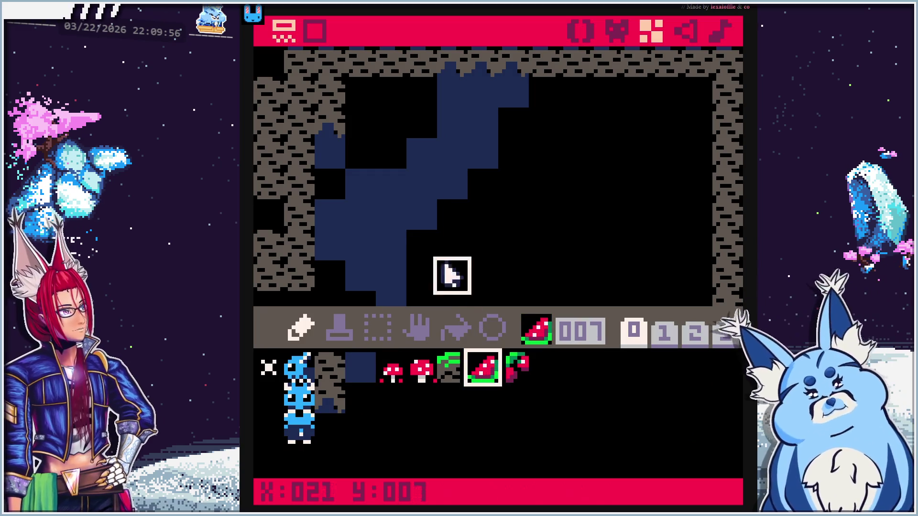
{"action": "left_click", "coordinate": [315, 31]}
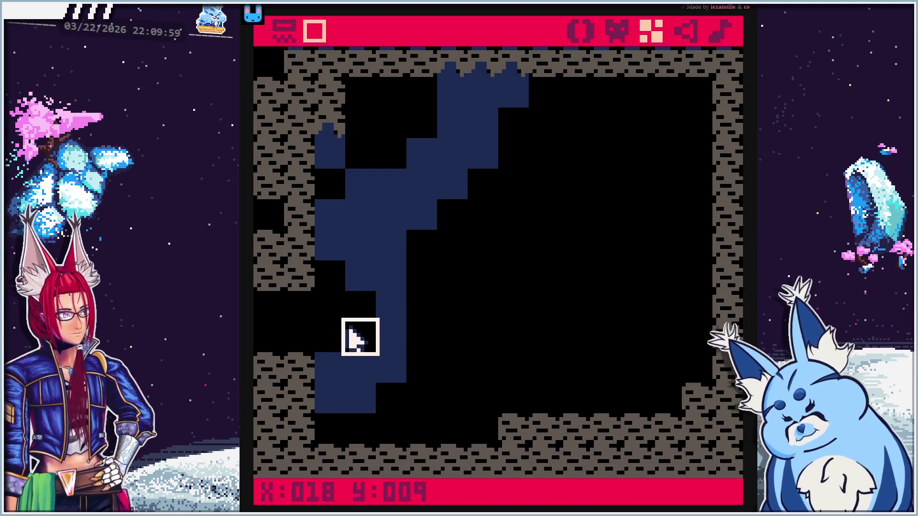
{"action": "left_click", "coordinate": [358, 337]}
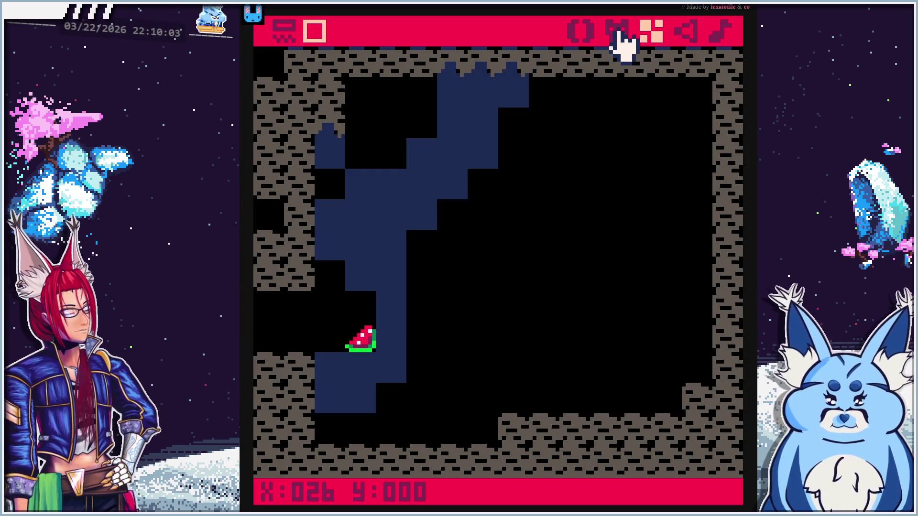
Paint grass tile 006 along the lower ledge, the raised step and the row below
{"action": "left_click", "coordinate": [282, 35]}
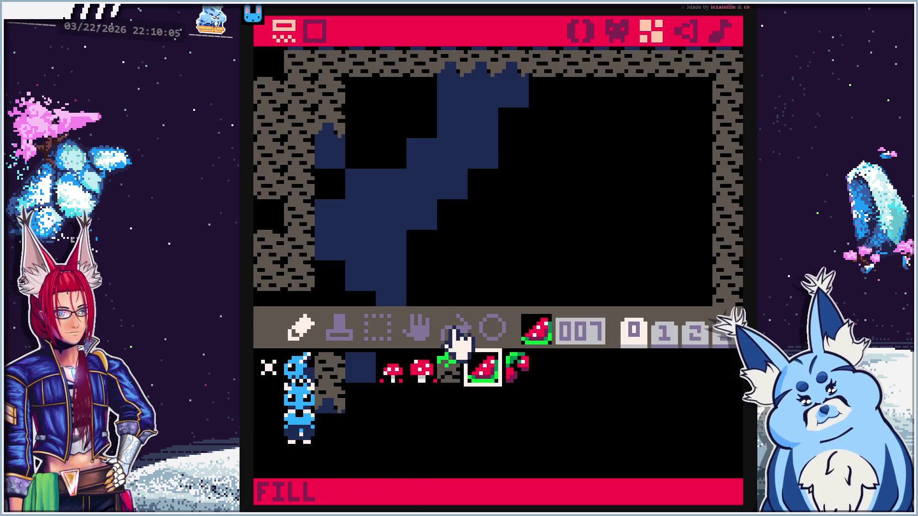
{"action": "left_click", "coordinate": [450, 368]}
{"action": "left_click", "coordinate": [314, 31]}
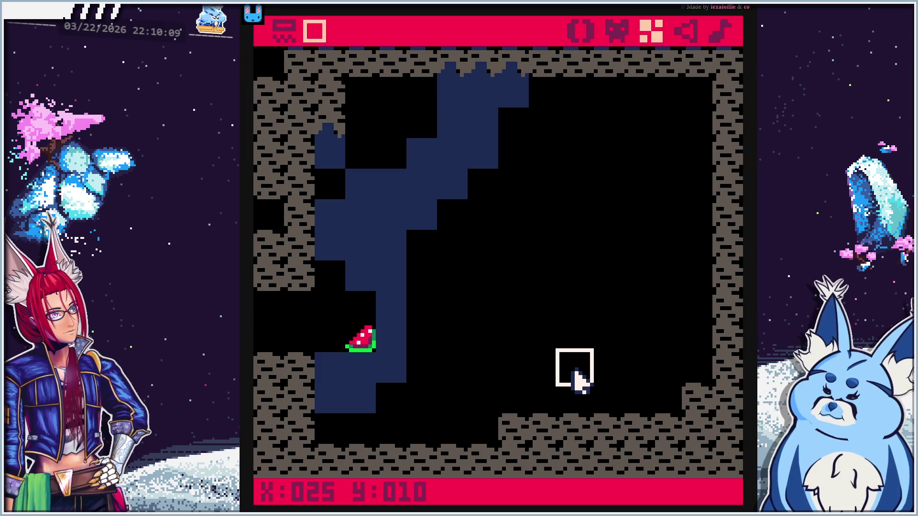
{"action": "mouse_move", "coordinate": [569, 426]}
{"action": "left_mouse_down"}
{"action": "mouse_move", "coordinate": [610, 430]}
{"action": "mouse_move", "coordinate": [544, 426]}
{"action": "mouse_move", "coordinate": [634, 426]}
{"action": "left_mouse_up"}
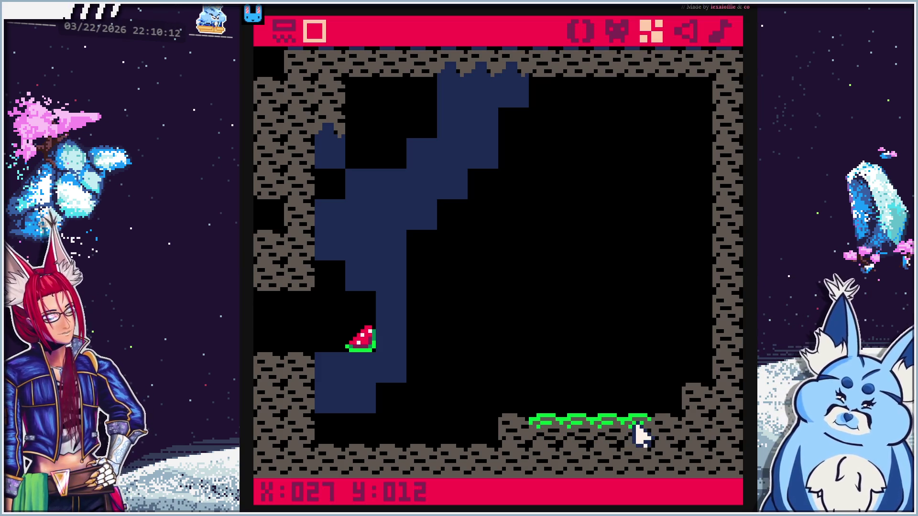
{"action": "left_click", "coordinate": [669, 406]}
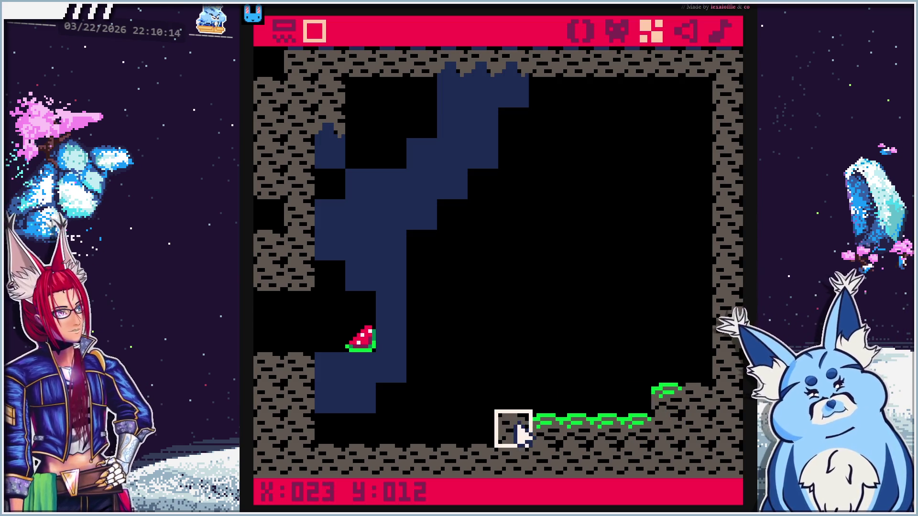
{"action": "mouse_move", "coordinate": [581, 459]}
{"action": "left_mouse_down"}
{"action": "mouse_move", "coordinate": [573, 464]}
{"action": "mouse_move", "coordinate": [592, 442]}
{"action": "left_mouse_up"}
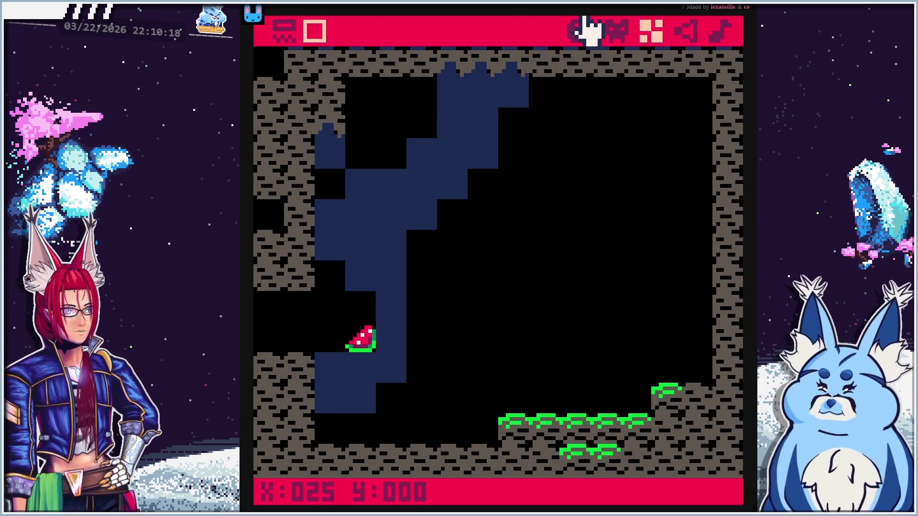
Place a cherry tile on top of the grass ledge
{"action": "left_click", "coordinate": [306, 30]}
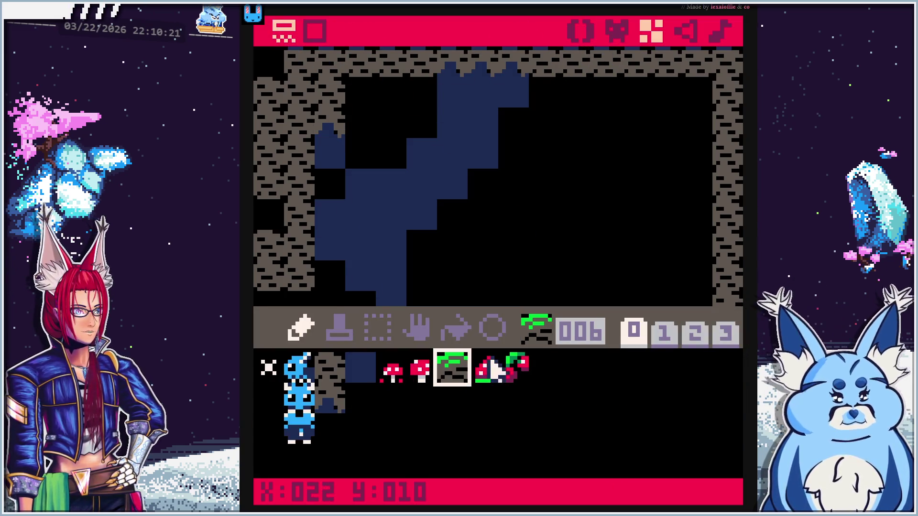
{"action": "left_click", "coordinate": [513, 369]}
{"action": "left_click", "coordinate": [320, 31]}
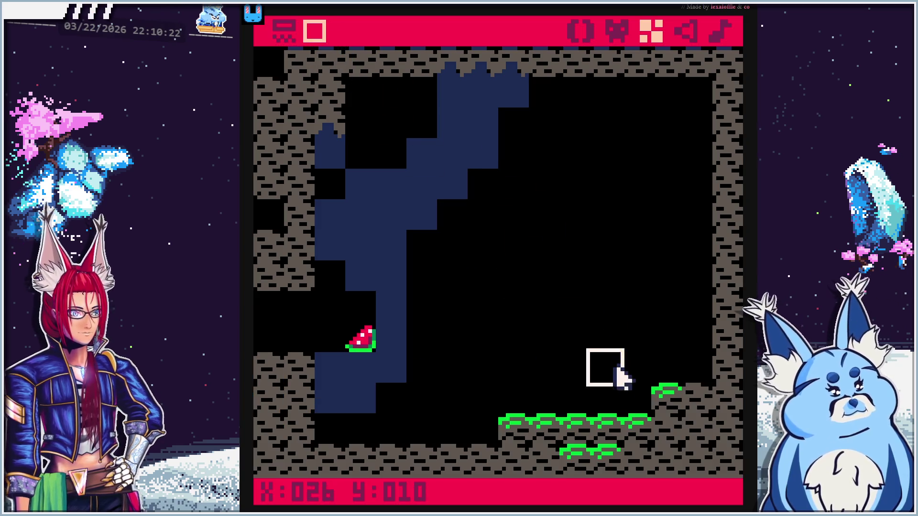
{"action": "left_click", "coordinate": [604, 398]}
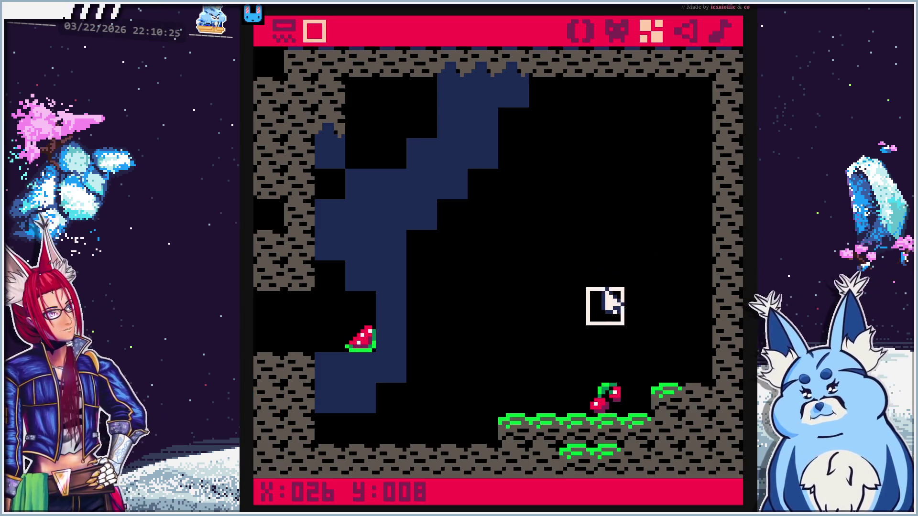
Pan the map down to the lower rooms and run the cart with Ctrl+R
{"action": "mouse_move", "coordinate": [627, 307]}
{"action": "left_mouse_down"}
{"action": "mouse_move", "coordinate": [635, 264]}
{"action": "mouse_move", "coordinate": [629, 185]}
{"action": "left_mouse_up"}
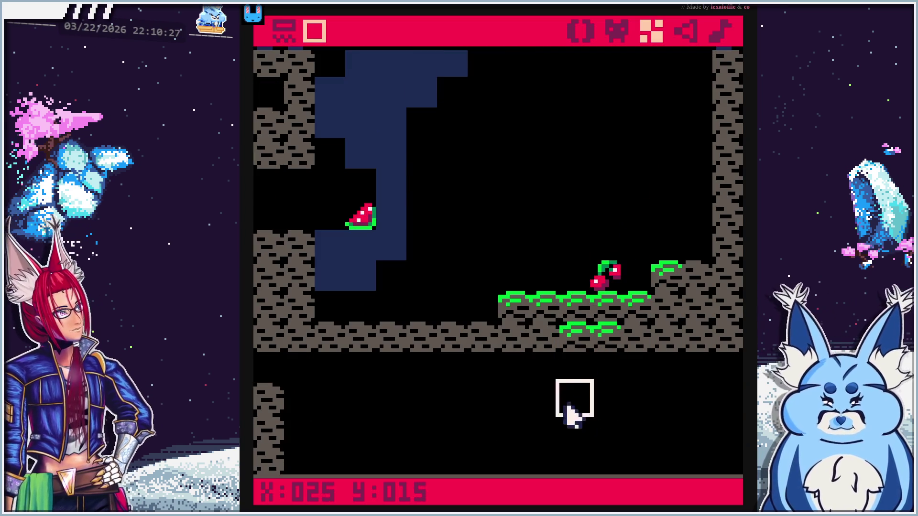
{"action": "mouse_move", "coordinate": [615, 410]}
{"action": "left_mouse_down"}
{"action": "mouse_move", "coordinate": [595, 193]}
{"action": "mouse_move", "coordinate": [629, 195]}
{"action": "mouse_move", "coordinate": [612, 428]}
{"action": "left_mouse_up"}
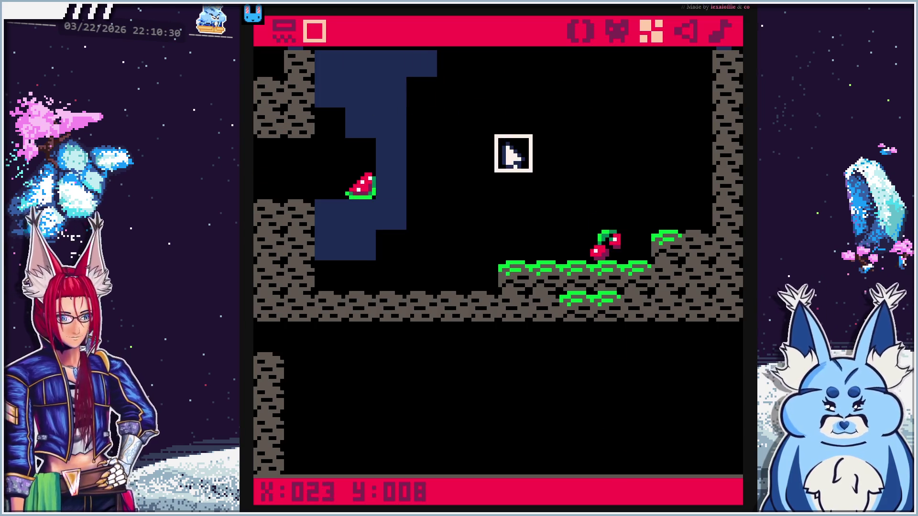
{"action": "key", "text": "ctrl+r"}
Walk the bird between rooms, visiting the WATERMELLON room and returning to the edited room
{"action": "key", "text": "Left"}
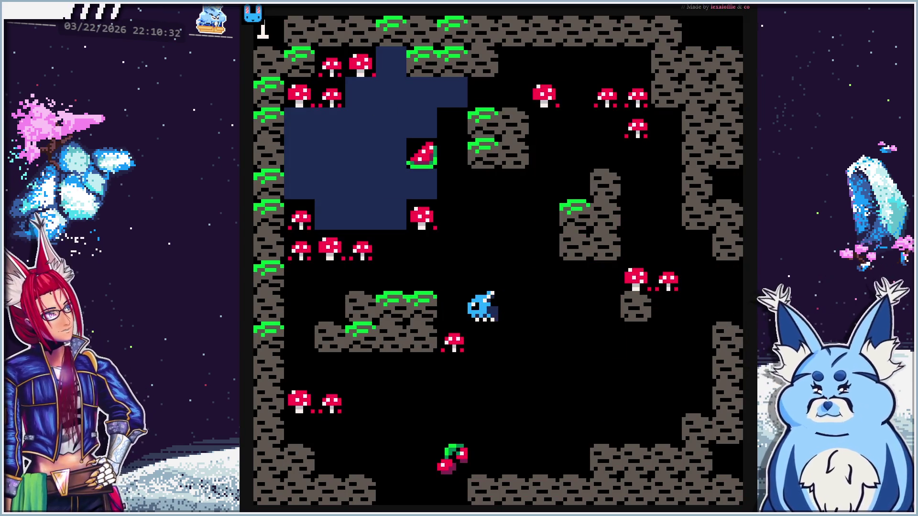
{"action": "key", "text": "Right"}
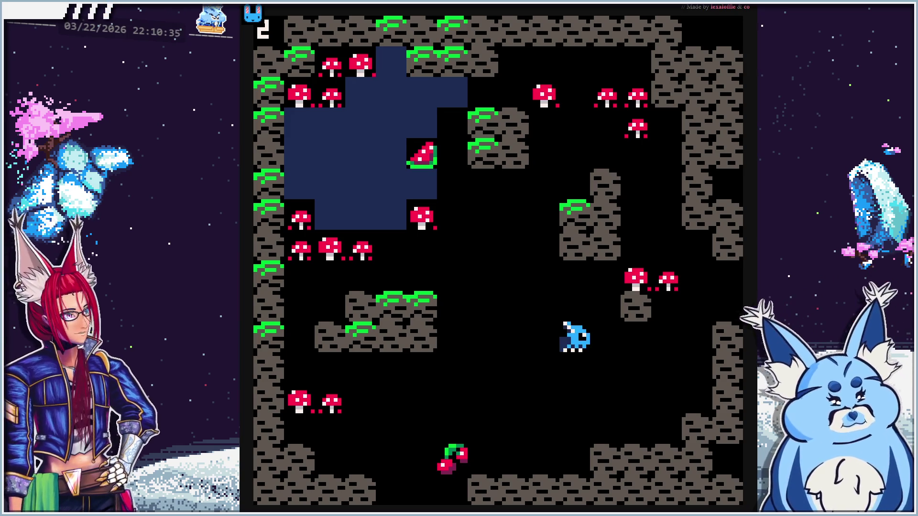
{"action": "key", "text": "Right"}
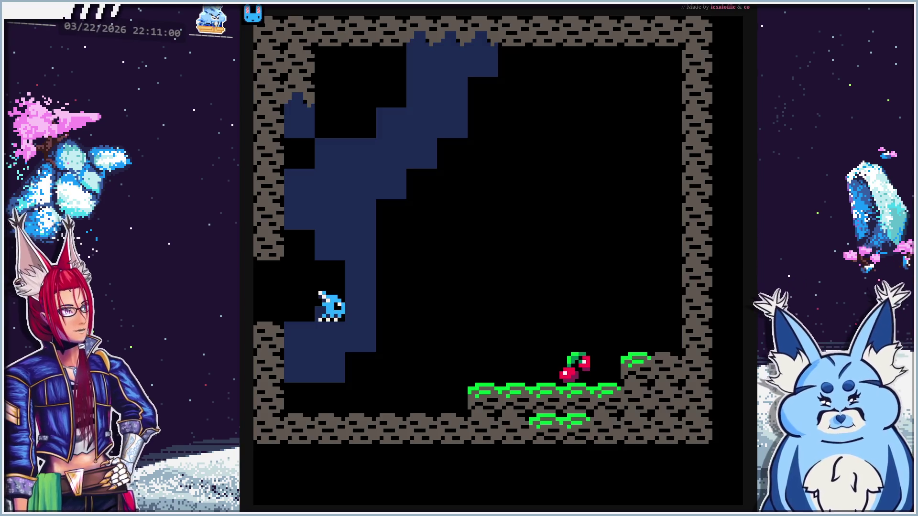
{"action": "key", "text": "Left"}
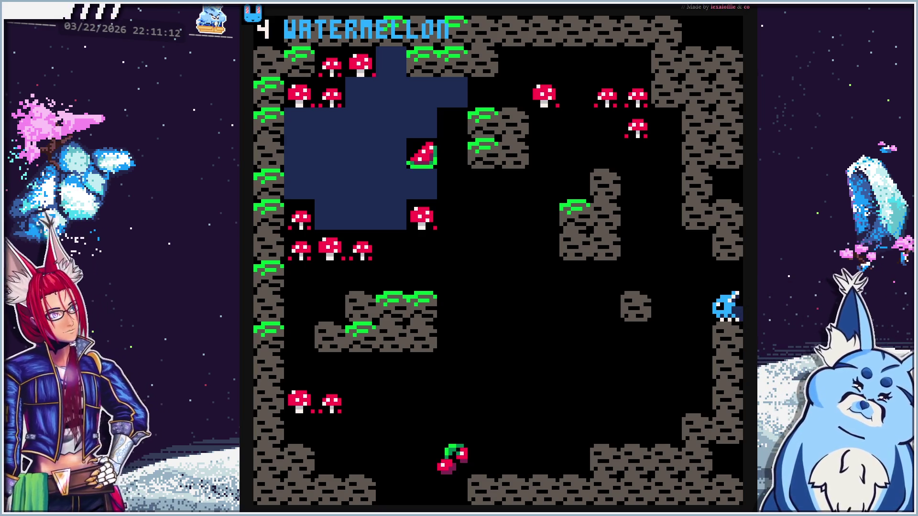
{"action": "key", "text": "Right"}
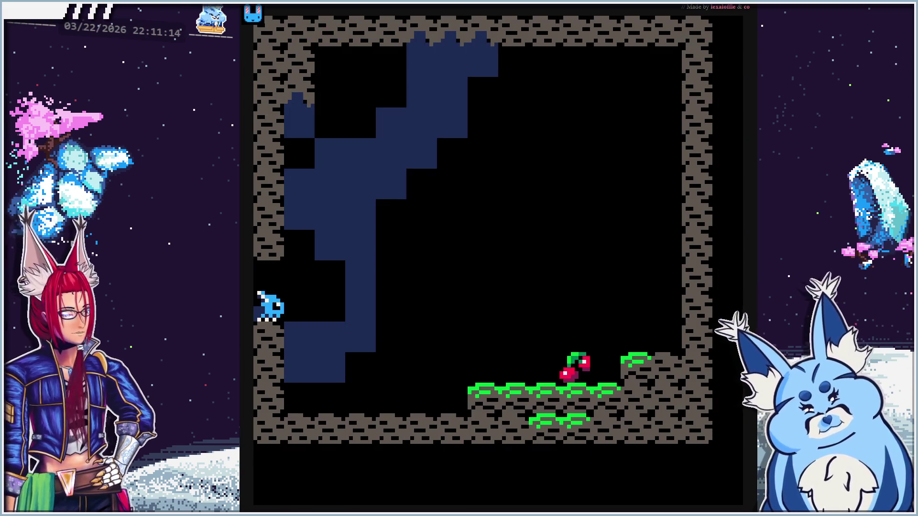
{"action": "key", "text": "Left"}
{"action": "key", "text": "Right"}
{"action": "key", "text": "Left"}
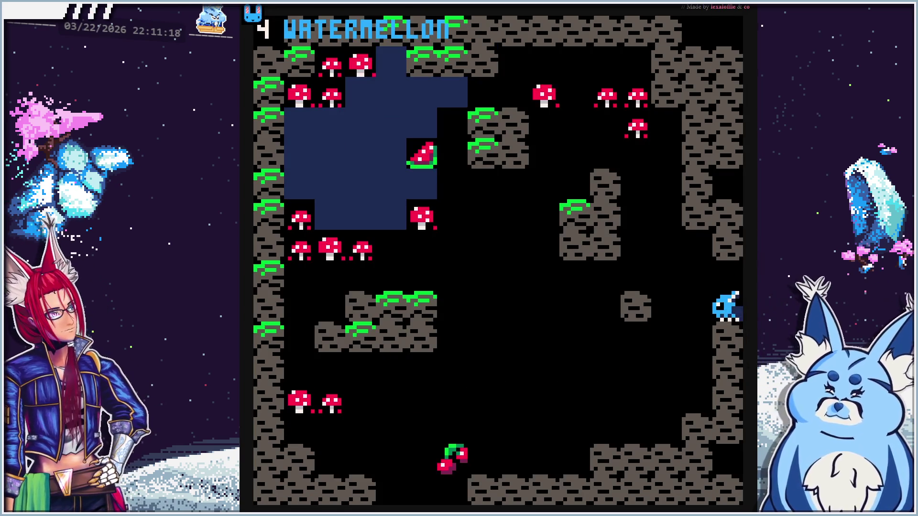
{"action": "key", "text": "Right"}
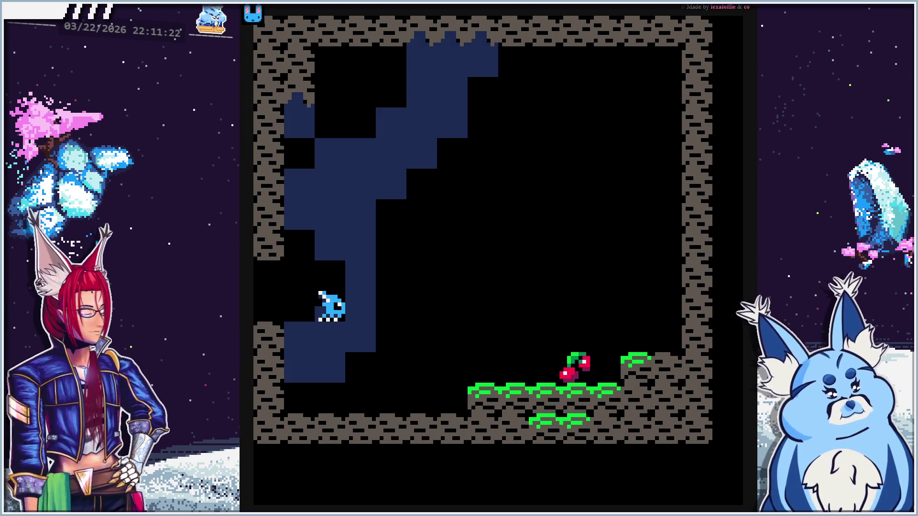
Move the bird up, down and across the water paths of the edited room
{"action": "key", "text": "Right"}
{"action": "key", "text": "Up"}
{"action": "key", "text": "Right"}
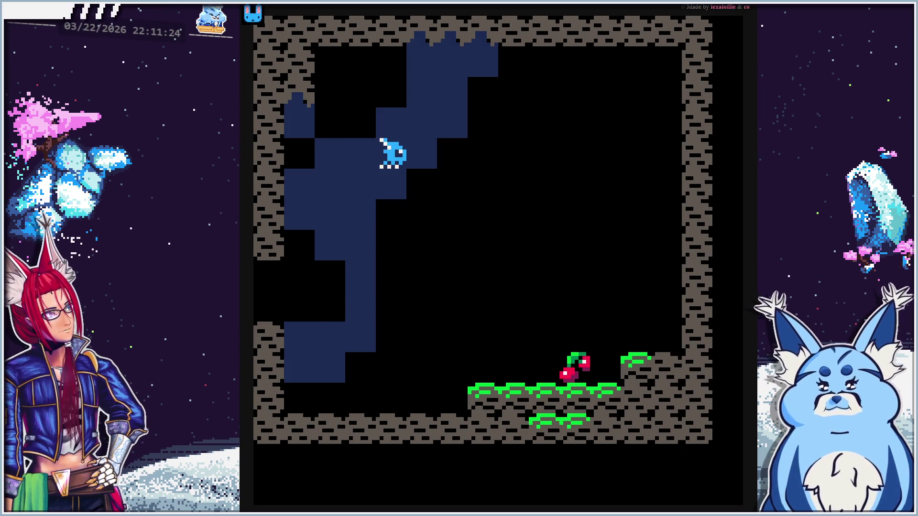
{"action": "key", "text": "Left"}
{"action": "key", "text": "Left"}
{"action": "key", "text": "Down"}
{"action": "key", "text": "Down"}
{"action": "key", "text": "Right"}
{"action": "key", "text": "Down"}
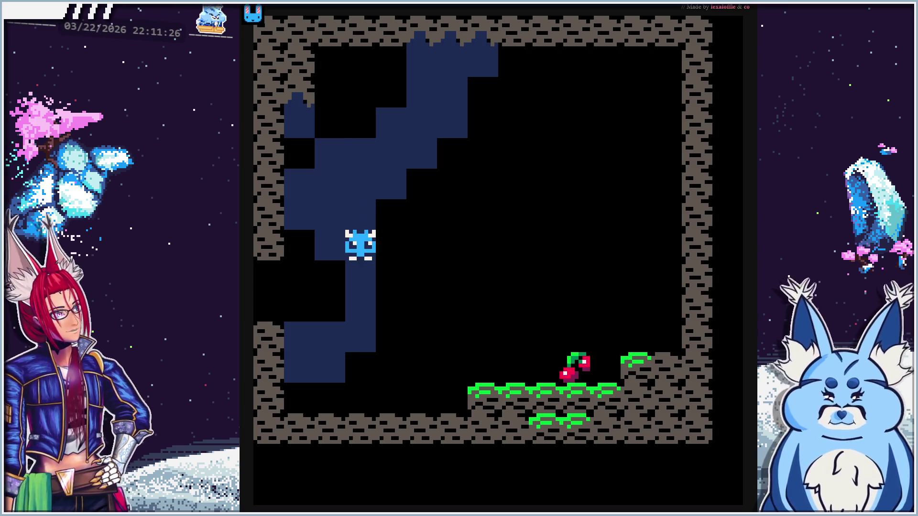
{"action": "key", "text": "Up"}
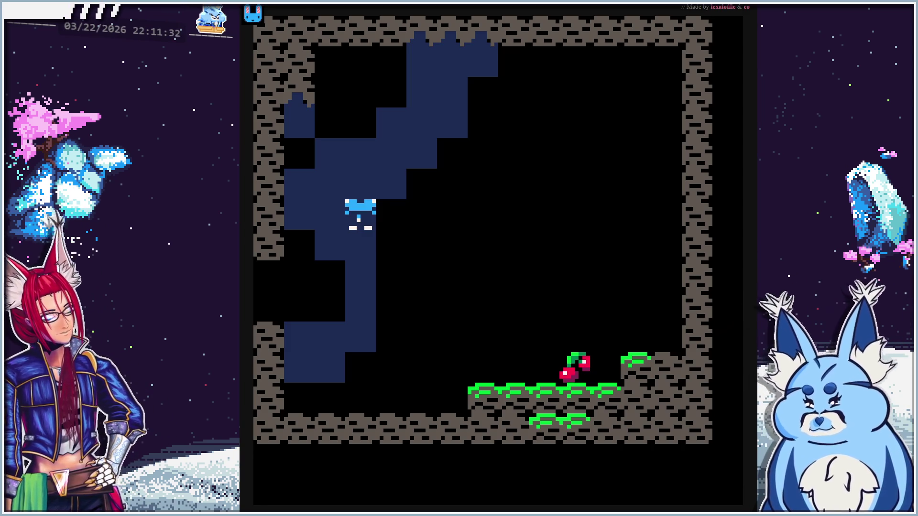
{"action": "key", "text": "Down"}
{"action": "key", "text": "Left"}
{"action": "key", "text": "Up"}
{"action": "key", "text": "Up"}
{"action": "key", "text": "Left"}
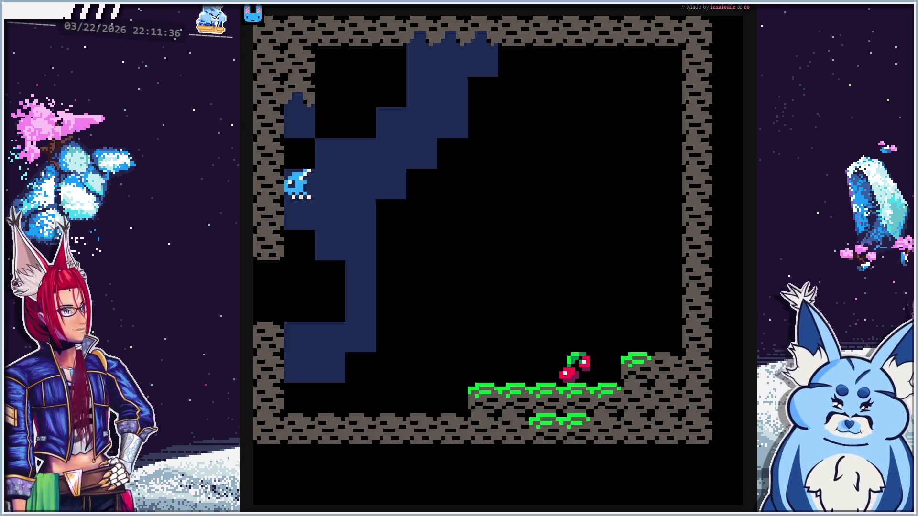
{"action": "key", "text": "Right"}
{"action": "key", "text": "Right"}
{"action": "key", "text": "Right"}
{"action": "key", "text": "Right"}
{"action": "key", "text": "Right"}
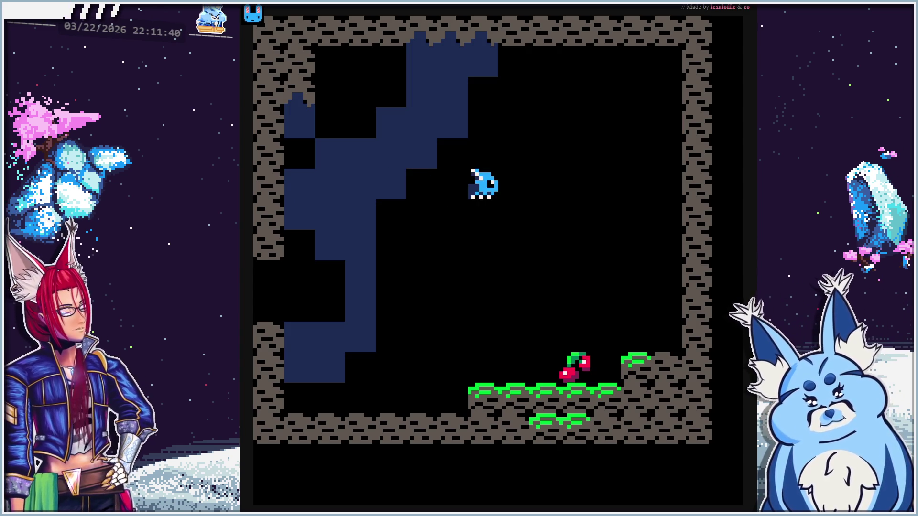
{"action": "key", "text": "Right"}
{"action": "key", "text": "Right"}
{"action": "key", "text": "Right"}
{"action": "key", "text": "Down"}
{"action": "key", "text": "Down"}
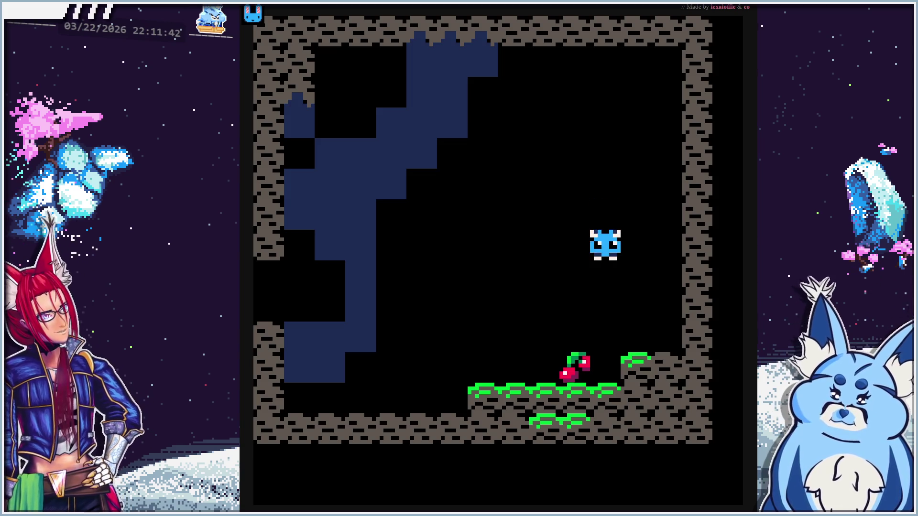
{"action": "key", "text": "Left"}
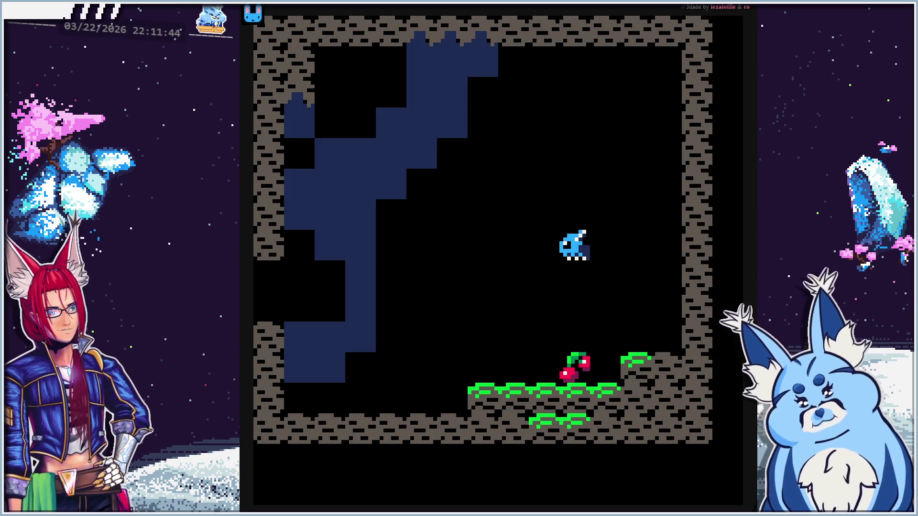
{"action": "key", "text": "Up"}
{"action": "key", "text": "Up"}
{"action": "key", "text": "Up"}
{"action": "key", "text": "Left"}
{"action": "key", "text": "Left"}
{"action": "key", "text": "Left"}
{"action": "key", "text": "Left"}
{"action": "key", "text": "Up"}
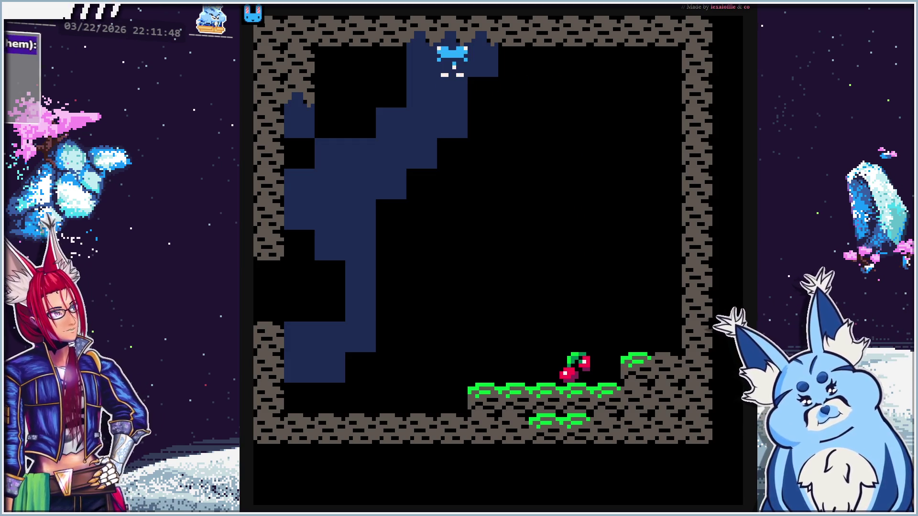
{"action": "key", "text": "Left"}
{"action": "key", "text": "Right"}
{"action": "key", "text": "Right"}
{"action": "key", "text": "Left"}
{"action": "key", "text": "Left"}
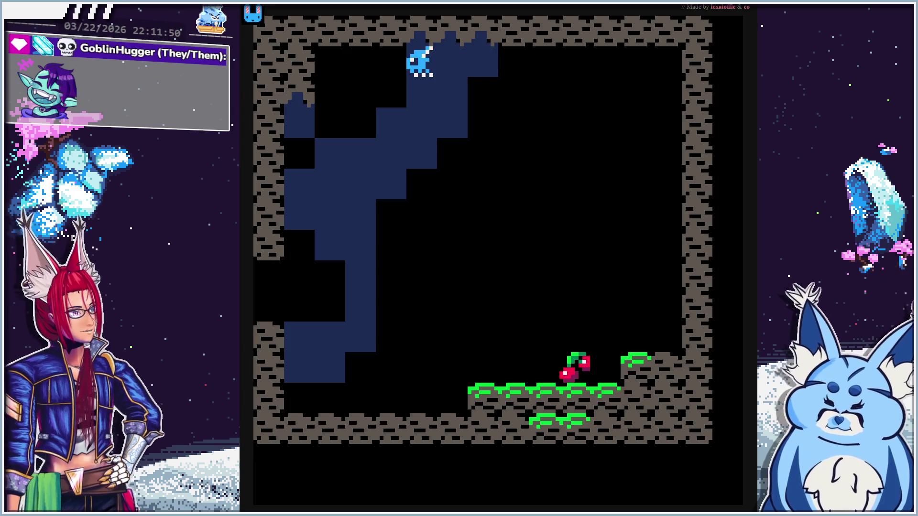
{"action": "key", "text": "Right"}
{"action": "key", "text": "Left"}
{"action": "key", "text": "Down"}
{"action": "key", "text": "Down"}
{"action": "key", "text": "Down"}
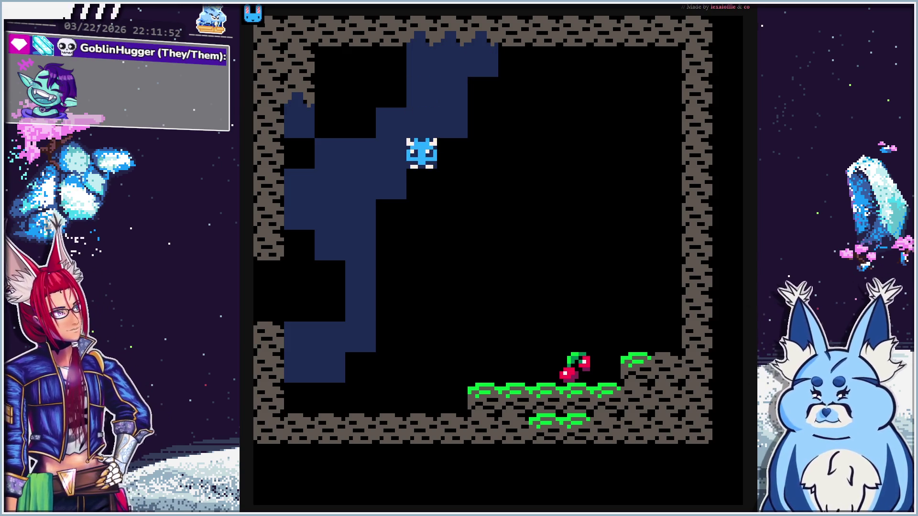
{"action": "key", "text": "Down"}
{"action": "key", "text": "Down"}
{"action": "key", "text": "Left"}
{"action": "key", "text": "Left"}
{"action": "key", "text": "Up"}
{"action": "key", "text": "Up"}
{"action": "key", "text": "Up"}
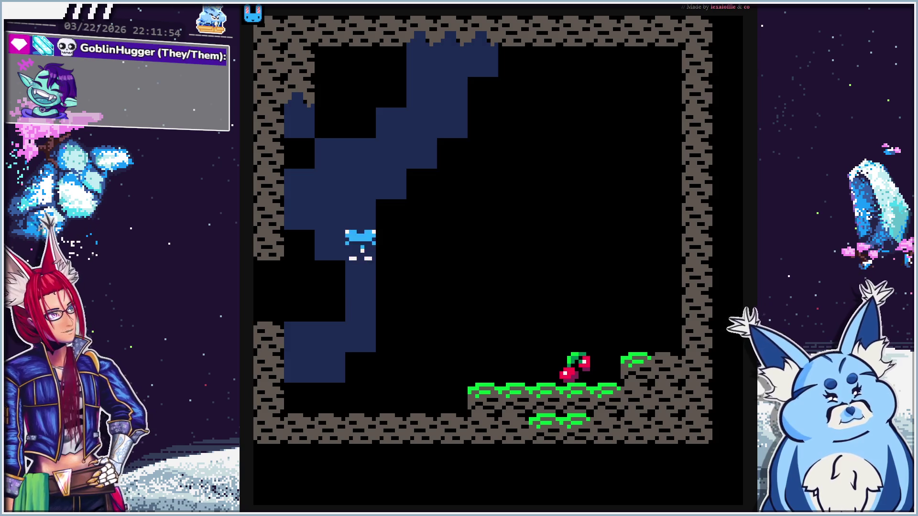
{"action": "key", "text": "Left"}
{"action": "key", "text": "Left"}
{"action": "key", "text": "Right"}
{"action": "key", "text": "Right"}
{"action": "key", "text": "Left"}
{"action": "key", "text": "Left"}
{"action": "key", "text": "Right"}
{"action": "key", "text": "Right"}
{"action": "key", "text": "Left"}
{"action": "key", "text": "Left"}
{"action": "key", "text": "Right"}
{"action": "key", "text": "Right"}
{"action": "key", "text": "Right"}
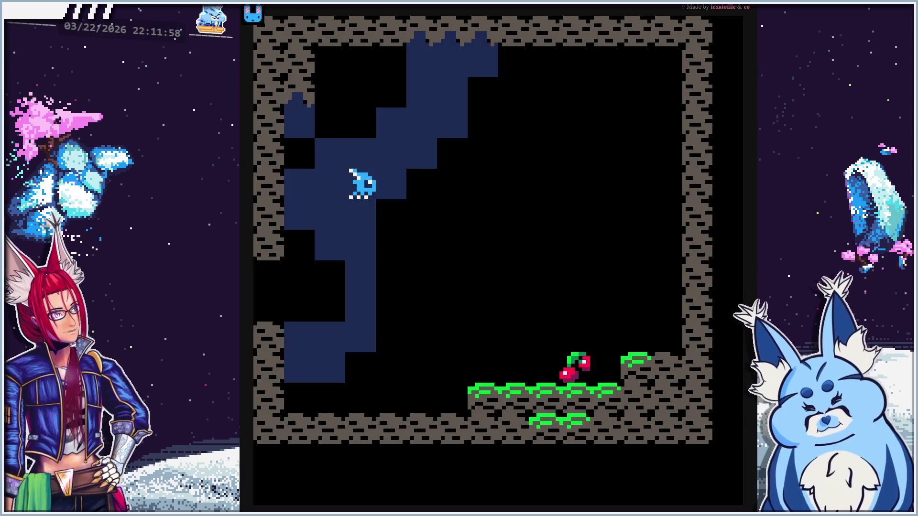
{"action": "key", "text": "Right"}
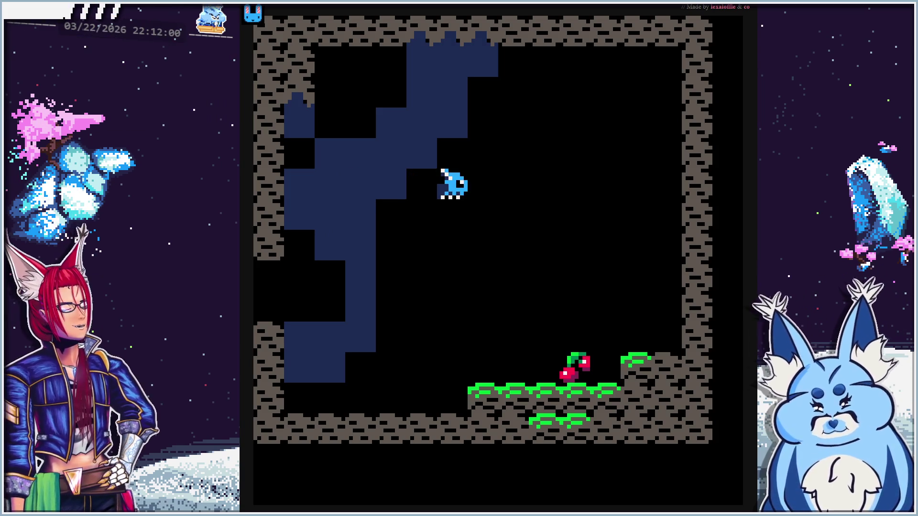
Eat the cherry, dig through the grass ledges, then quit to the map editor with Esc
{"action": "key", "text": "Down"}
{"action": "key", "text": "Down"}
{"action": "key", "text": "Down"}
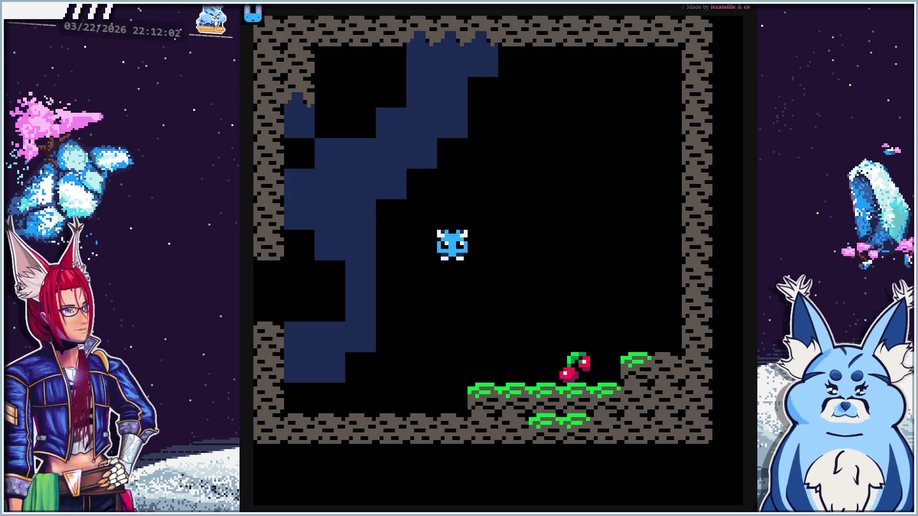
{"action": "key", "text": "Right"}
{"action": "key", "text": "Right"}
{"action": "key", "text": "Right"}
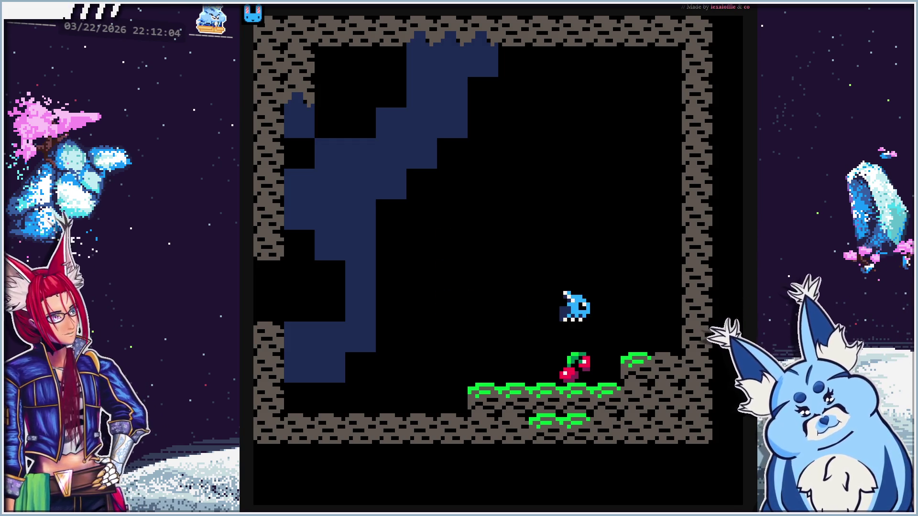
{"action": "key", "text": "Left"}
{"action": "key", "text": "Left"}
{"action": "key", "text": "Left"}
{"action": "key", "text": "Left"}
{"action": "key", "text": "Up"}
{"action": "key", "text": "Left"}
{"action": "key", "text": "Down"}
{"action": "key", "text": "Right"}
{"action": "key", "text": "Right"}
{"action": "key", "text": "Right"}
{"action": "key", "text": "Right"}
{"action": "key", "text": "Right"}
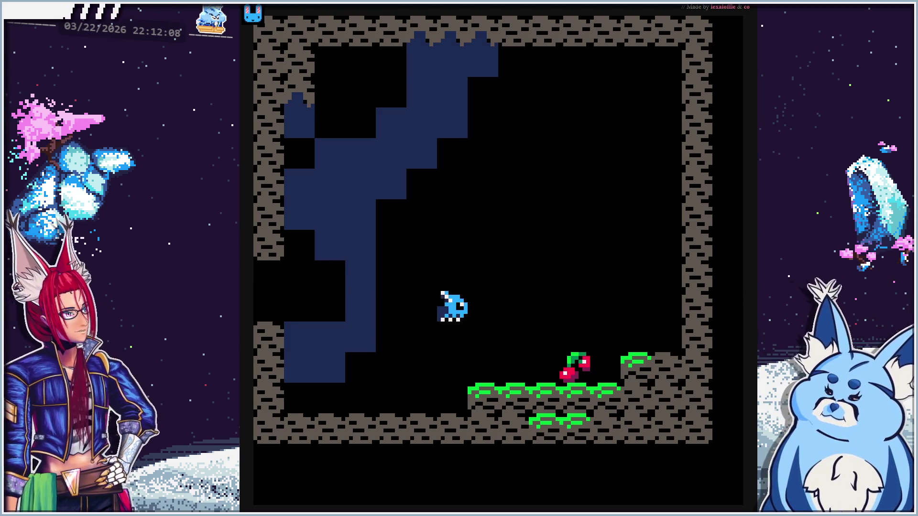
{"action": "key", "text": "Right"}
{"action": "key", "text": "Right"}
{"action": "key", "text": "Right"}
{"action": "key", "text": "Right"}
{"action": "key", "text": "Right"}
{"action": "key", "text": "Down"}
{"action": "key", "text": "Down"}
{"action": "key", "text": "Left"}
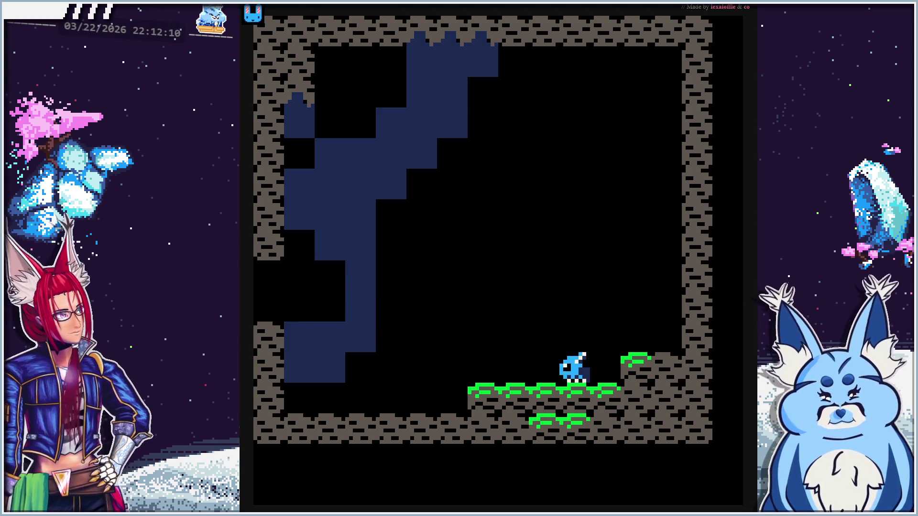
{"action": "key", "text": "Down"}
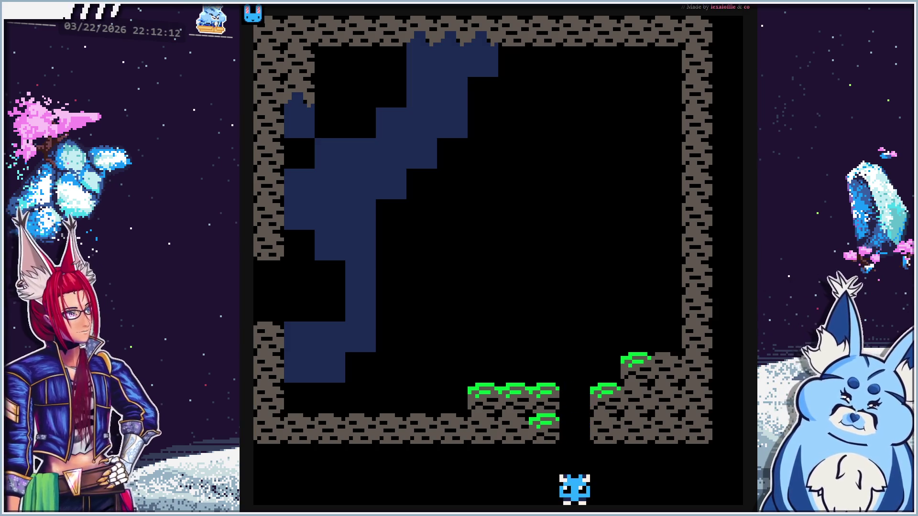
{"action": "key", "text": "Up"}
{"action": "key", "text": "Up"}
{"action": "key", "text": "Left"}
{"action": "key", "text": "Up"}
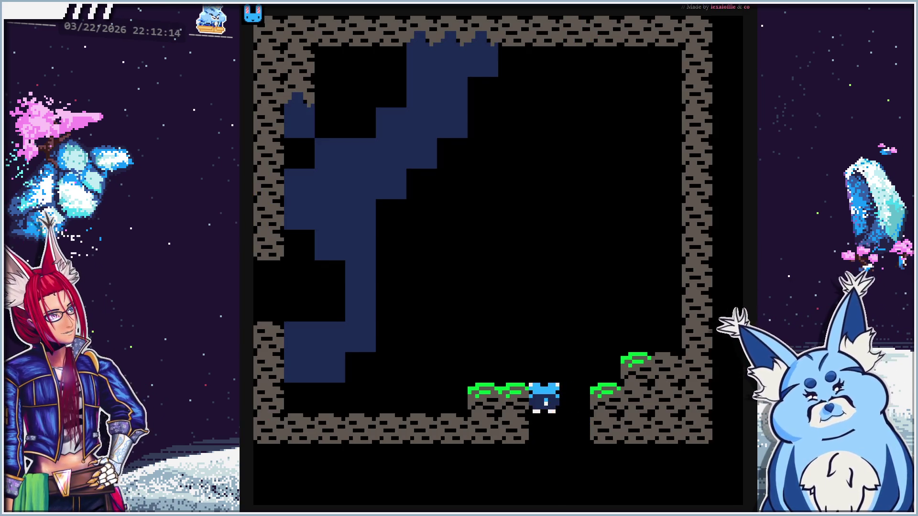
{"action": "key", "text": "Left"}
{"action": "key", "text": "Left"}
{"action": "key", "text": "Right"}
{"action": "key", "text": "Right"}
{"action": "key", "text": "Right"}
{"action": "key", "text": "Right"}
{"action": "key", "text": "Up"}
{"action": "key", "text": "Right"}
{"action": "key", "text": "Up"}
{"action": "key", "text": "Left"}
{"action": "key", "text": "Left"}
{"action": "key", "text": "Left"}
{"action": "key", "text": "Down"}
{"action": "key", "text": "Down"}
{"action": "key", "text": "Down"}
{"action": "key", "text": "Right"}
{"action": "key", "text": "Up"}
{"action": "key", "text": "Up"}
{"action": "key", "text": "Left"}
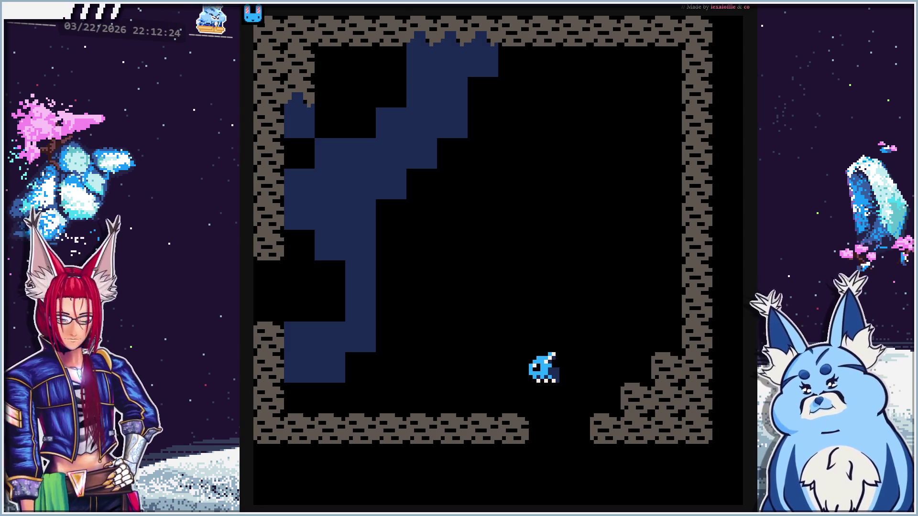
{"action": "key", "text": "Escape"}
{"action": "key", "text": "Escape"}
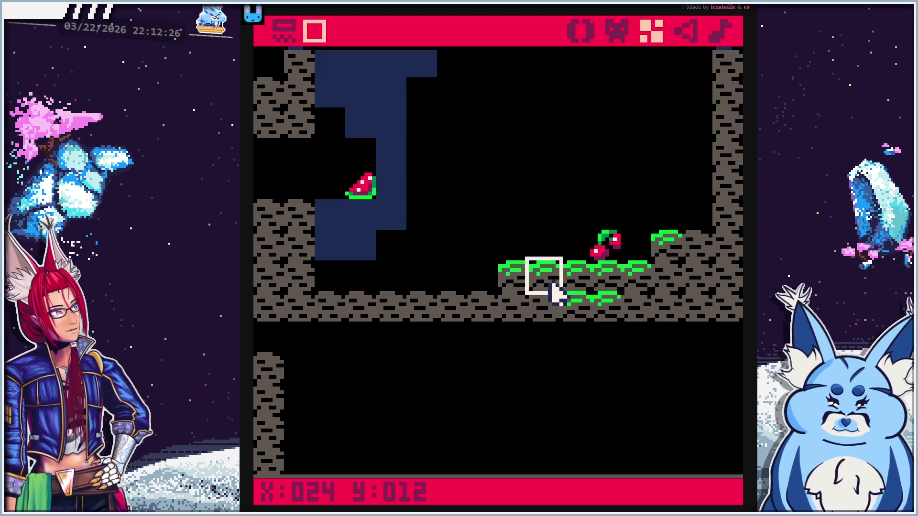
Copy grass sprite 006 into empty sprite slot 22
{"action": "left_click", "coordinate": [587, 295]}
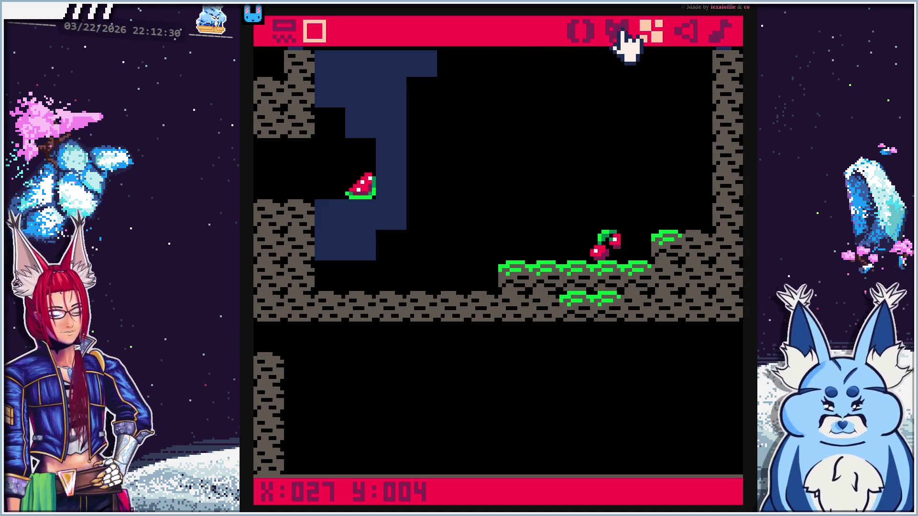
{"action": "left_click", "coordinate": [622, 33]}
{"action": "left_click", "coordinate": [454, 377]}
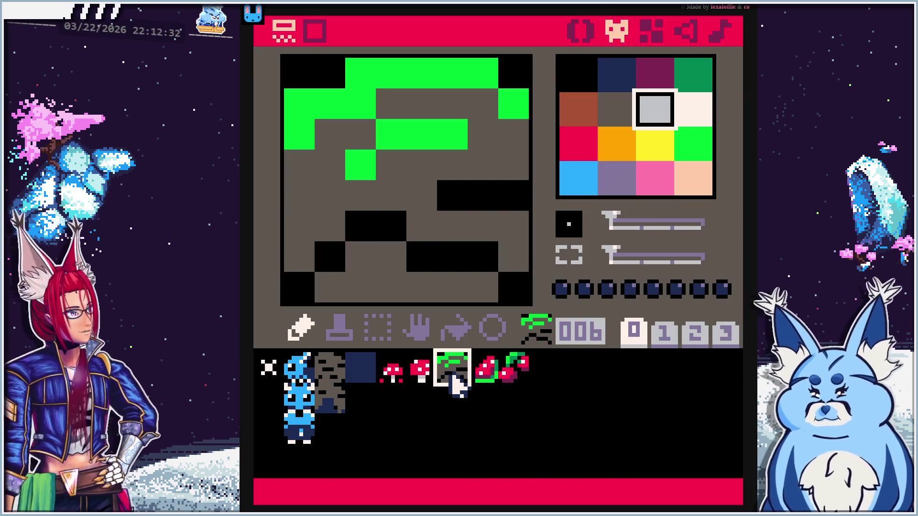
{"action": "key", "text": "ctrl+c"}
{"action": "left_click", "coordinate": [453, 399]}
{"action": "key", "text": "ctrl+v"}
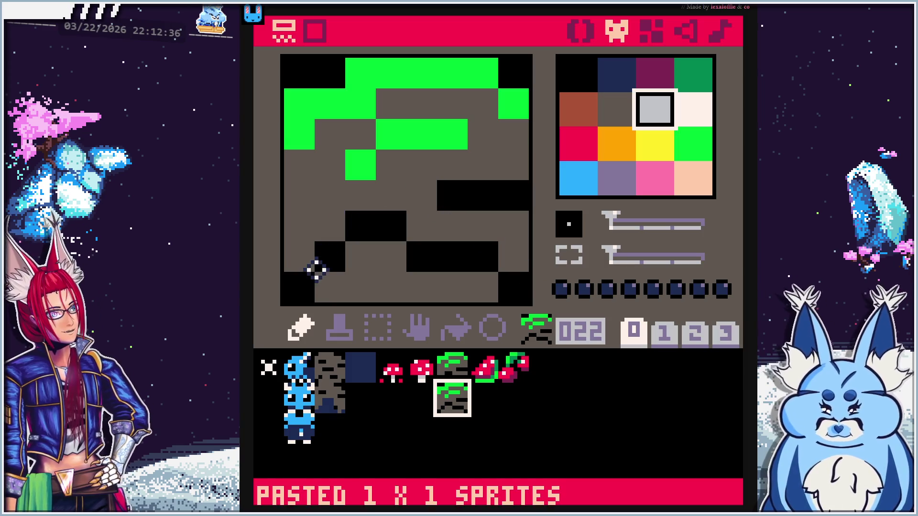
Paint sprite 22 black and pick the grass green from sprite 006
{"action": "left_click", "coordinate": [574, 74]}
{"action": "mouse_move", "coordinate": [285, 273]}
{"action": "left_mouse_down"}
{"action": "mouse_move", "coordinate": [334, 262]}
{"action": "mouse_move", "coordinate": [518, 257]}
{"action": "mouse_move", "coordinate": [365, 234]}
{"action": "mouse_move", "coordinate": [301, 212]}
{"action": "mouse_move", "coordinate": [484, 187]}
{"action": "mouse_move", "coordinate": [337, 168]}
{"action": "mouse_move", "coordinate": [297, 191]}
{"action": "mouse_move", "coordinate": [381, 117]}
{"action": "mouse_move", "coordinate": [336, 139]}
{"action": "mouse_move", "coordinate": [517, 172]}
{"action": "mouse_move", "coordinate": [416, 101]}
{"action": "mouse_move", "coordinate": [485, 74]}
{"action": "left_mouse_up"}
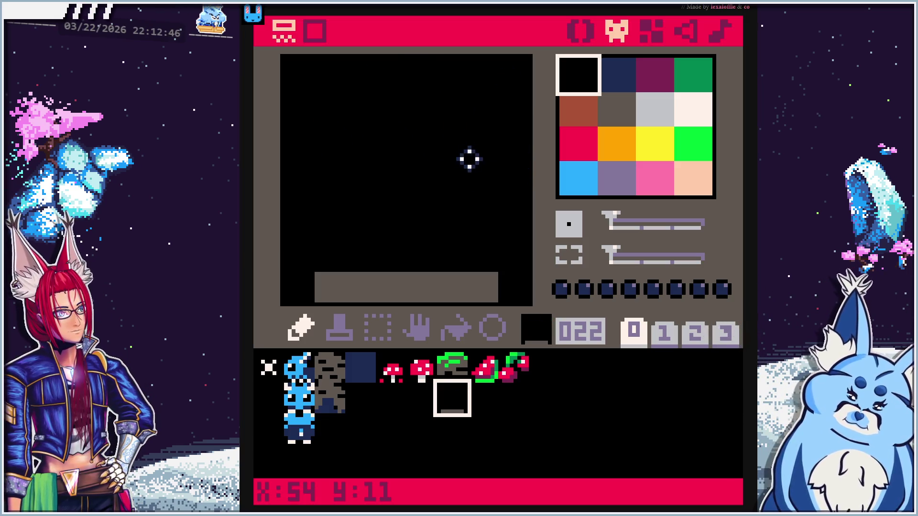
{"action": "left_click", "coordinate": [457, 371]}
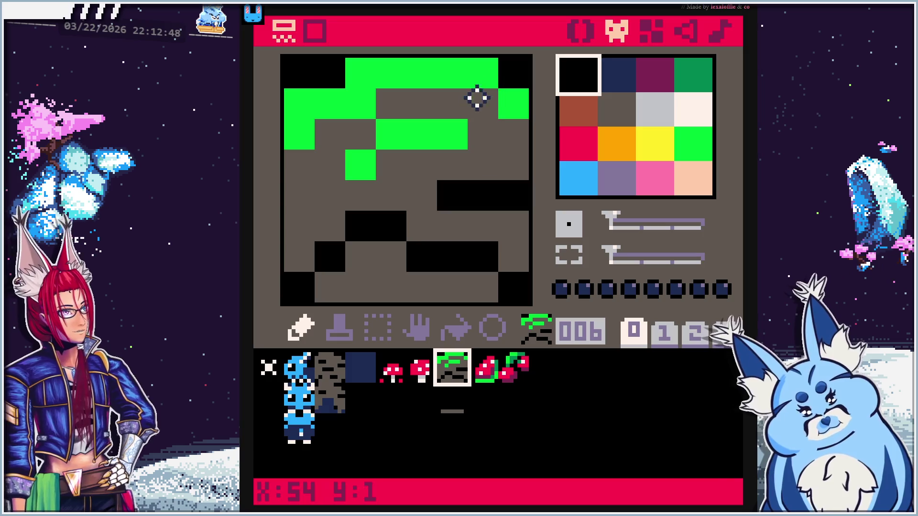
{"action": "right_click", "coordinate": [508, 105]}
{"action": "left_click", "coordinate": [453, 426]}
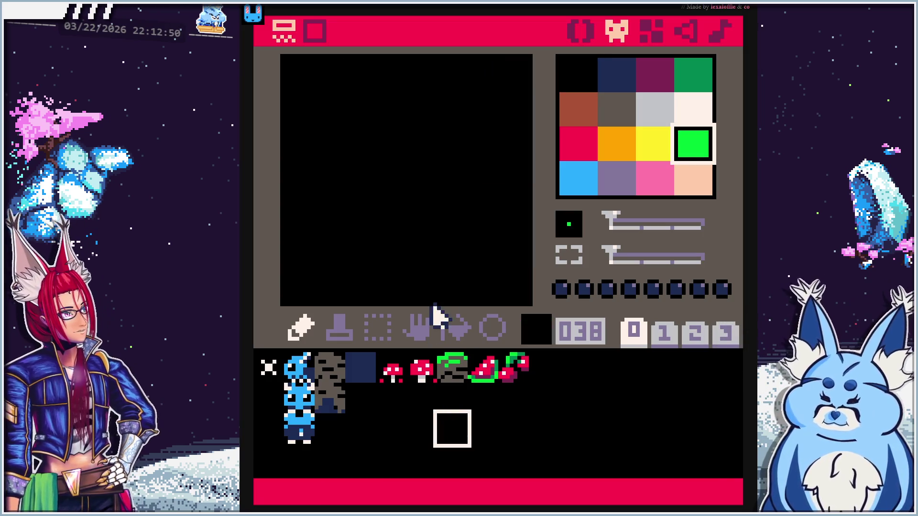
{"action": "left_click", "coordinate": [449, 394]}
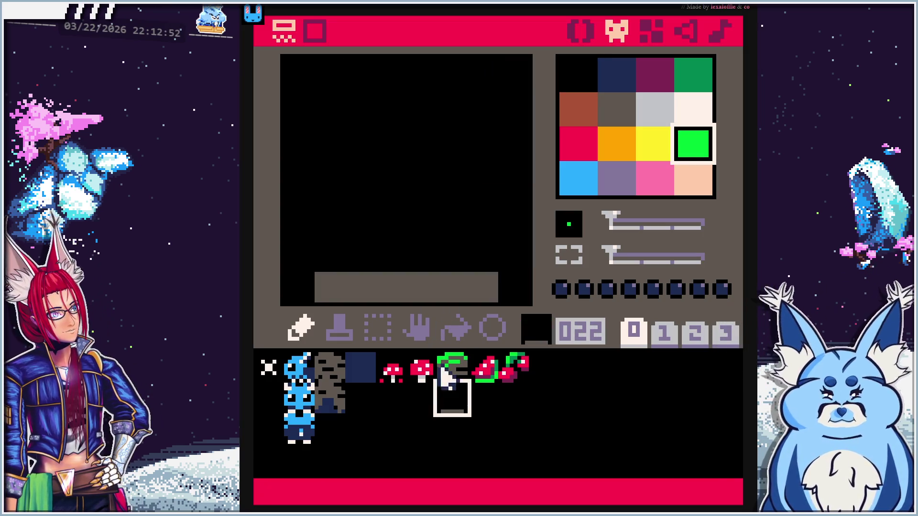
Draw small green tufts on sprite 22 and blacken the remaining grey pixels
{"action": "left_click", "coordinate": [431, 283]}
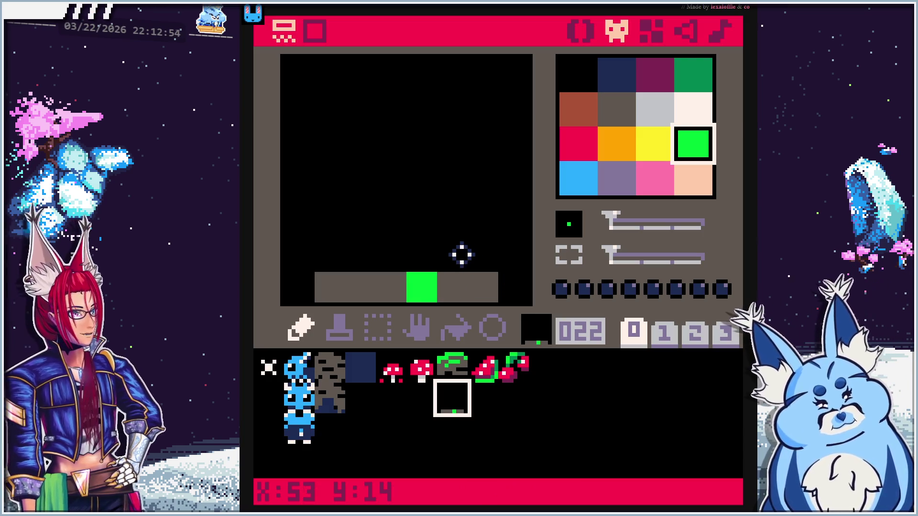
{"action": "left_click_drag", "start_coordinate": [462, 254], "coordinate": [473, 262]}
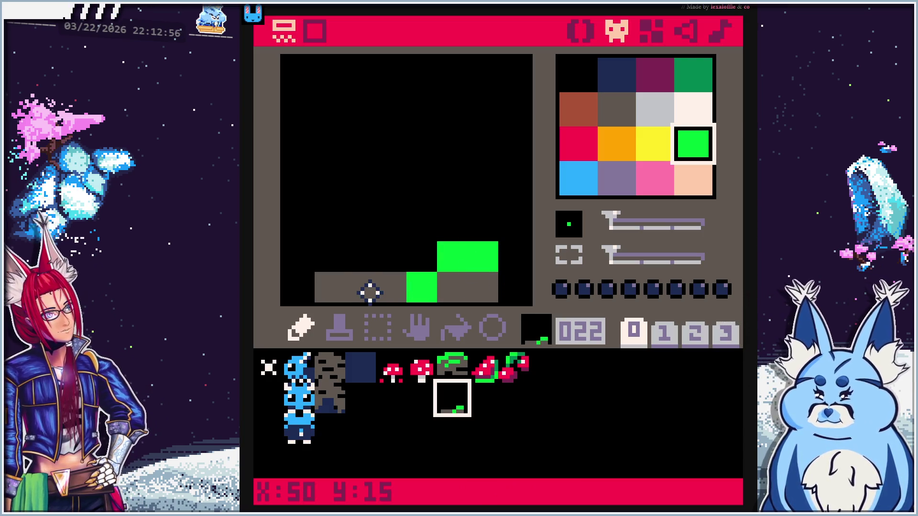
{"action": "right_click", "coordinate": [359, 262]}
{"action": "left_click_drag", "start_coordinate": [354, 287], "coordinate": [404, 293]}
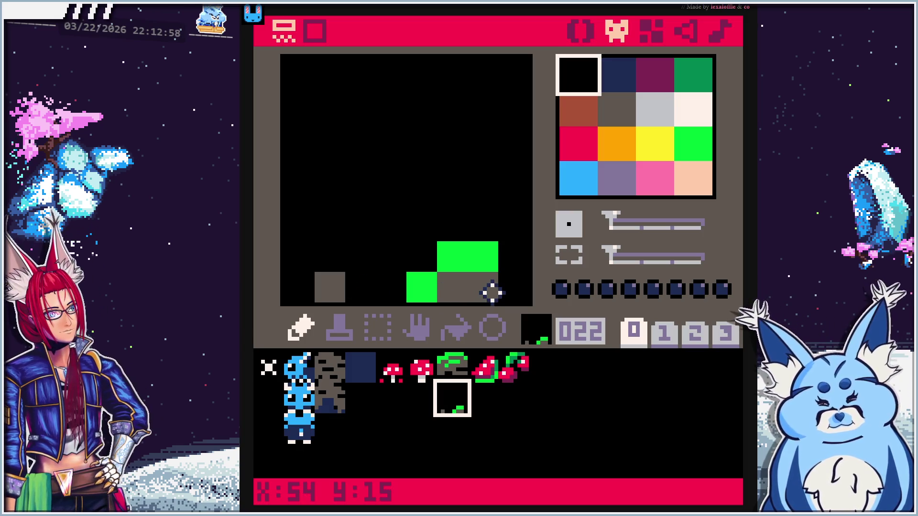
{"action": "right_click", "coordinate": [475, 256]}
{"action": "left_click", "coordinate": [481, 282]}
{"action": "right_click", "coordinate": [466, 225]}
{"action": "left_click", "coordinate": [485, 261]}
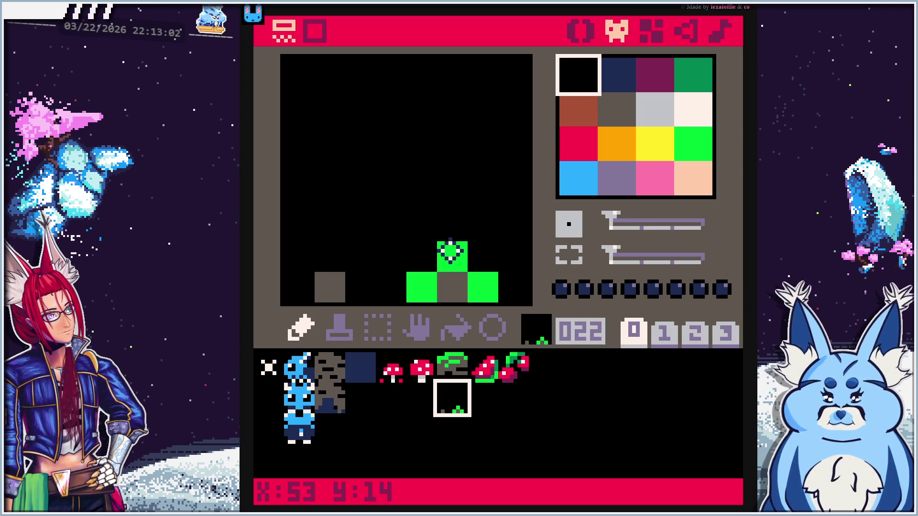
{"action": "right_click", "coordinate": [451, 251]}
{"action": "left_click", "coordinate": [329, 284]}
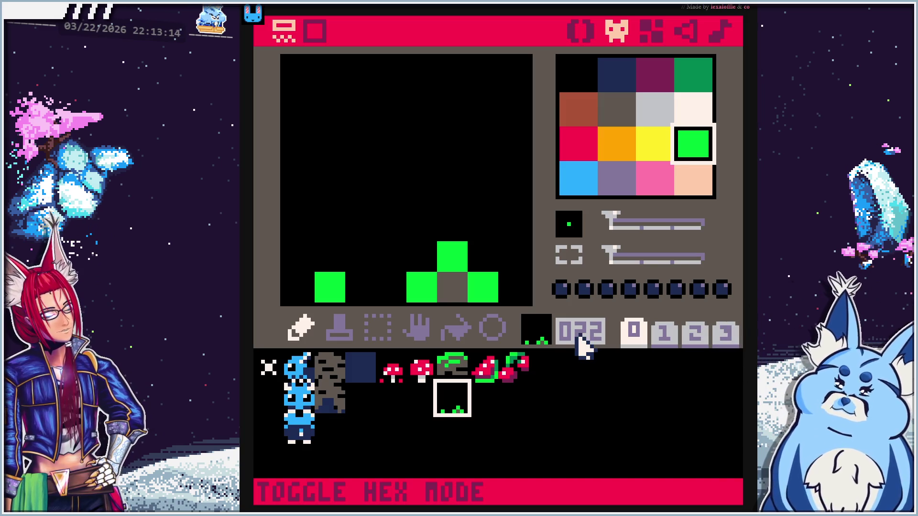
Reselect sprite 22 in the sheet and check the finished tile
{"action": "left_click", "coordinate": [268, 367]}
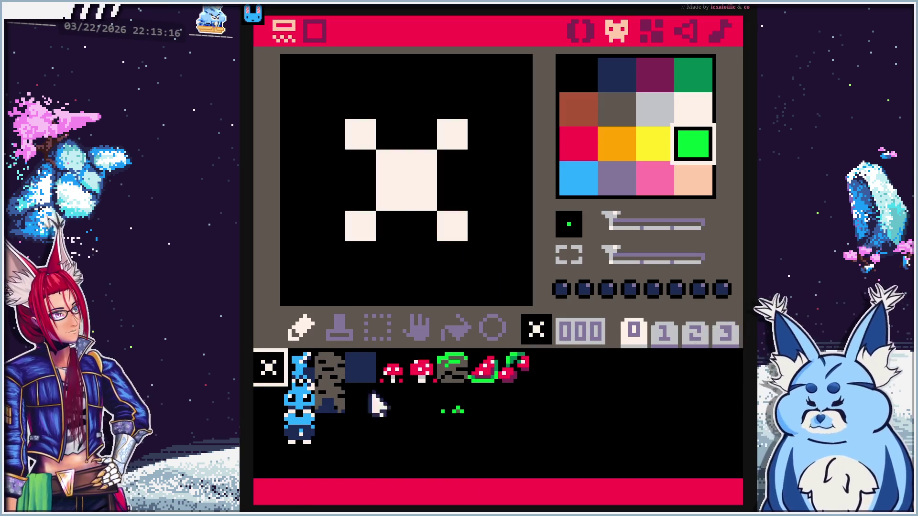
{"action": "left_click", "coordinate": [446, 412]}
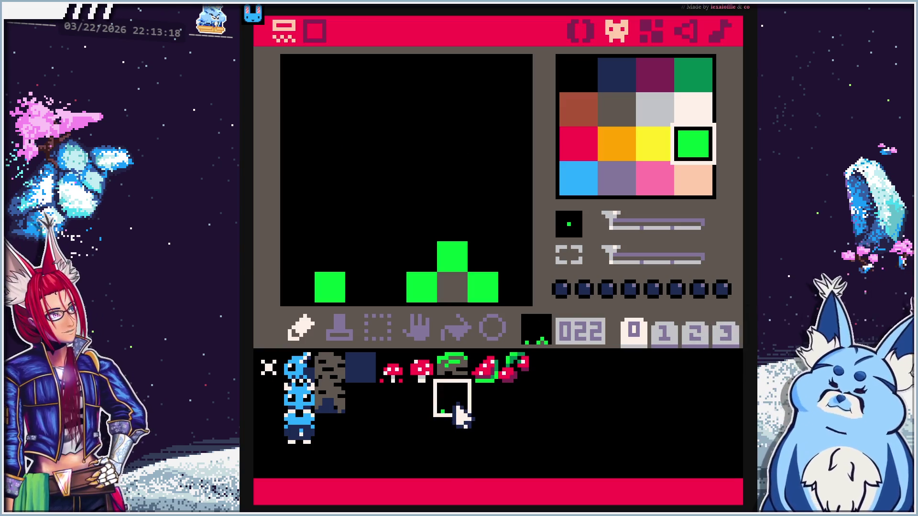
{"action": "left_click", "coordinate": [579, 35]}
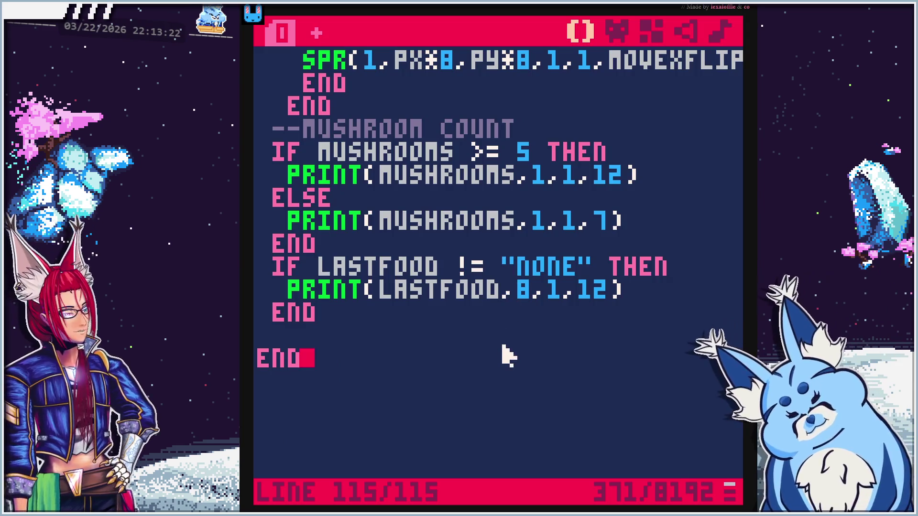
{"action": "scroll", "coordinate": [507, 354], "scroll_direction": "up", "scroll_amount": 6}
{"action": "scroll", "coordinate": [505, 342], "scroll_direction": "up", "scroll_amount": 15}
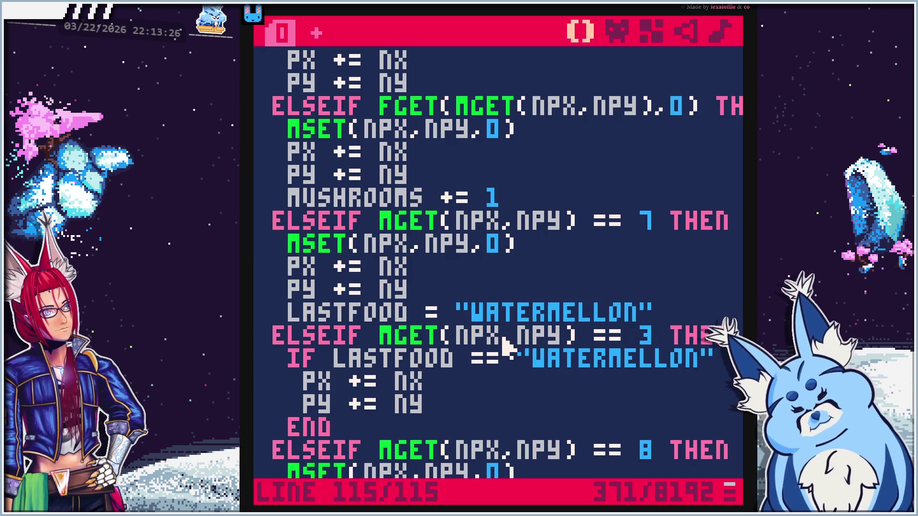
{"action": "scroll", "coordinate": [506, 342], "scroll_direction": "up", "scroll_amount": 12}
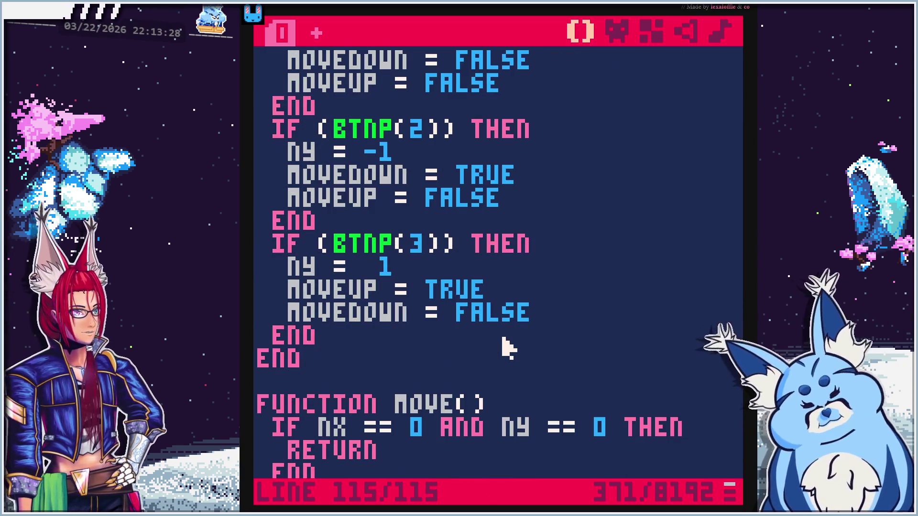
{"action": "scroll", "coordinate": [506, 345], "scroll_direction": "down", "scroll_amount": 1}
{"action": "scroll", "coordinate": [464, 348], "scroll_direction": "up", "scroll_amount": 4}
{"action": "scroll", "coordinate": [468, 349], "scroll_direction": "down", "scroll_amount": 12}
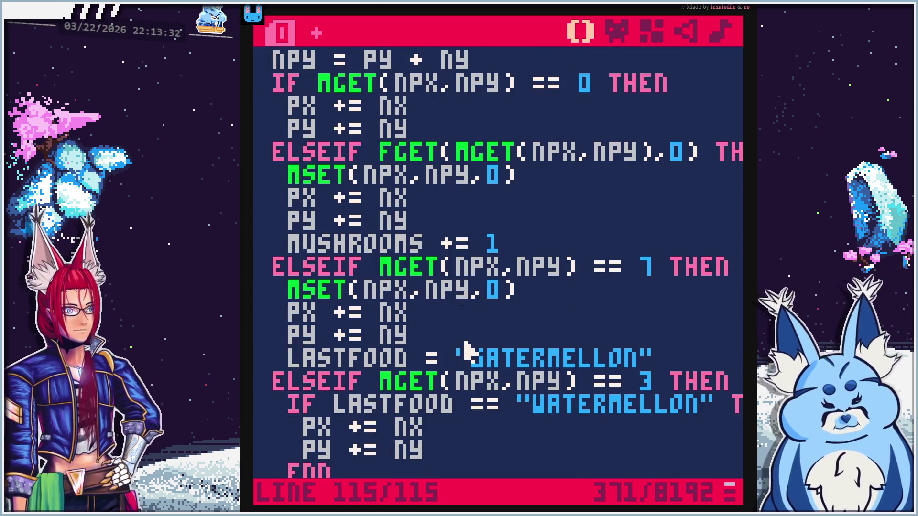
{"action": "scroll", "coordinate": [444, 349], "scroll_direction": "down", "scroll_amount": 2}
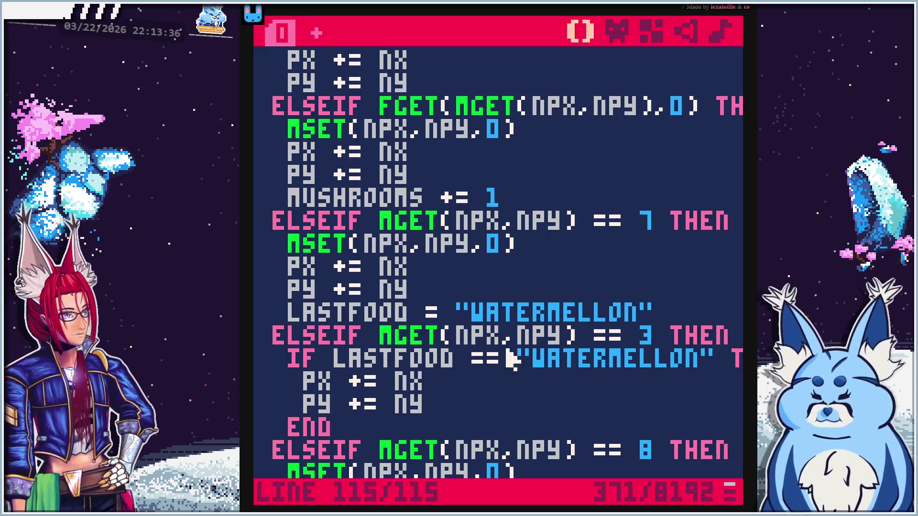
{"action": "scroll", "coordinate": [646, 253], "scroll_direction": "down", "scroll_amount": 4}
{"action": "double_click", "coordinate": [644, 244]}
{"action": "type", "text": "3"}
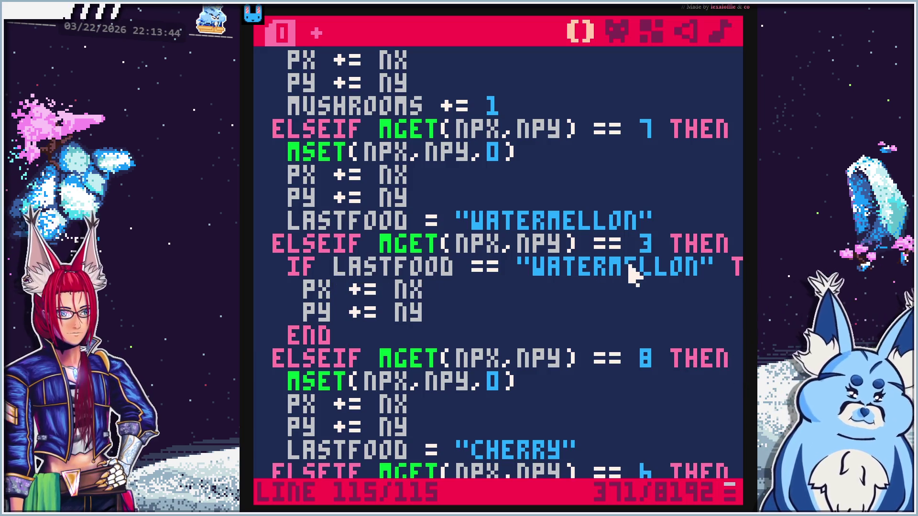
{"action": "left_click", "coordinate": [629, 267]}
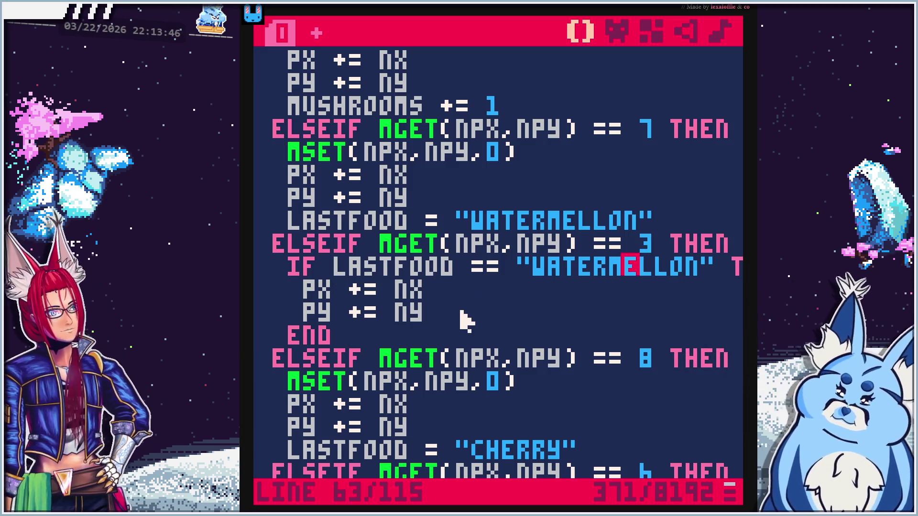
{"action": "left_click", "coordinate": [464, 316]}
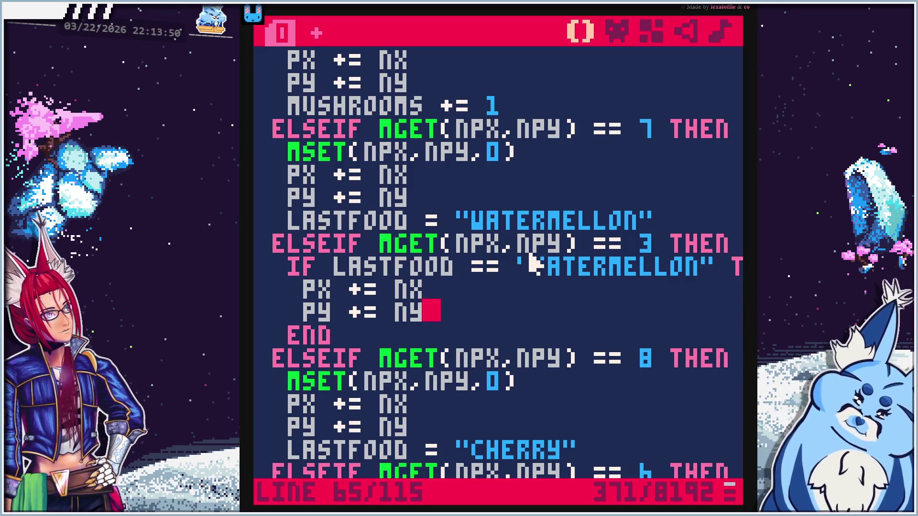
{"action": "key", "text": "Up"}
{"action": "key", "text": "Up"}
{"action": "key", "text": "Right"}
{"action": "key", "text": "Down"}
{"action": "key", "text": "Home"}
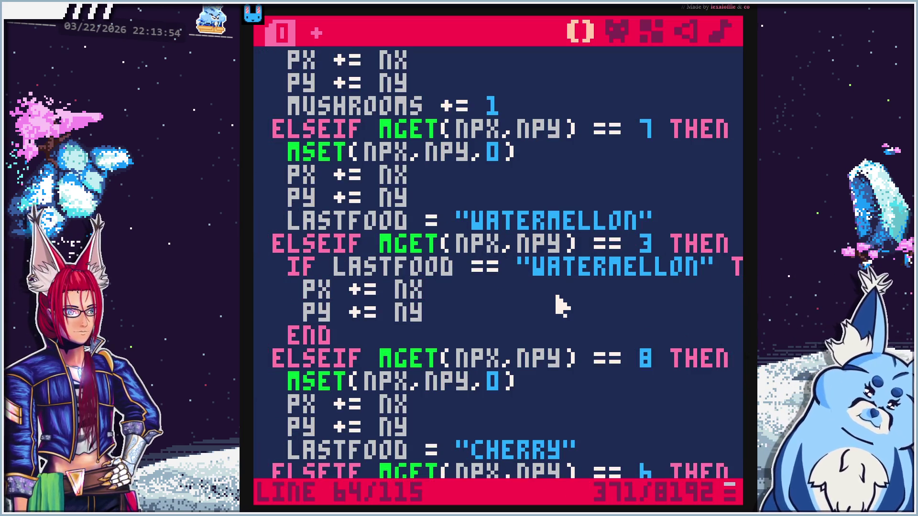
{"action": "scroll", "coordinate": [519, 315], "scroll_direction": "down", "scroll_amount": 5}
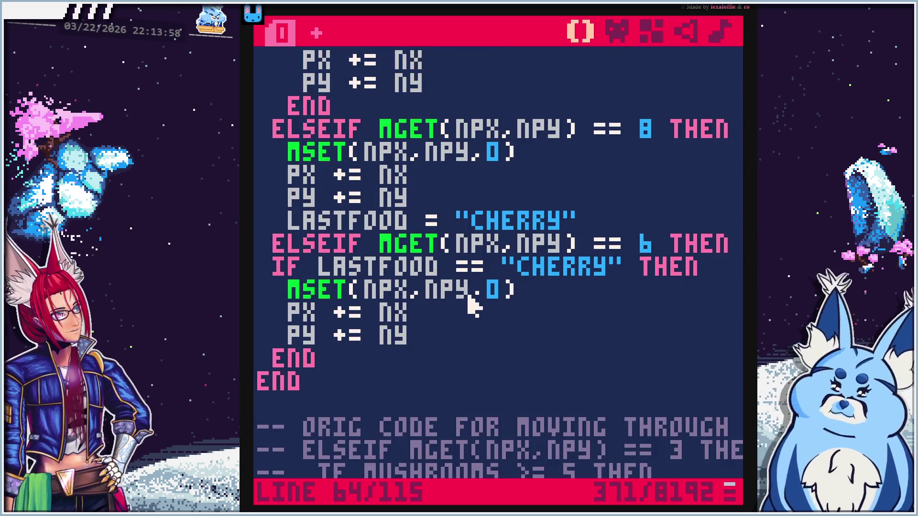
{"action": "left_click", "coordinate": [493, 289]}
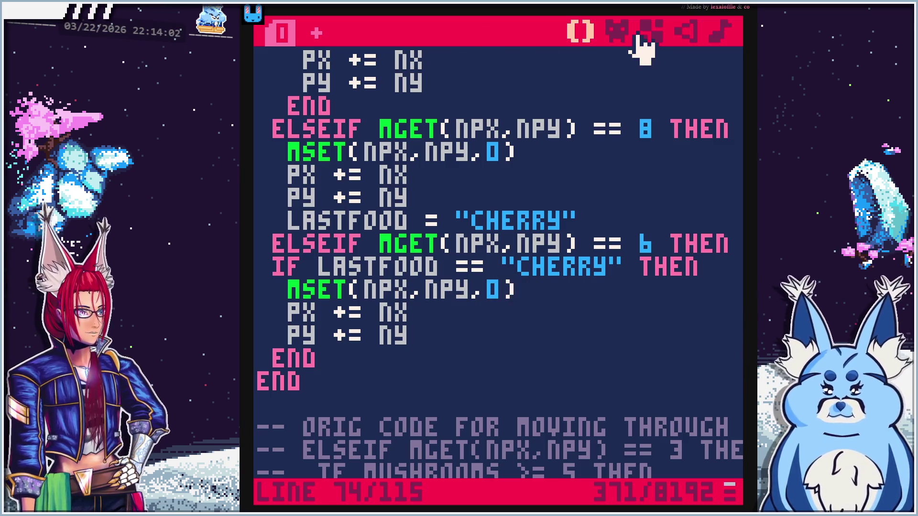
Confirm the sprite number 022, then change MSET(NPX,NPY,0) to MSET(NPX,NPY,22) in the code
{"action": "left_click", "coordinate": [617, 31]}
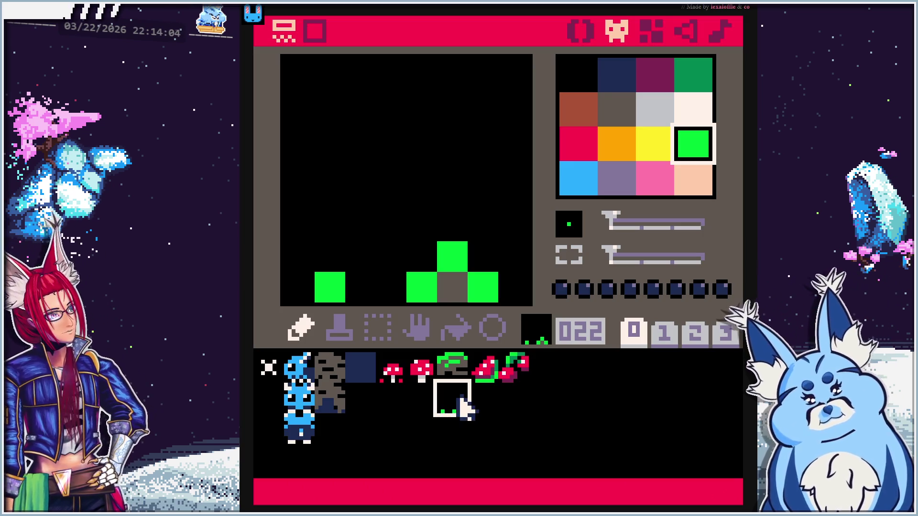
{"action": "left_click", "coordinate": [583, 31]}
{"action": "key", "text": "BackSpace"}
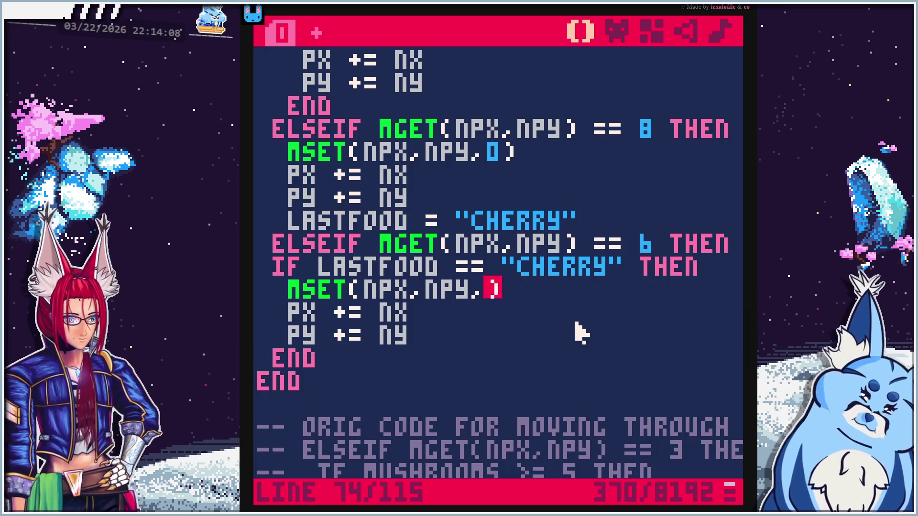
{"action": "type", "text": "22"}
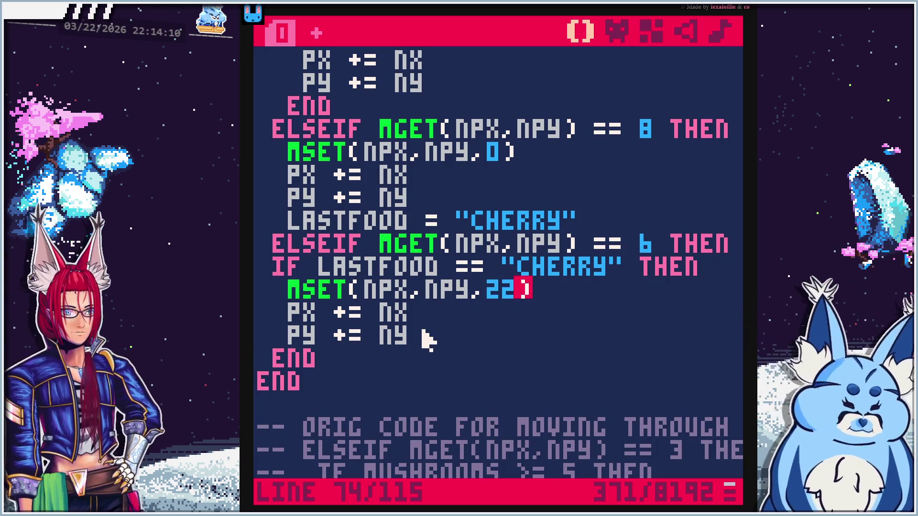
{"action": "scroll", "coordinate": [417, 348], "scroll_direction": "up", "scroll_amount": 5}
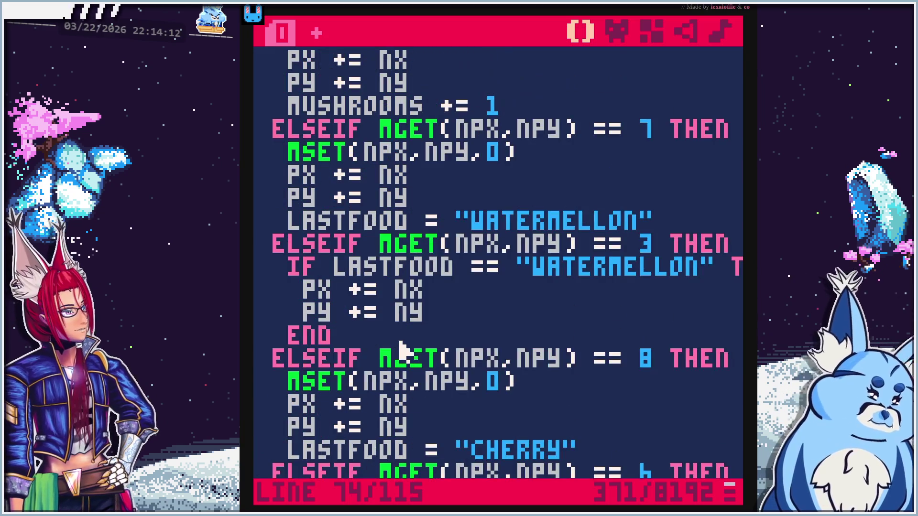
{"action": "scroll", "coordinate": [402, 349], "scroll_direction": "up", "scroll_amount": 10}
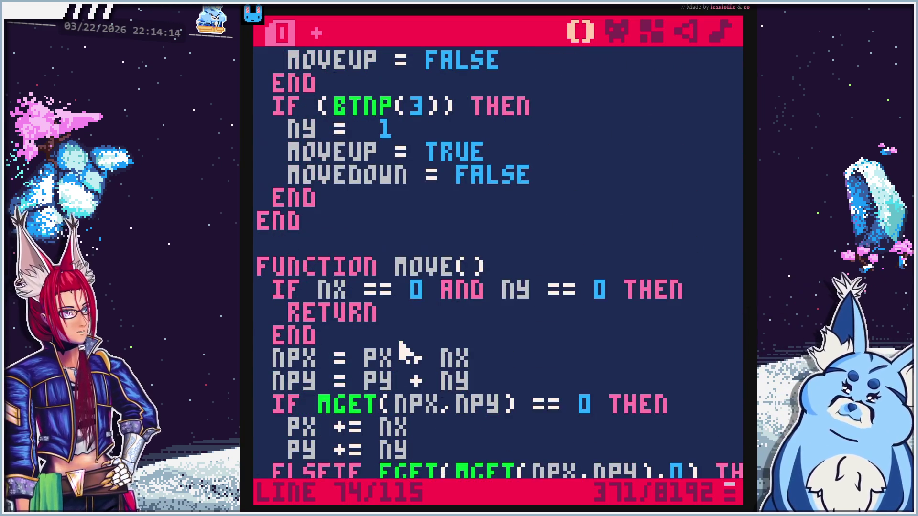
{"action": "scroll", "coordinate": [397, 342], "scroll_direction": "down", "scroll_amount": 2}
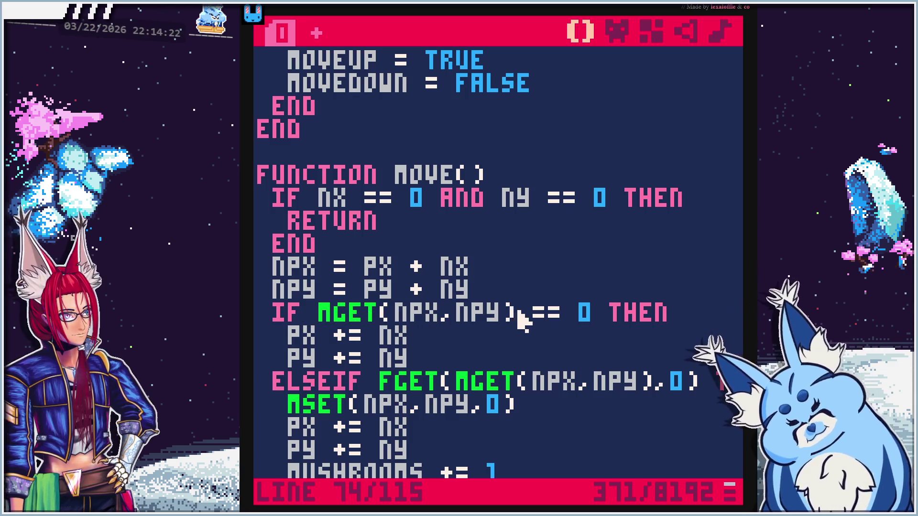
{"action": "left_click", "coordinate": [575, 317]}
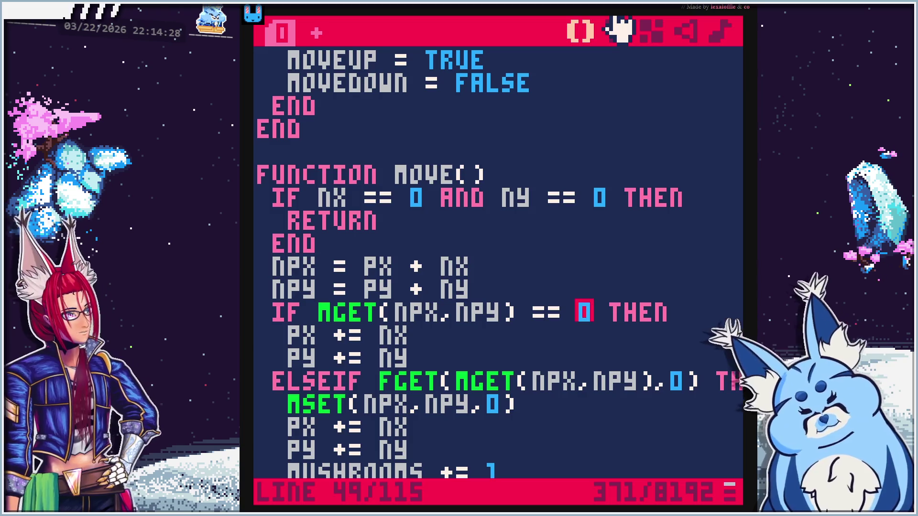
{"action": "key", "text": "alt+Tab"}
Search the manual for 'or' with whole-word matching enabled
{"action": "key", "text": "ctrl+f"}
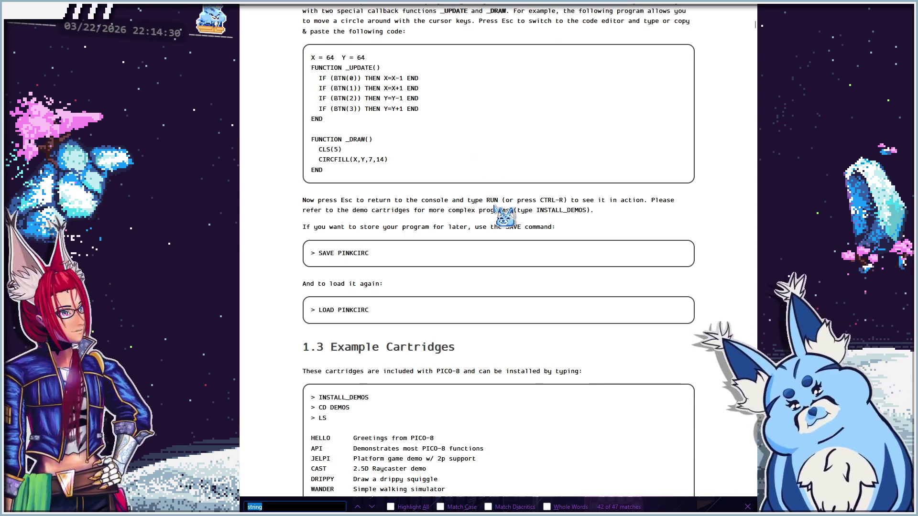
{"action": "type", "text": "or"}
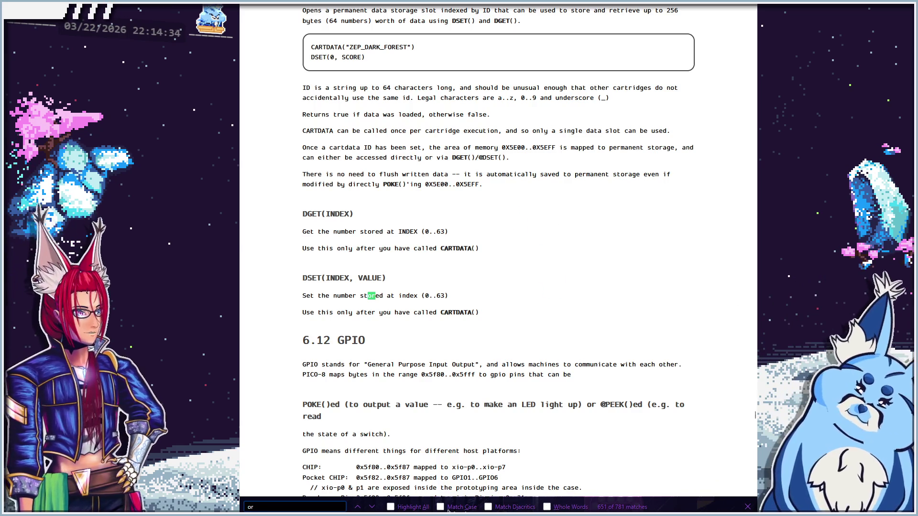
{"action": "key", "text": "alt+w"}
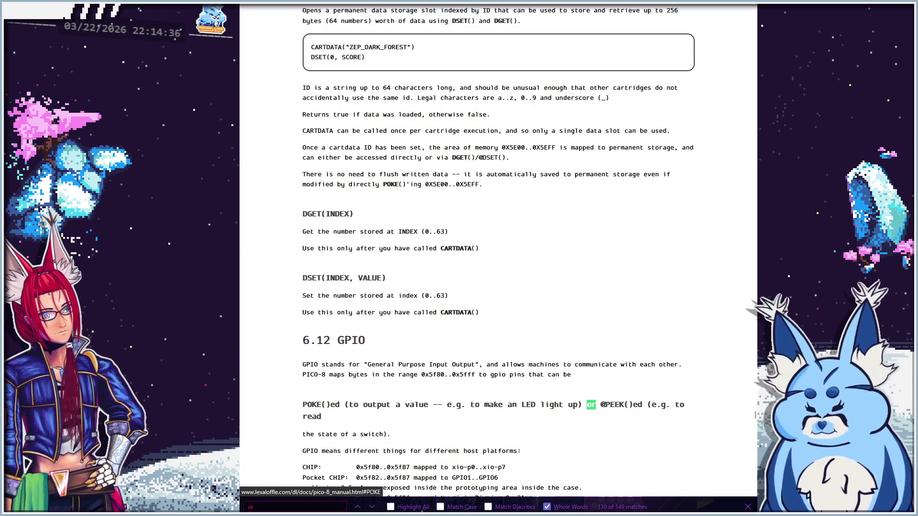
{"action": "scroll", "coordinate": [421, 447], "scroll_direction": "down", "scroll_amount": 1}
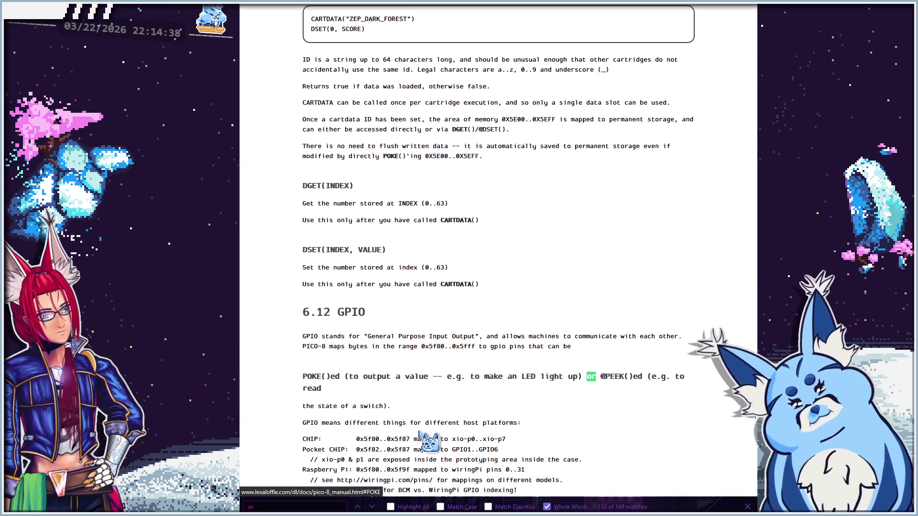
Step back through the earlier 'or' matches toward the start of the manual
{"action": "left_click", "coordinate": [357, 507]}
{"action": "left_click", "coordinate": [366, 508]}
{"action": "left_click", "coordinate": [367, 507]}
{"action": "left_click", "coordinate": [366, 508]}
{"action": "left_click", "coordinate": [366, 508]}
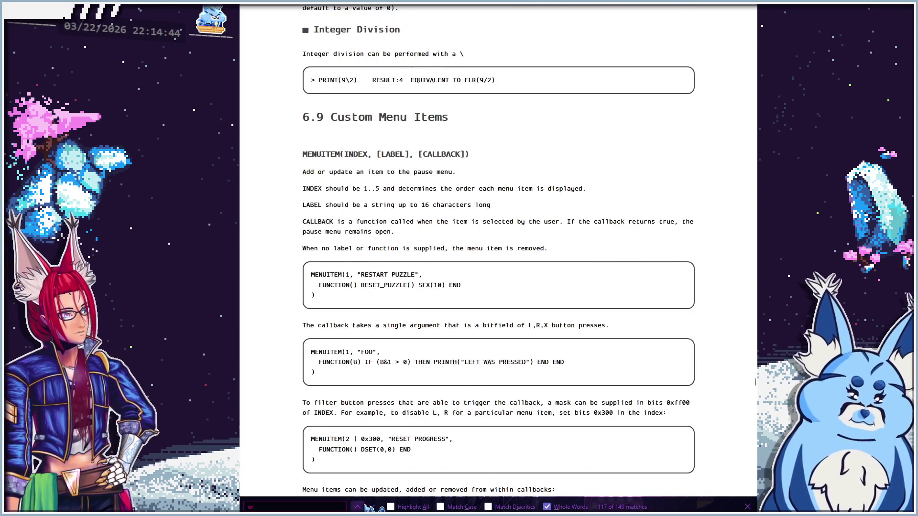
{"action": "left_click", "coordinate": [366, 508]}
{"action": "left_click", "coordinate": [367, 508]}
{"action": "left_click", "coordinate": [366, 508]}
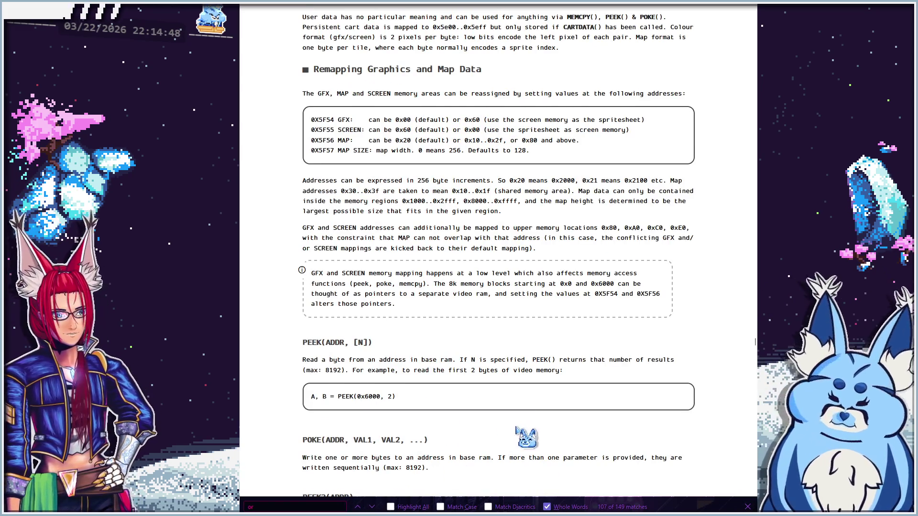
{"action": "scroll", "coordinate": [526, 425], "scroll_direction": "up", "scroll_amount": 15}
{"action": "scroll", "coordinate": [611, 420], "scroll_direction": "up", "scroll_amount": 20}
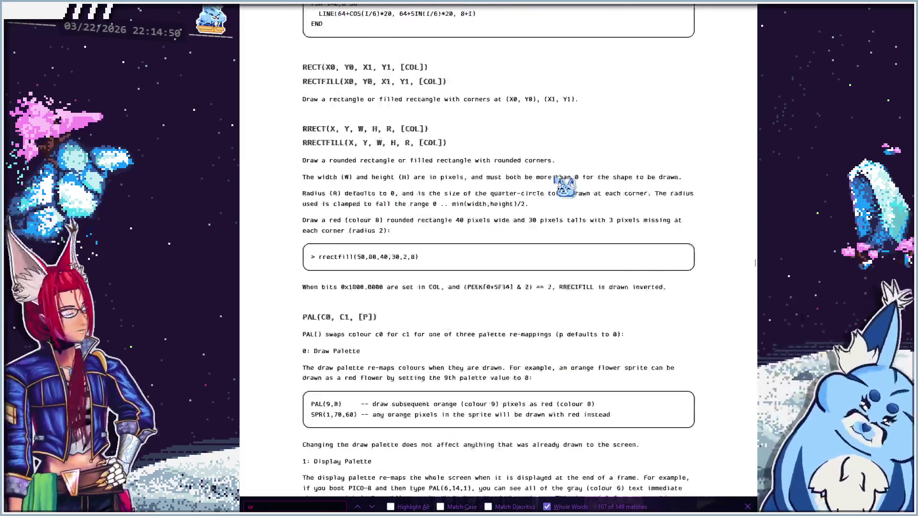
{"action": "scroll", "coordinate": [554, 143], "scroll_direction": "up", "scroll_amount": 20}
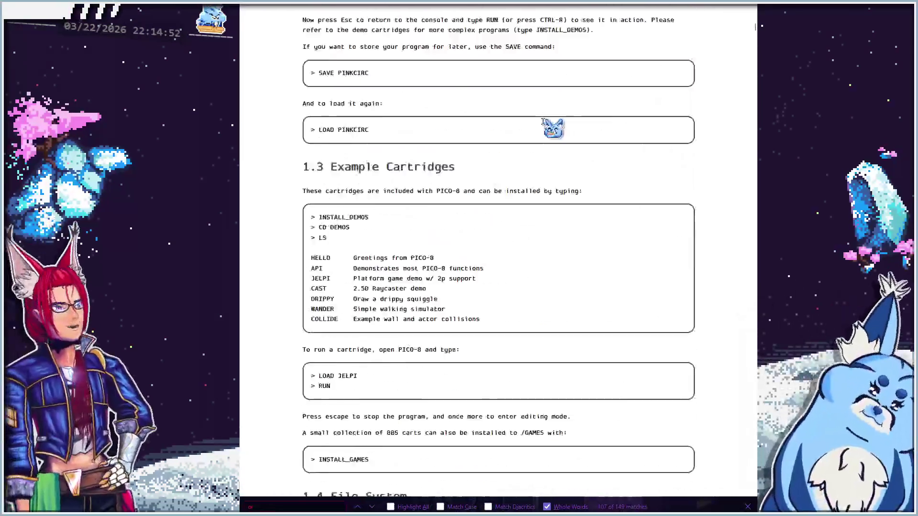
{"action": "left_click_drag", "start_coordinate": [303, 262], "coordinate": [310, 272]}
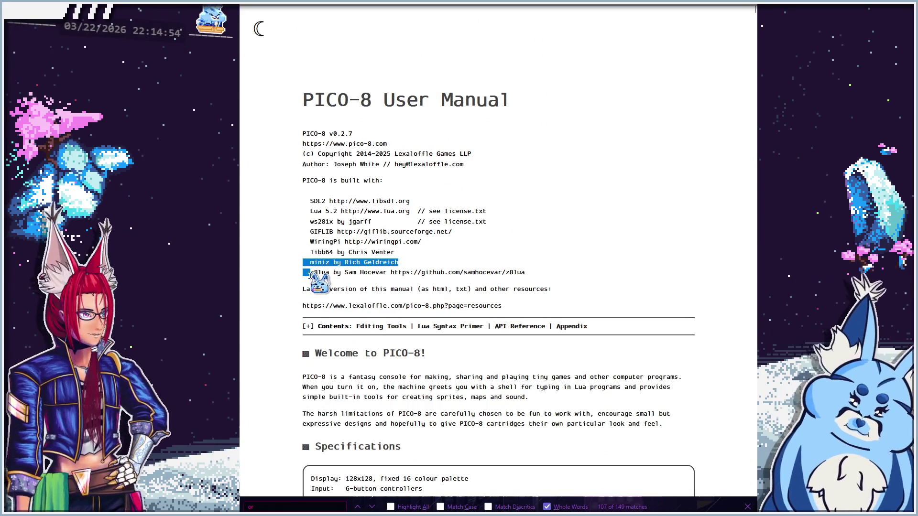
Advance through the 'or' matches from Hello World down to section 1.8 Configuration
{"action": "left_click", "coordinate": [373, 508]}
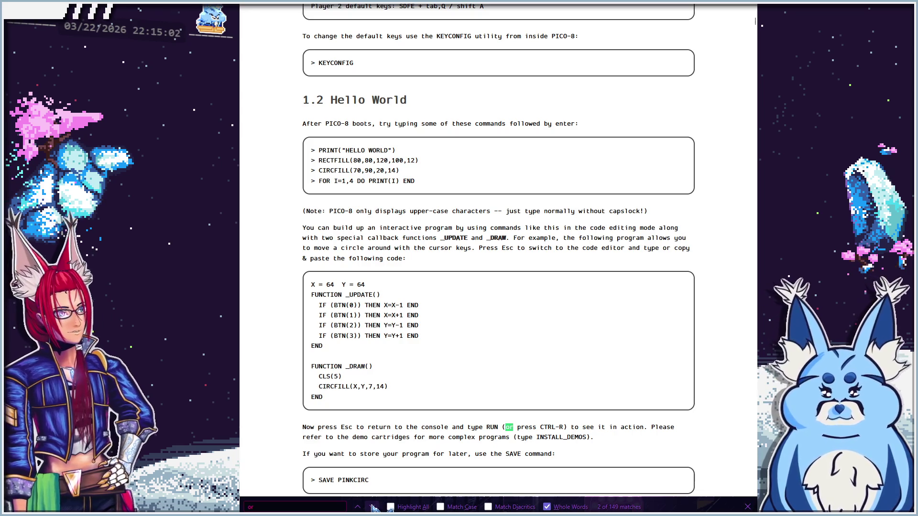
{"action": "left_click", "coordinate": [373, 508]}
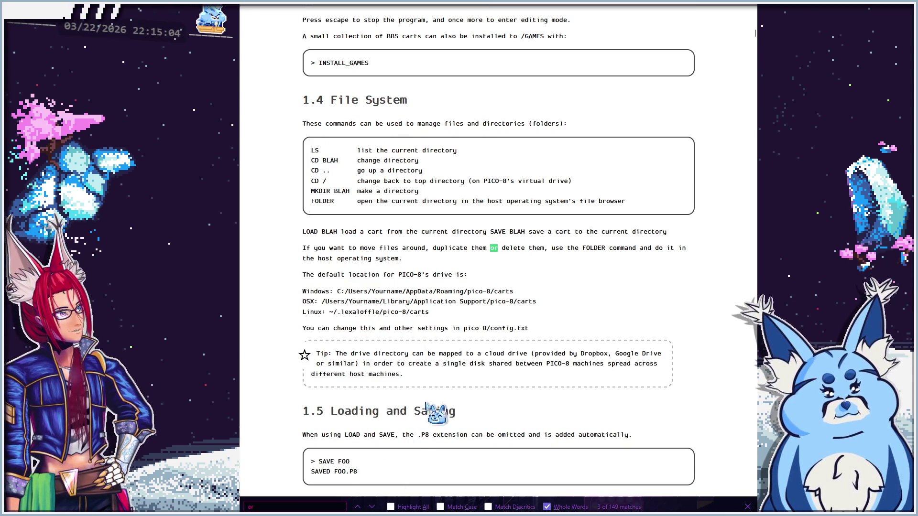
{"action": "left_click", "coordinate": [371, 508]}
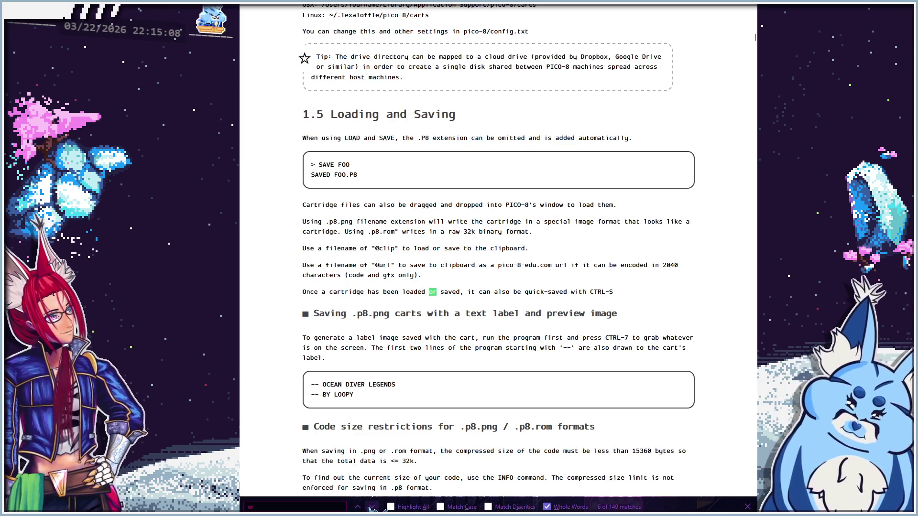
{"action": "left_click", "coordinate": [371, 508]}
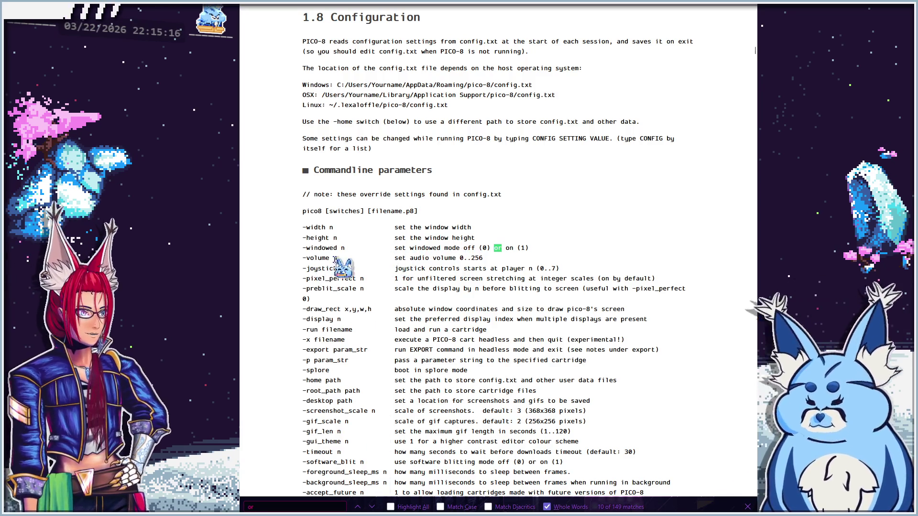
{"action": "scroll", "coordinate": [365, 369], "scroll_direction": "down", "scroll_amount": 2}
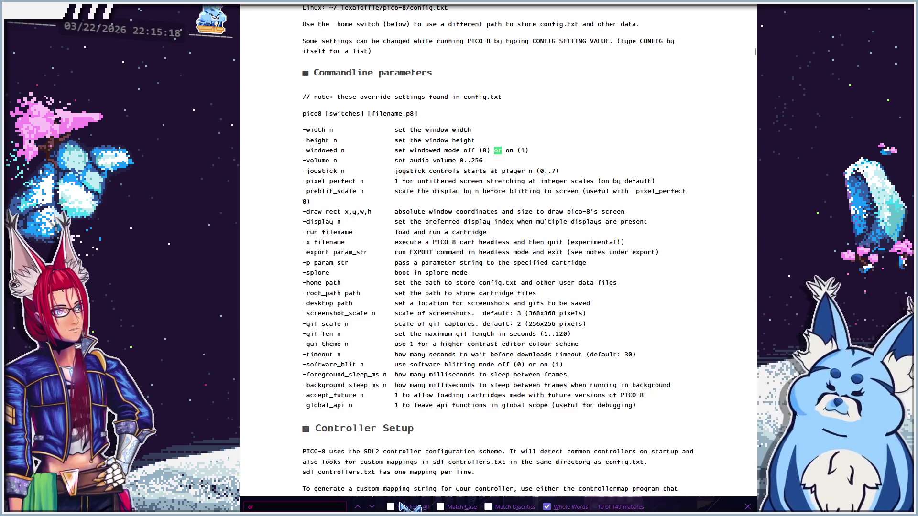
Step through the manual's 'or' search matches, down to the one in Code Tabs
{"action": "left_click", "coordinate": [372, 507]}
{"action": "left_click", "coordinate": [371, 507]}
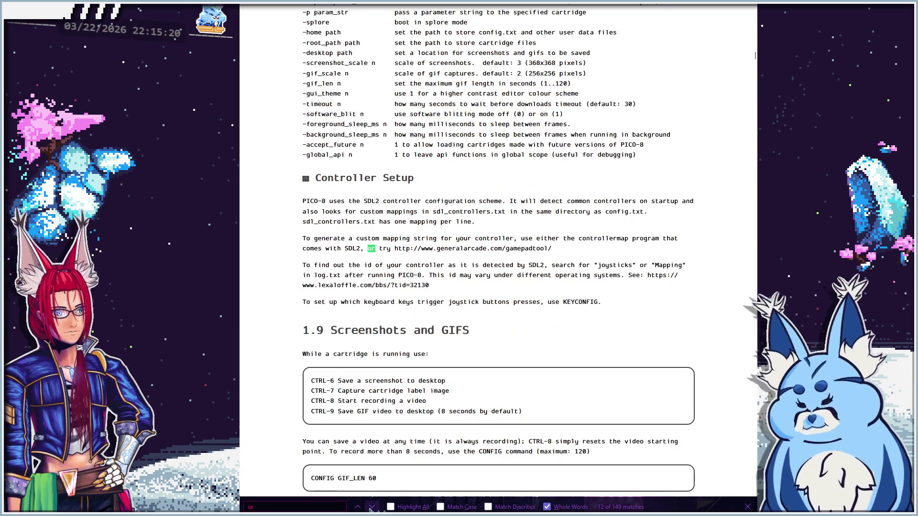
{"action": "left_click", "coordinate": [372, 508]}
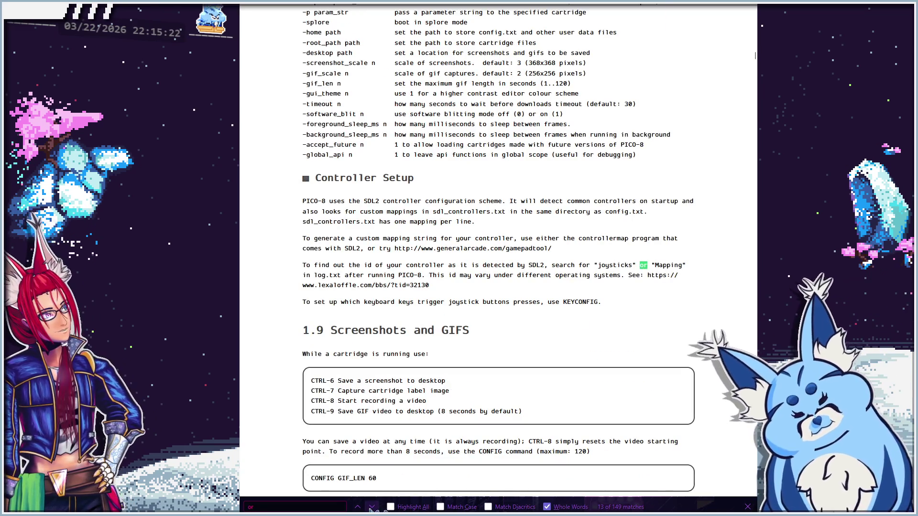
{"action": "left_click", "coordinate": [372, 508]}
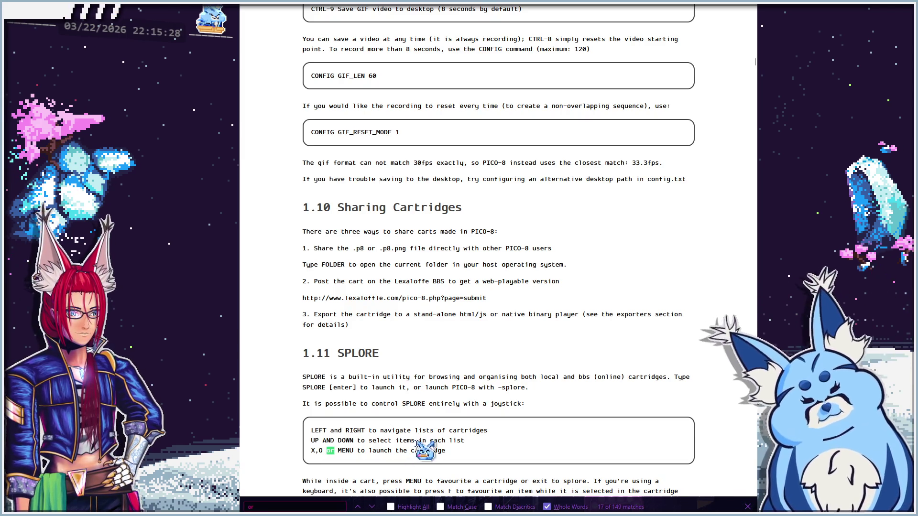
{"action": "scroll", "coordinate": [373, 508], "scroll_direction": "down", "scroll_amount": 1}
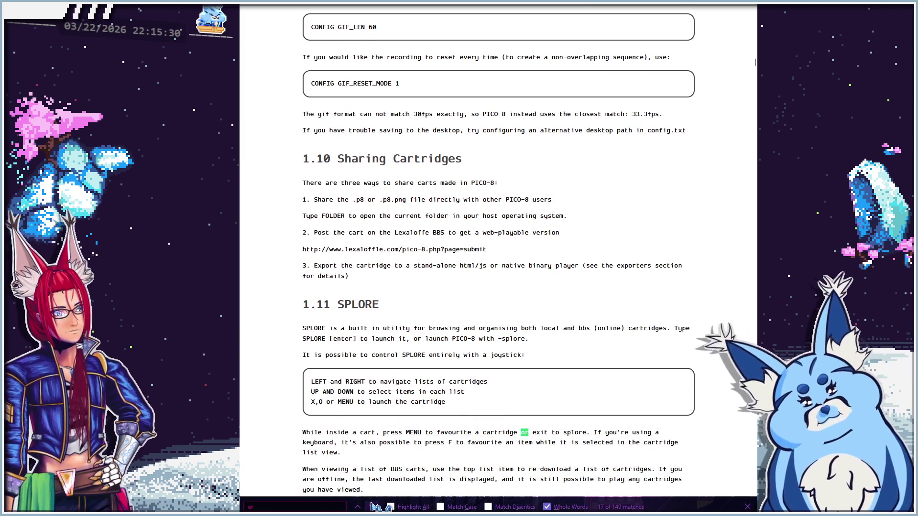
{"action": "left_click", "coordinate": [374, 508]}
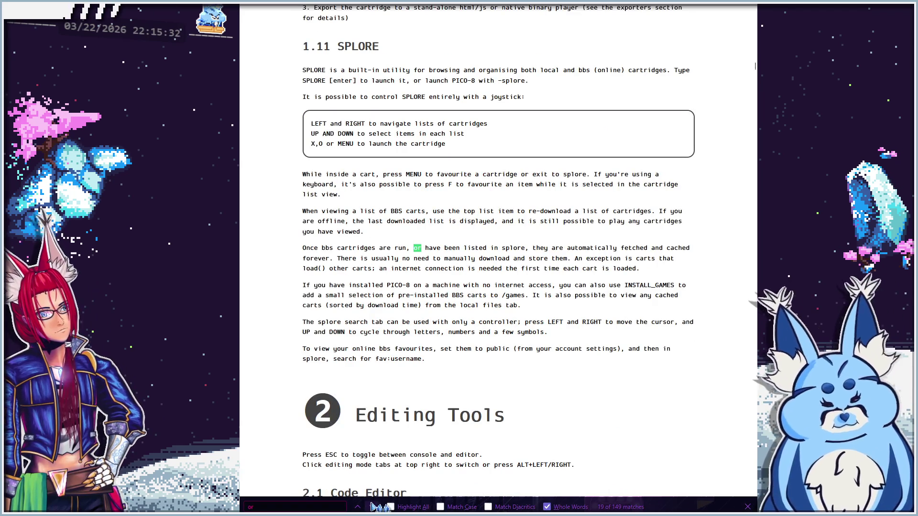
{"action": "left_click", "coordinate": [374, 508]}
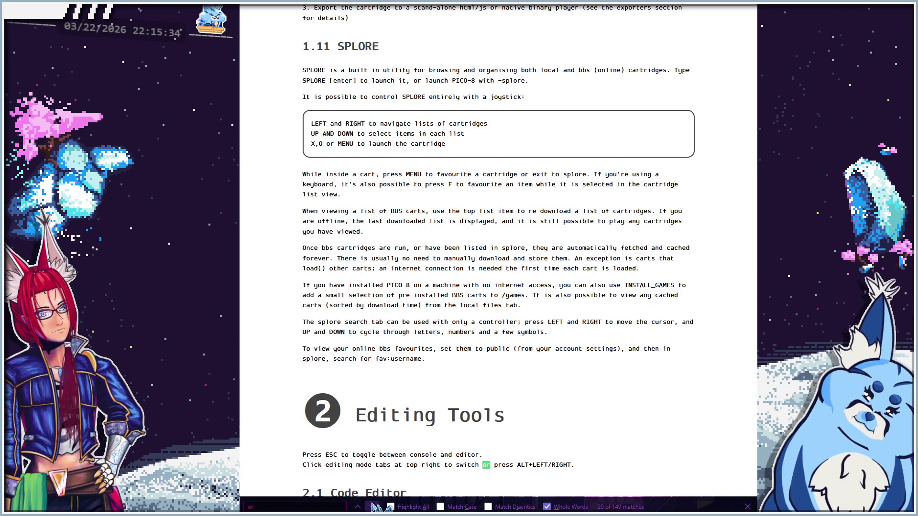
{"action": "left_click", "coordinate": [375, 508]}
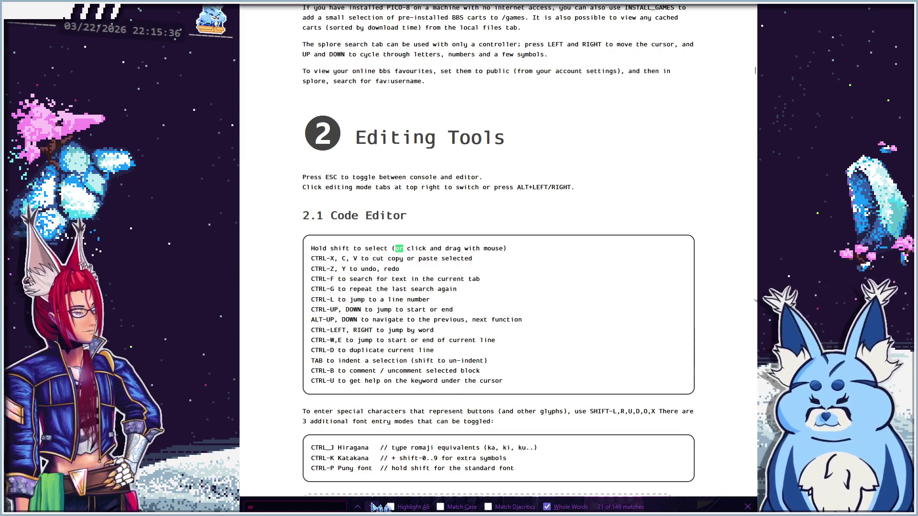
{"action": "left_click", "coordinate": [376, 507]}
{"action": "left_click", "coordinate": [375, 507]}
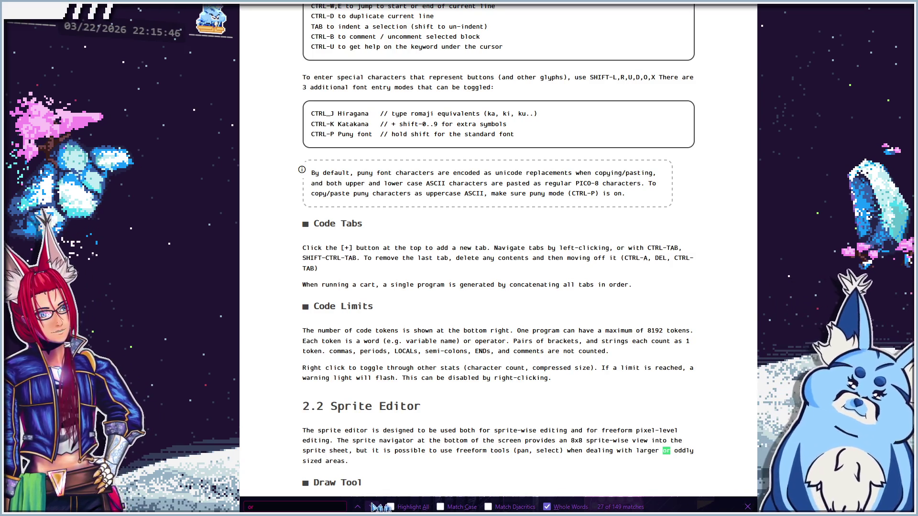
Continue through the 'or' matches in the editor key lists, reaching the 'or drag' png-loading match
{"action": "scroll", "coordinate": [420, 447], "scroll_direction": "down", "scroll_amount": 1}
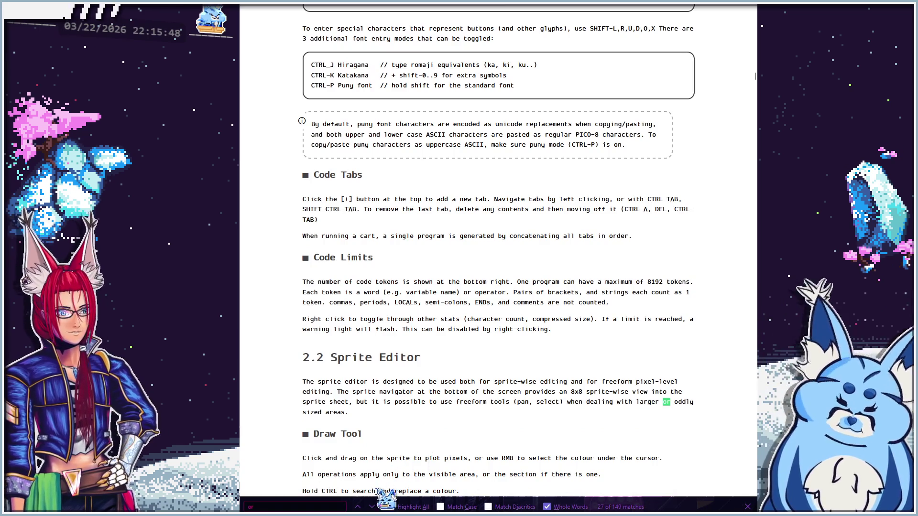
{"action": "left_click", "coordinate": [372, 506]}
{"action": "left_click", "coordinate": [372, 507]}
{"action": "left_click", "coordinate": [372, 507]}
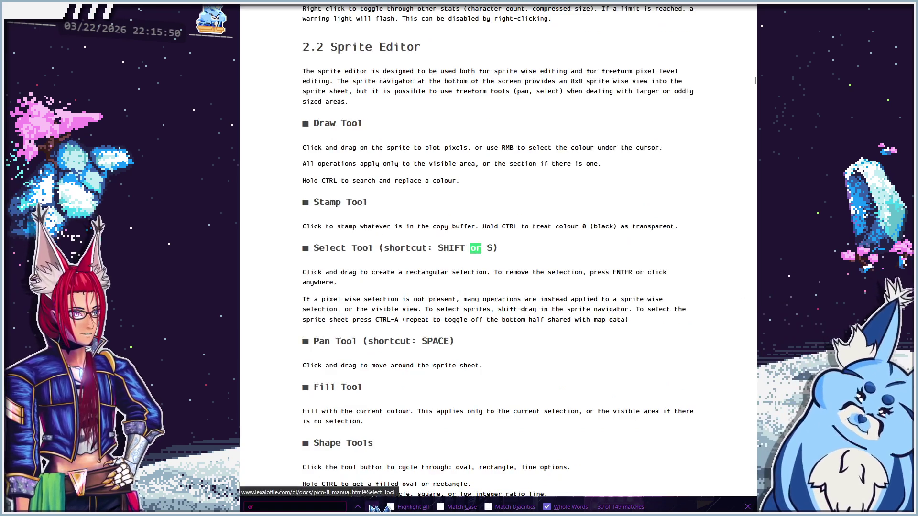
{"action": "left_click", "coordinate": [372, 507]}
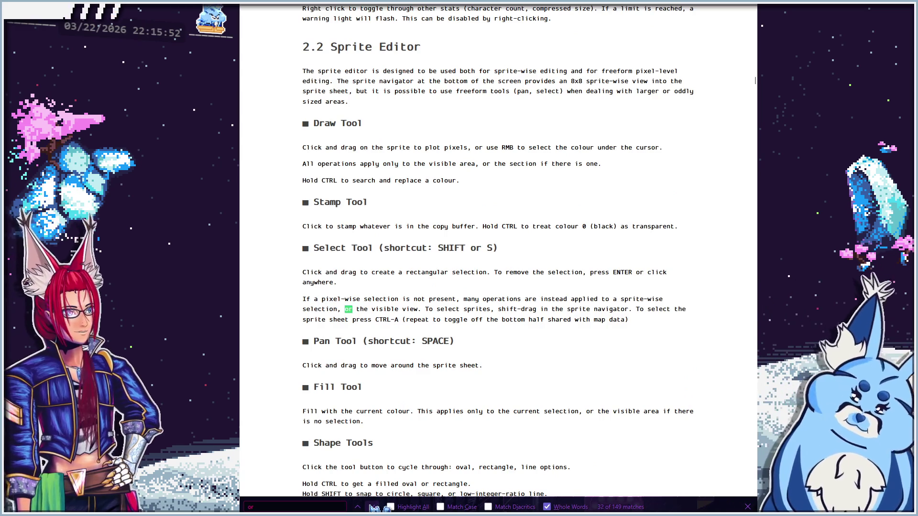
{"action": "left_click", "coordinate": [373, 508]}
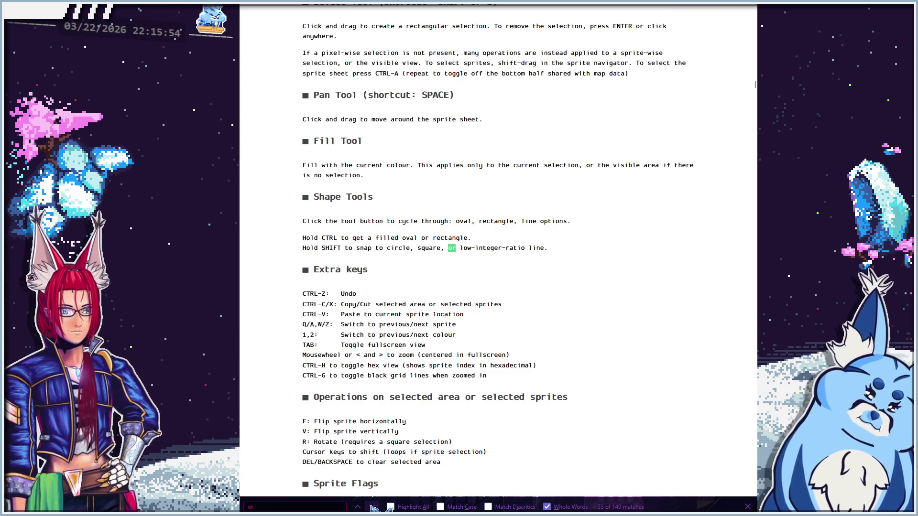
{"action": "left_click", "coordinate": [373, 508]}
{"action": "left_click", "coordinate": [372, 507]}
{"action": "left_click", "coordinate": [372, 507]}
{"action": "left_click", "coordinate": [372, 508]}
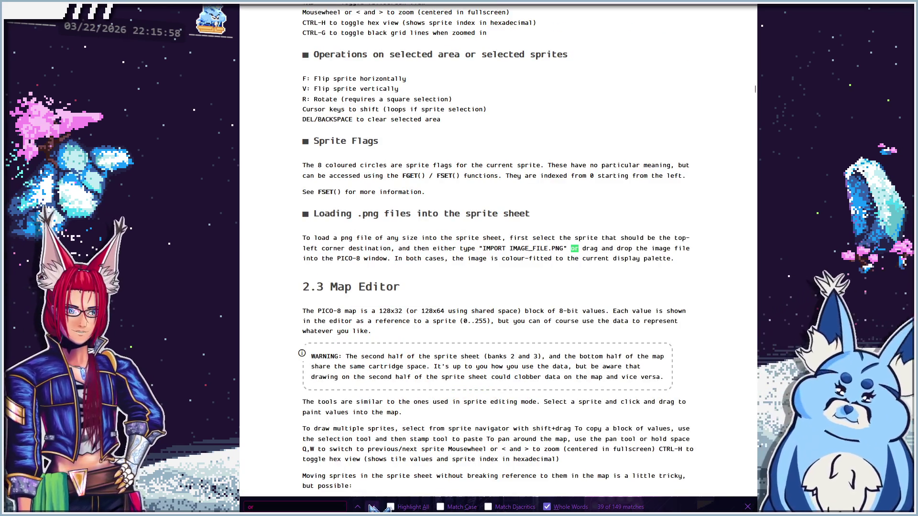
Advance from the SFX Editor 'or' matches down to the .bin export section
{"action": "left_click", "coordinate": [373, 507]}
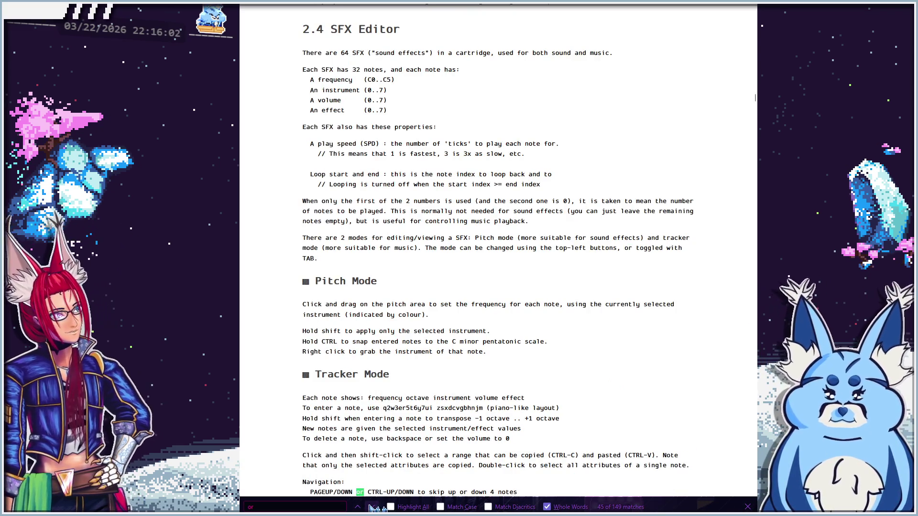
{"action": "left_click", "coordinate": [373, 507]}
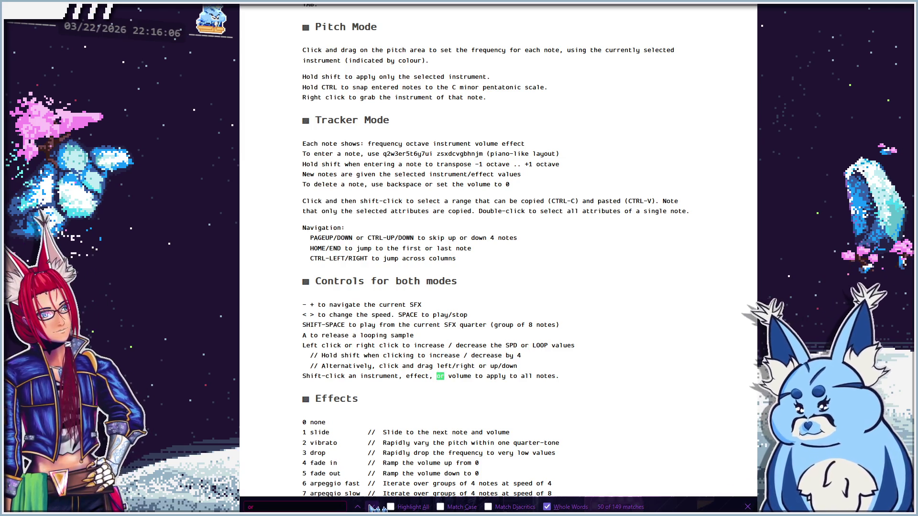
{"action": "left_click", "coordinate": [373, 507]}
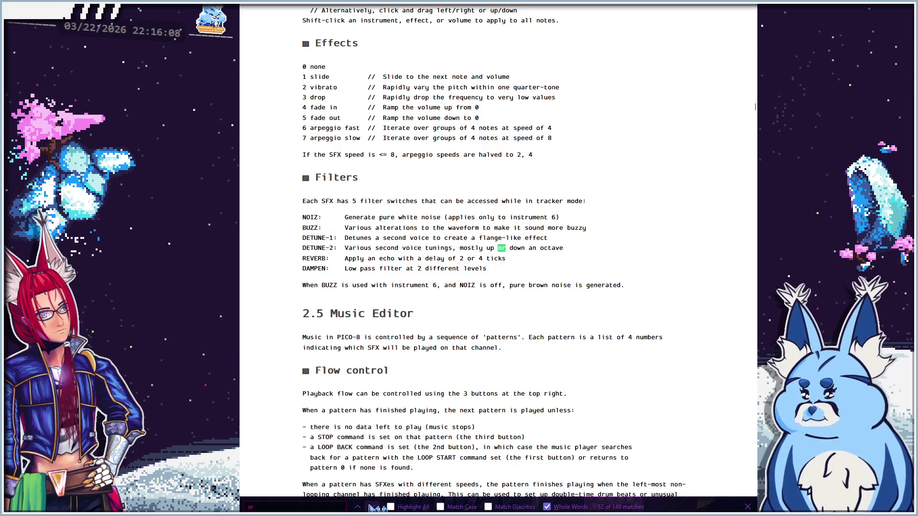
{"action": "left_click", "coordinate": [373, 507]}
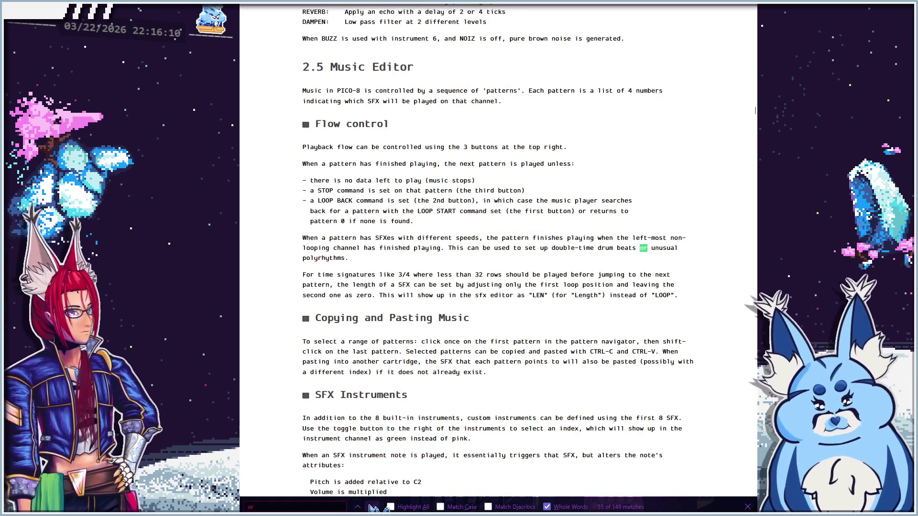
{"action": "left_click", "coordinate": [373, 507]}
{"action": "left_click", "coordinate": [373, 507]}
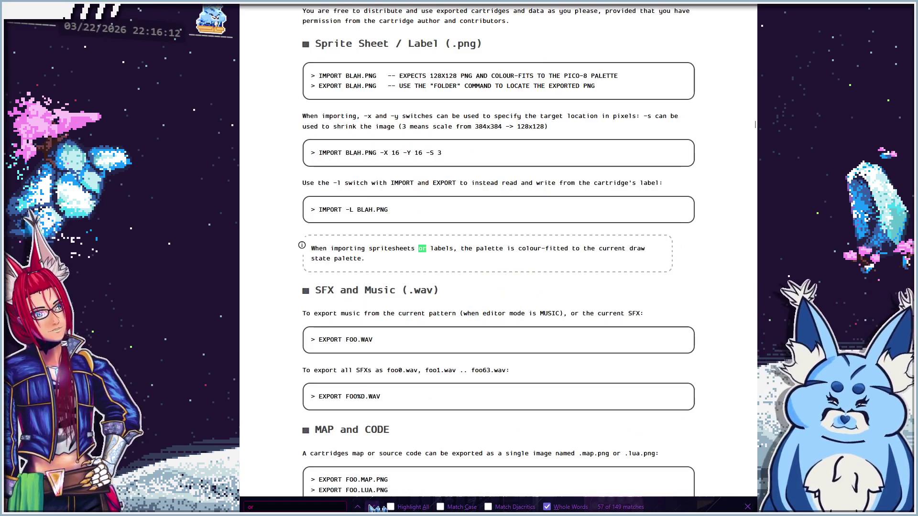
{"action": "left_click", "coordinate": [373, 507]}
{"action": "left_click", "coordinate": [373, 508]}
{"action": "left_click", "coordinate": [373, 507]}
{"action": "left_click", "coordinate": [373, 507]}
{"action": "left_click", "coordinate": [373, 507]}
{"action": "left_click", "coordinate": [373, 507]}
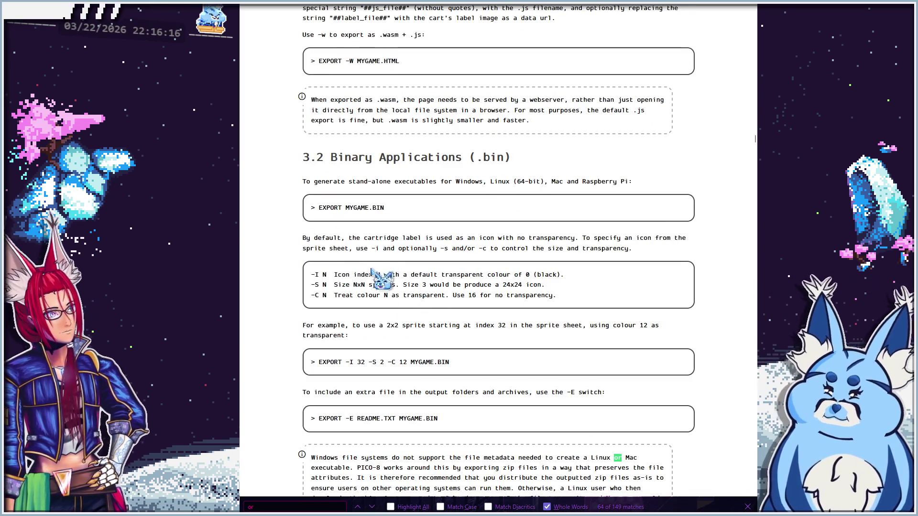
Move past the export sections to the 'or' match in the Lua Syntax Primer intro
{"action": "scroll", "coordinate": [423, 369], "scroll_direction": "down", "scroll_amount": 2}
{"action": "scroll", "coordinate": [423, 369], "scroll_direction": "down", "scroll_amount": 9}
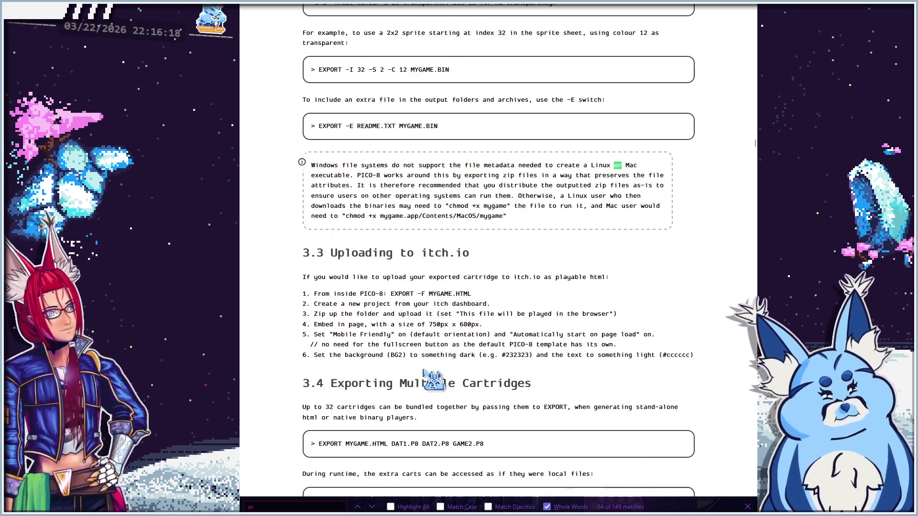
{"action": "scroll", "coordinate": [439, 433], "scroll_direction": "down", "scroll_amount": 9}
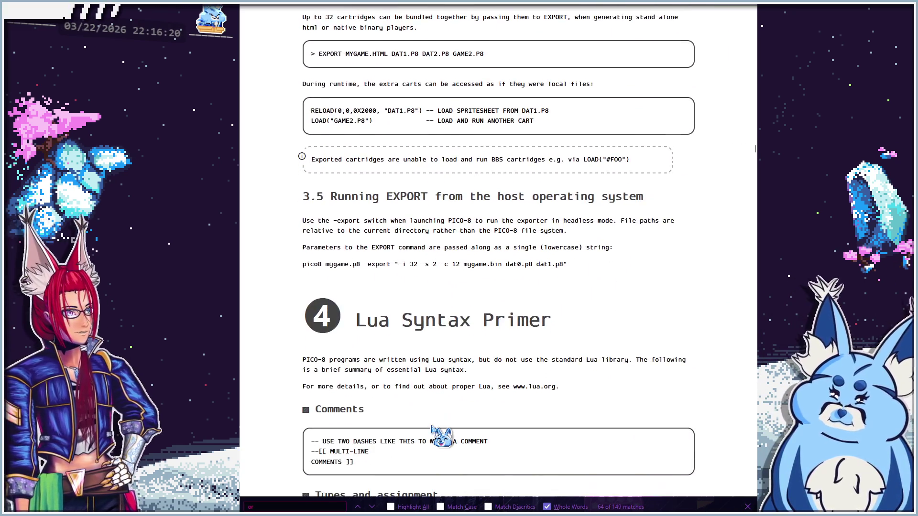
{"action": "left_click", "coordinate": [371, 506]}
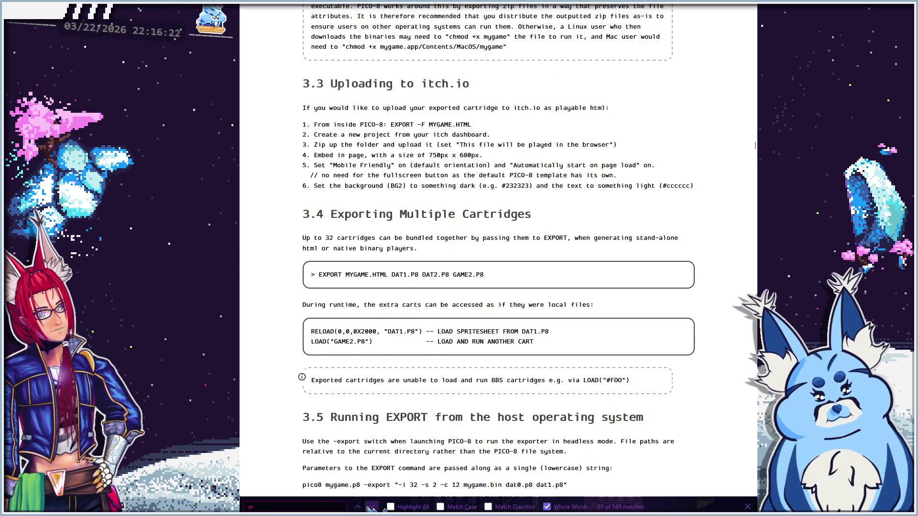
{"action": "left_click", "coordinate": [371, 507]}
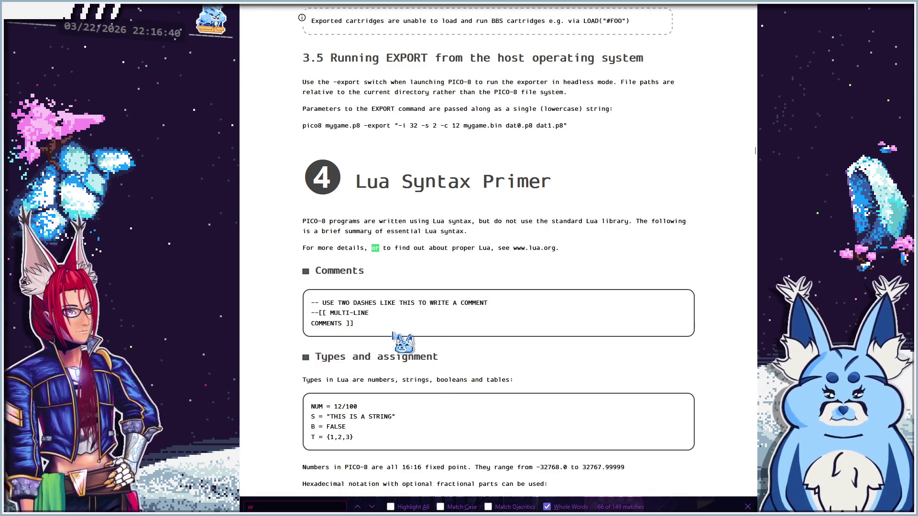
Scroll past the Loops examples to reach the Functions and Local Variables and Tables sections
{"action": "scroll", "coordinate": [439, 383], "scroll_direction": "down", "scroll_amount": 2}
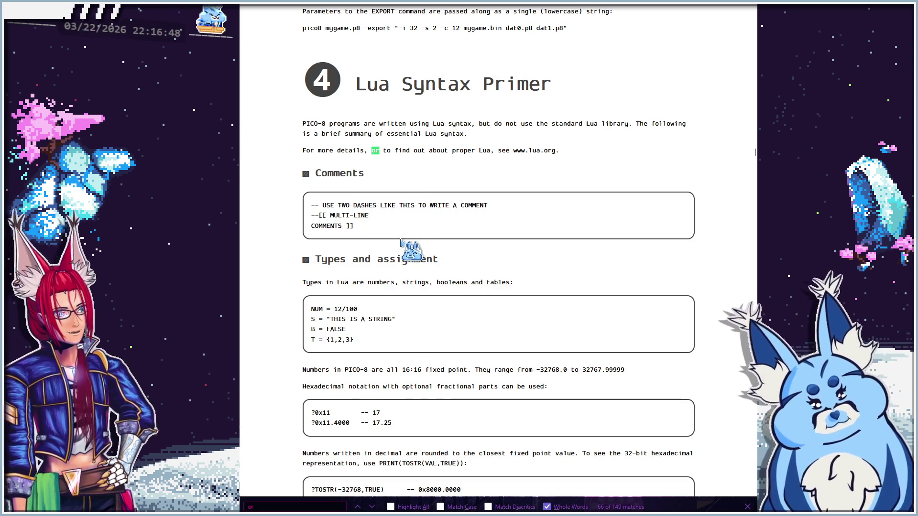
{"action": "scroll", "coordinate": [446, 310], "scroll_direction": "down", "scroll_amount": 2}
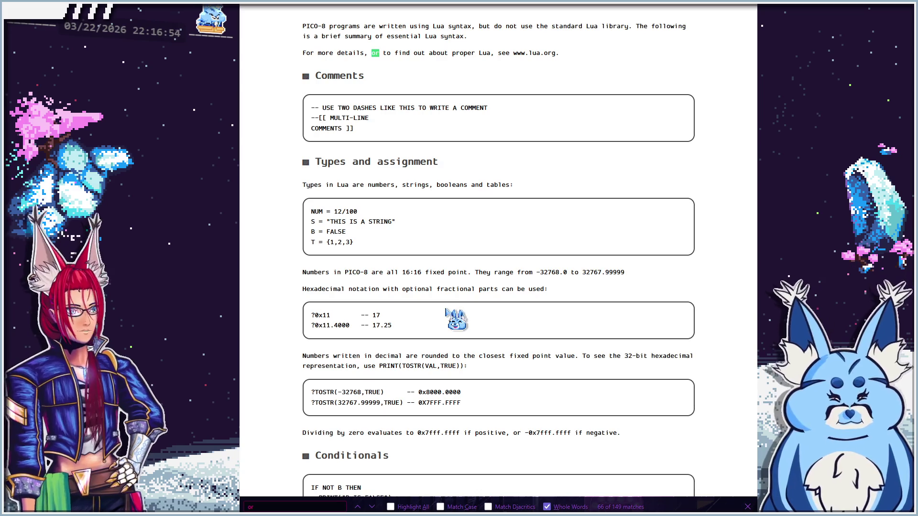
{"action": "scroll", "coordinate": [448, 316], "scroll_direction": "up", "scroll_amount": 2}
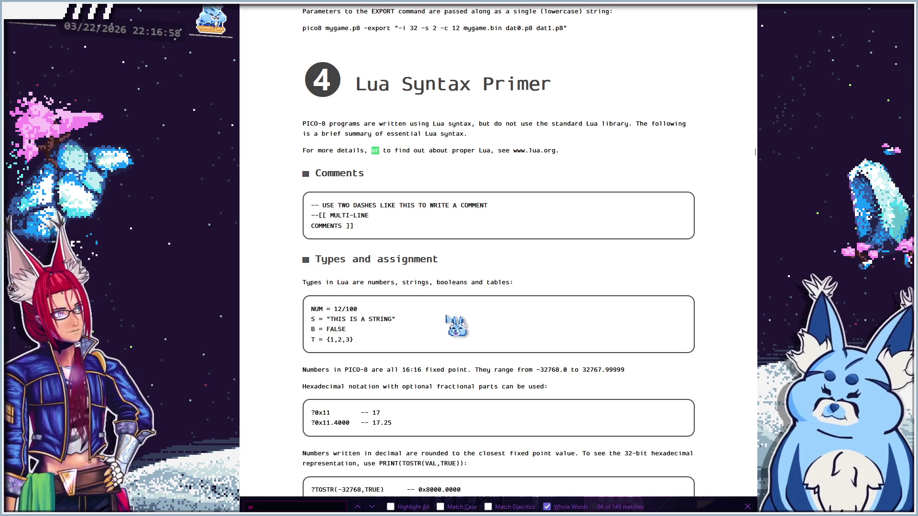
{"action": "scroll", "coordinate": [446, 316], "scroll_direction": "down", "scroll_amount": 2}
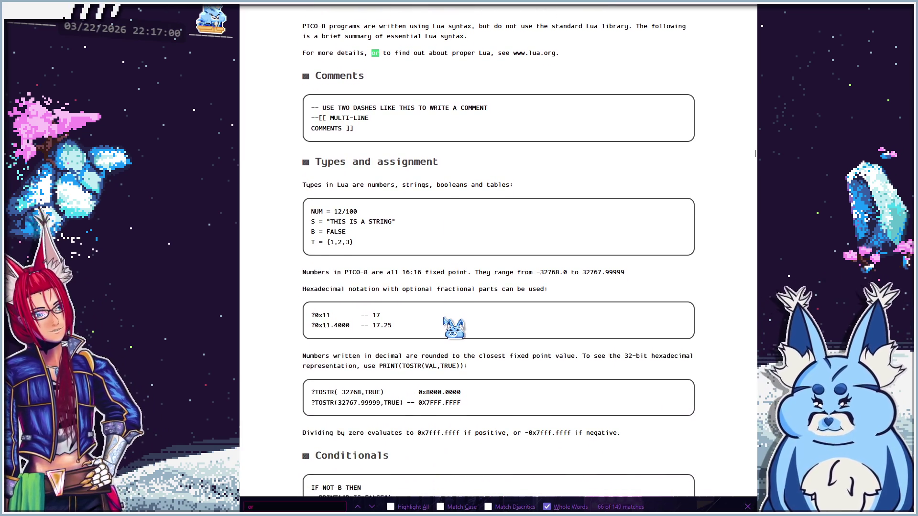
{"action": "scroll", "coordinate": [444, 318], "scroll_direction": "down", "scroll_amount": 1}
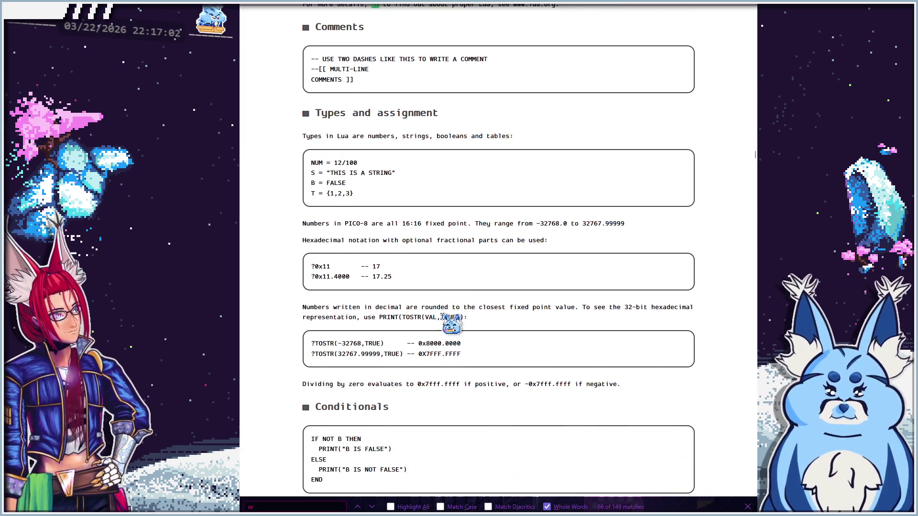
{"action": "scroll", "coordinate": [442, 315], "scroll_direction": "down", "scroll_amount": 1}
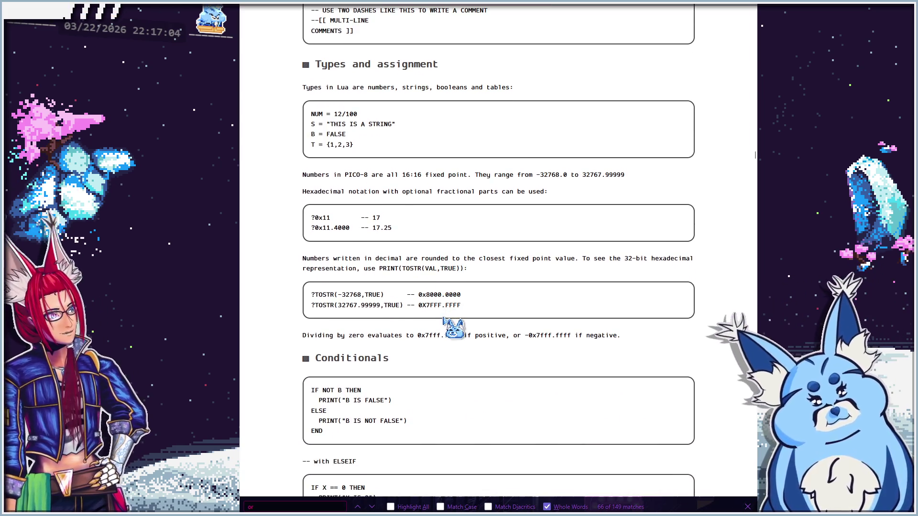
{"action": "scroll", "coordinate": [442, 318], "scroll_direction": "down", "scroll_amount": 1}
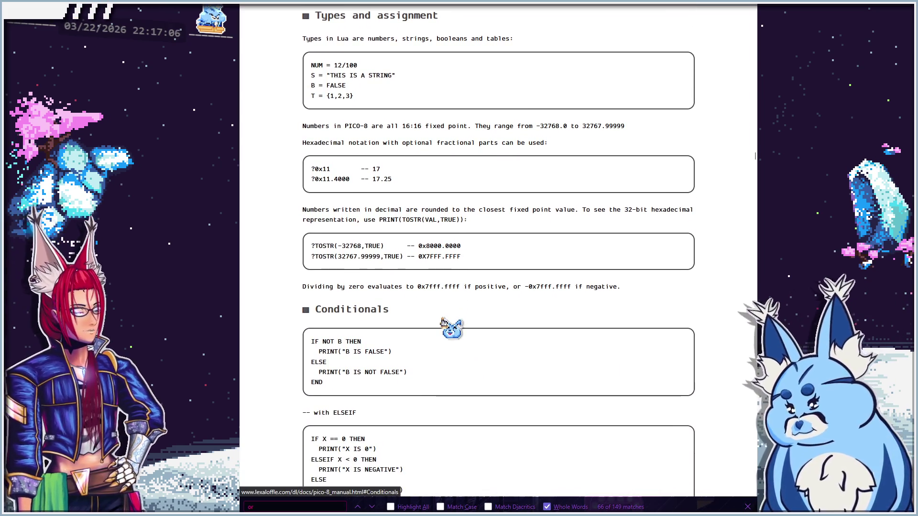
{"action": "scroll", "coordinate": [443, 320], "scroll_direction": "down", "scroll_amount": 1}
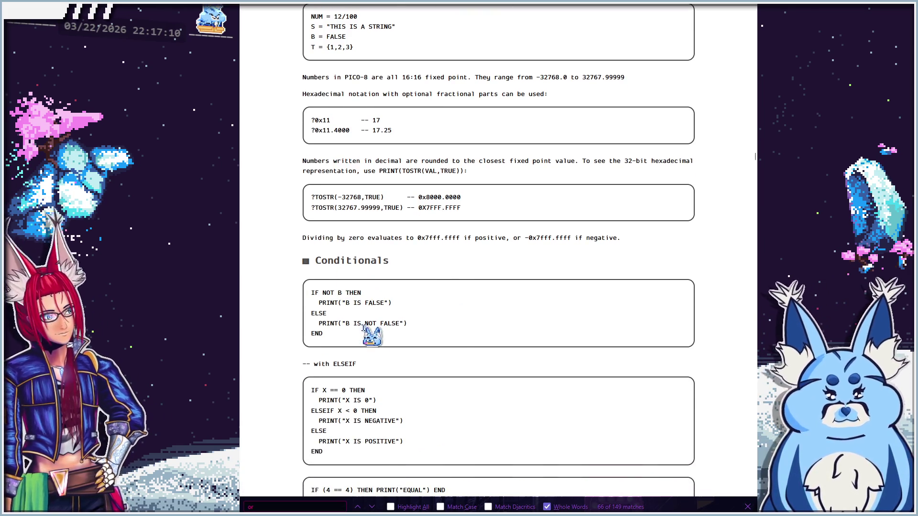
{"action": "scroll", "coordinate": [377, 354], "scroll_direction": "down", "scroll_amount": 1}
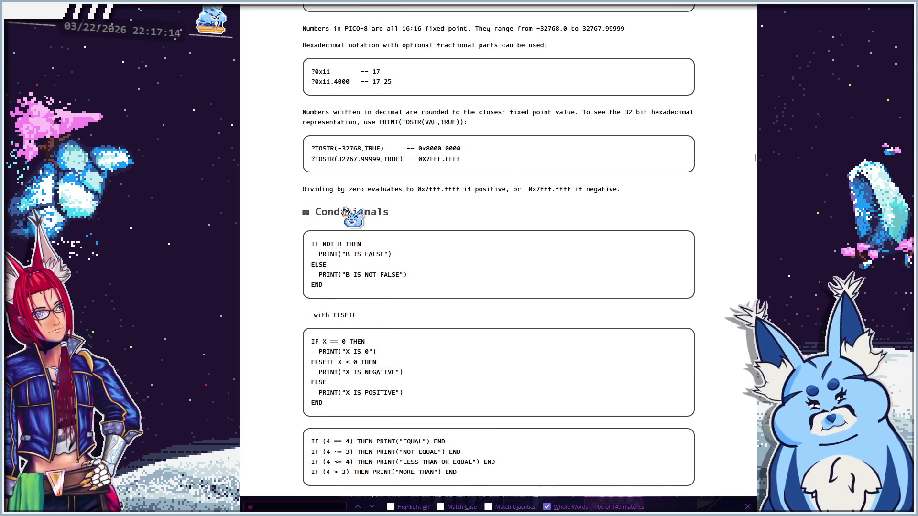
{"action": "scroll", "coordinate": [371, 347], "scroll_direction": "down", "scroll_amount": 1}
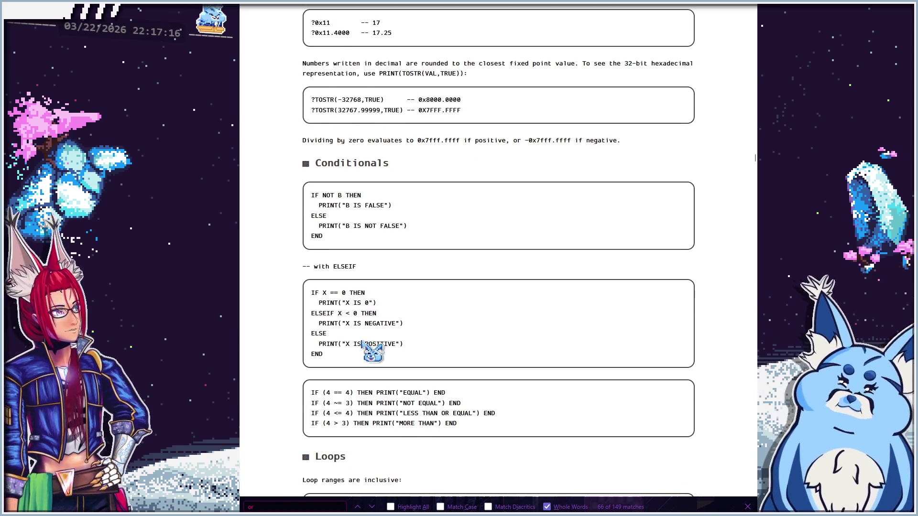
{"action": "scroll", "coordinate": [372, 351], "scroll_direction": "down", "scroll_amount": 1}
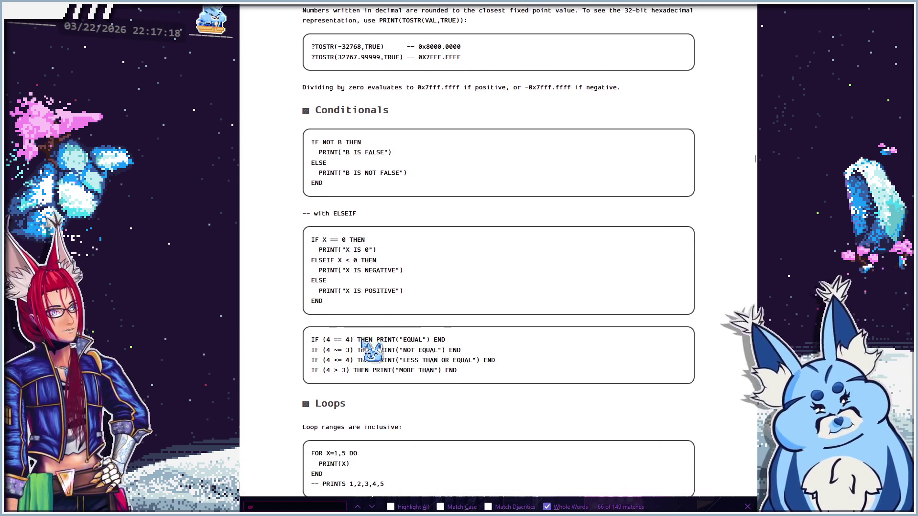
{"action": "scroll", "coordinate": [372, 351], "scroll_direction": "down", "scroll_amount": 1}
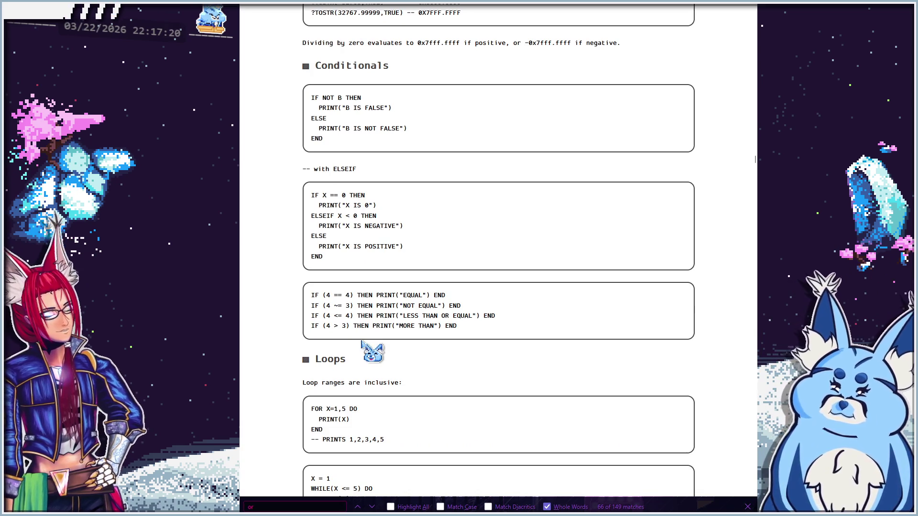
{"action": "scroll", "coordinate": [372, 351], "scroll_direction": "up", "scroll_amount": 2}
{"action": "scroll", "coordinate": [371, 351], "scroll_direction": "up", "scroll_amount": 3}
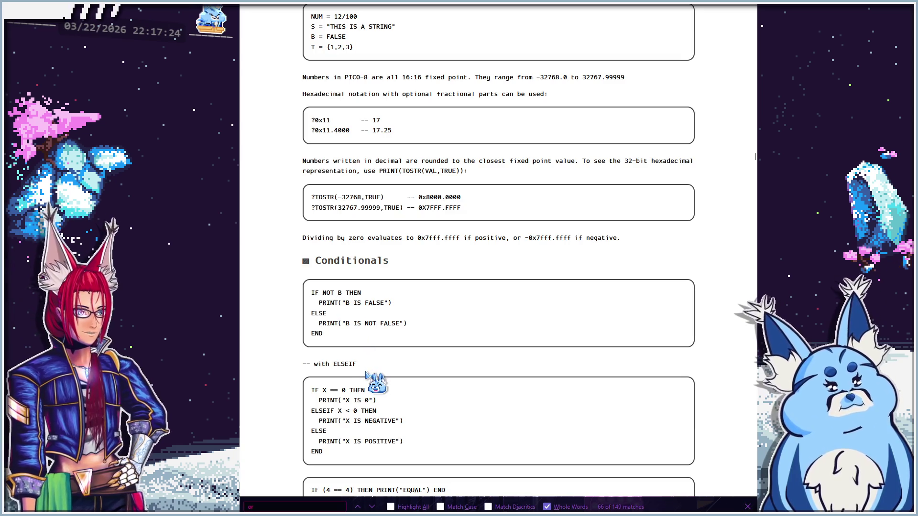
{"action": "scroll", "coordinate": [366, 373], "scroll_direction": "down", "scroll_amount": 7}
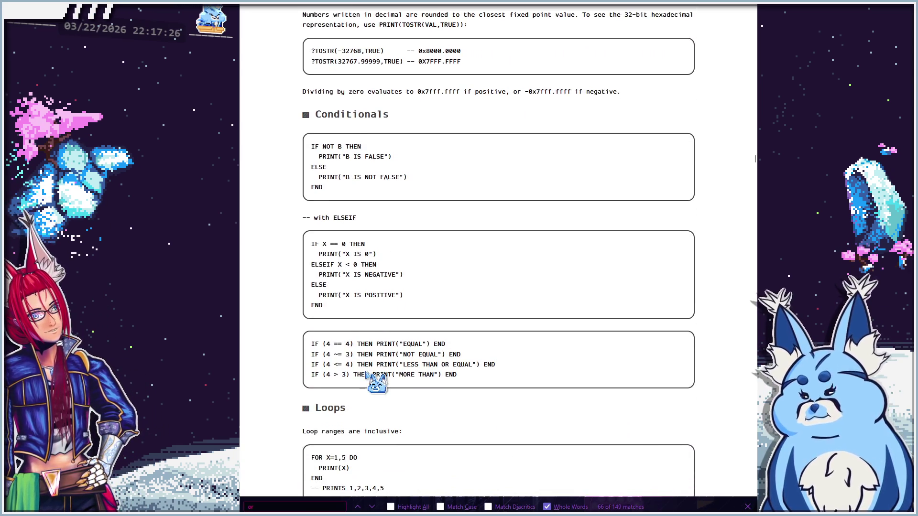
{"action": "scroll", "coordinate": [366, 373], "scroll_direction": "down", "scroll_amount": 1}
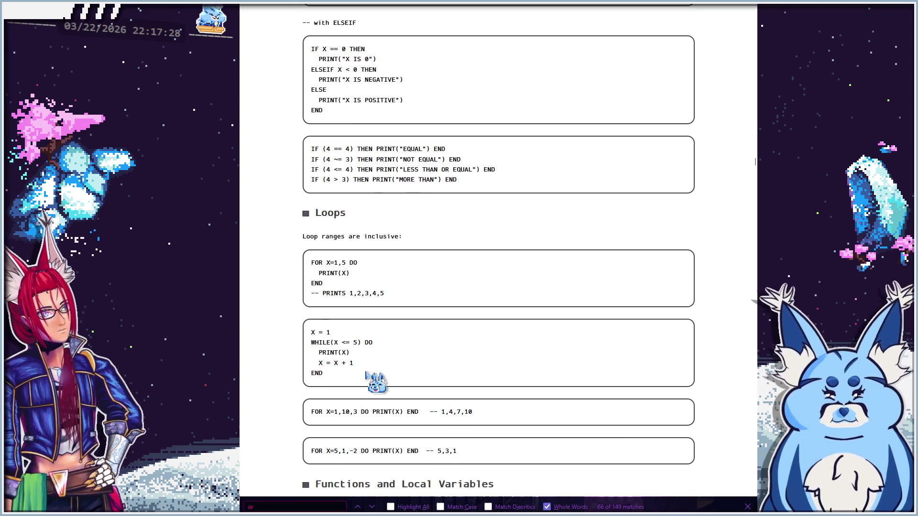
{"action": "scroll", "coordinate": [366, 373], "scroll_direction": "down", "scroll_amount": 5}
{"action": "scroll", "coordinate": [365, 372], "scroll_direction": "down", "scroll_amount": 2}
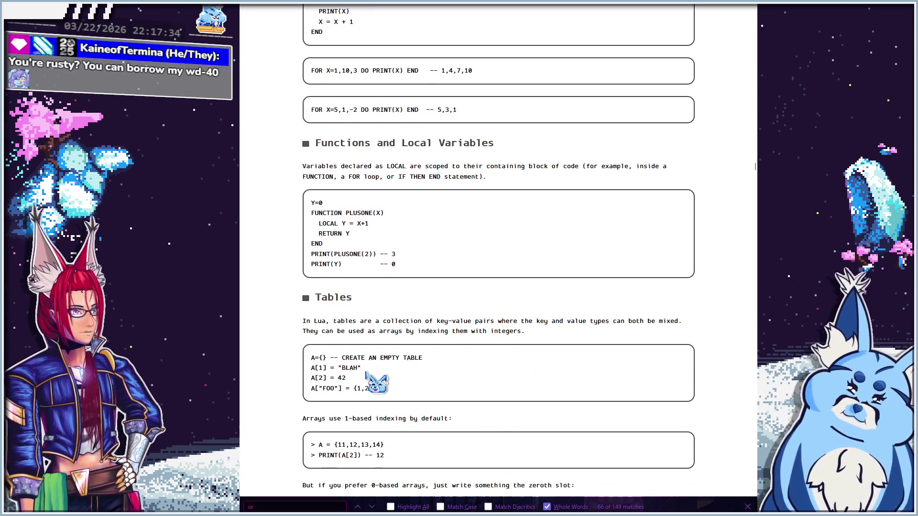
{"action": "scroll", "coordinate": [366, 373], "scroll_direction": "down", "scroll_amount": 7}
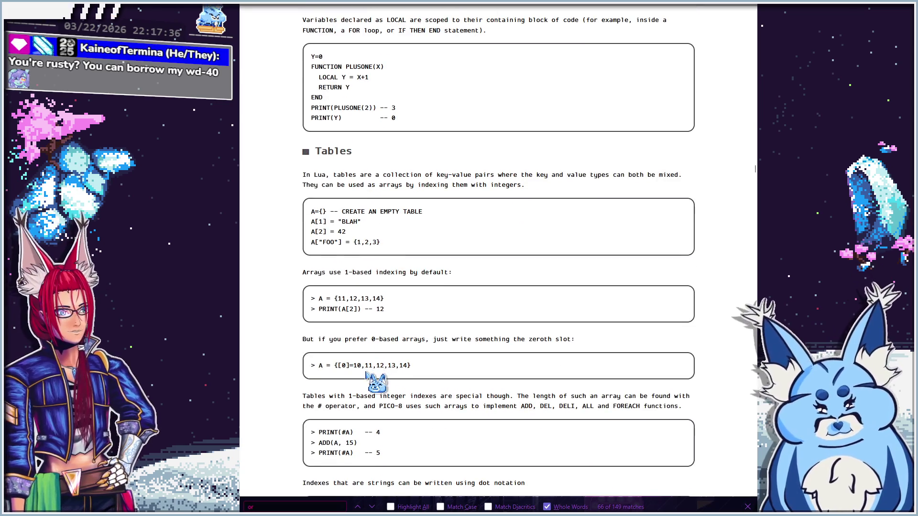
{"action": "scroll", "coordinate": [366, 373], "scroll_direction": "down", "scroll_amount": 3}
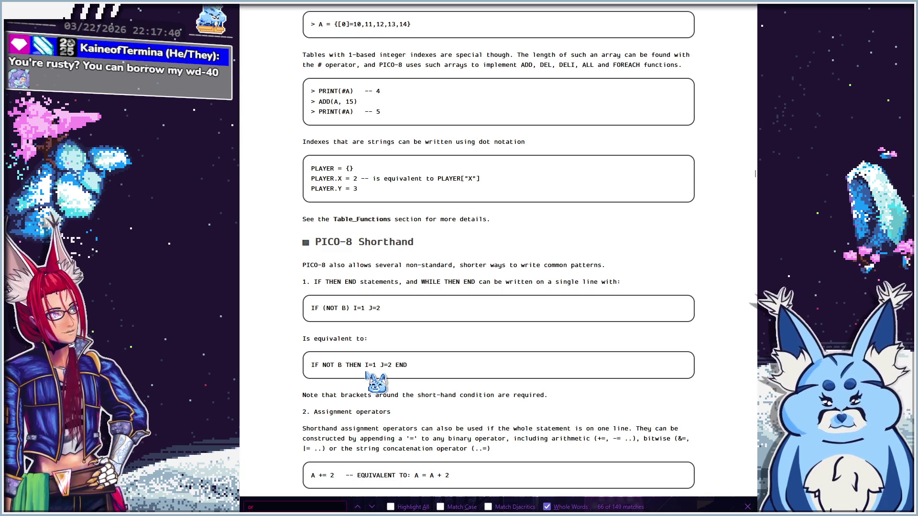
{"action": "scroll", "coordinate": [366, 373], "scroll_direction": "down", "scroll_amount": 5}
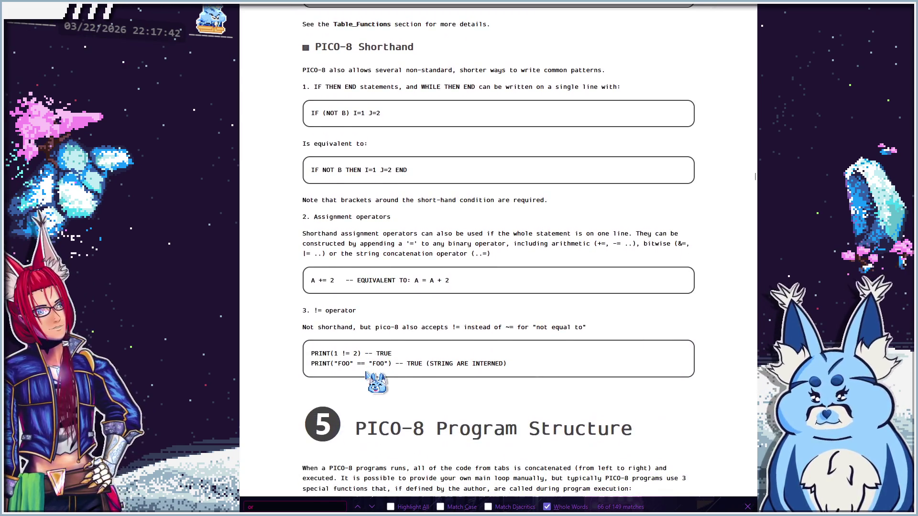
{"action": "scroll", "coordinate": [366, 373], "scroll_direction": "up", "scroll_amount": 3}
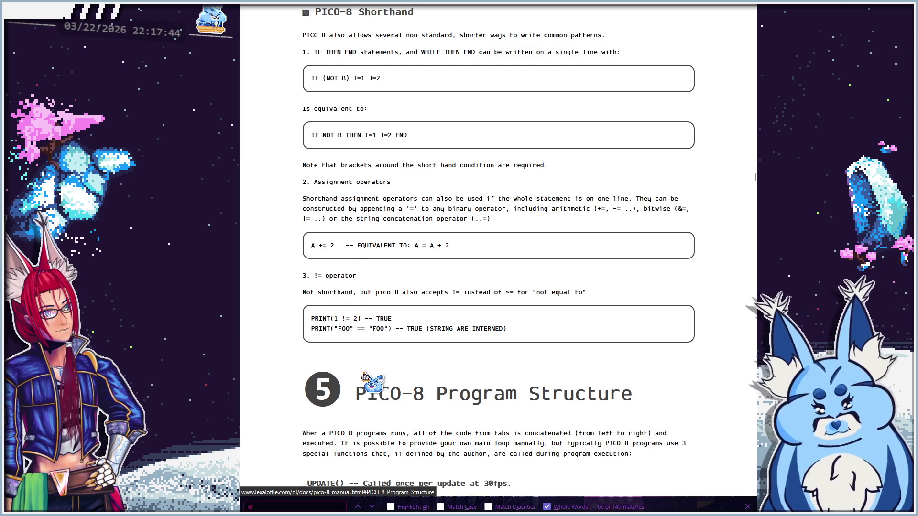
{"action": "scroll", "coordinate": [367, 373], "scroll_direction": "up", "scroll_amount": 1}
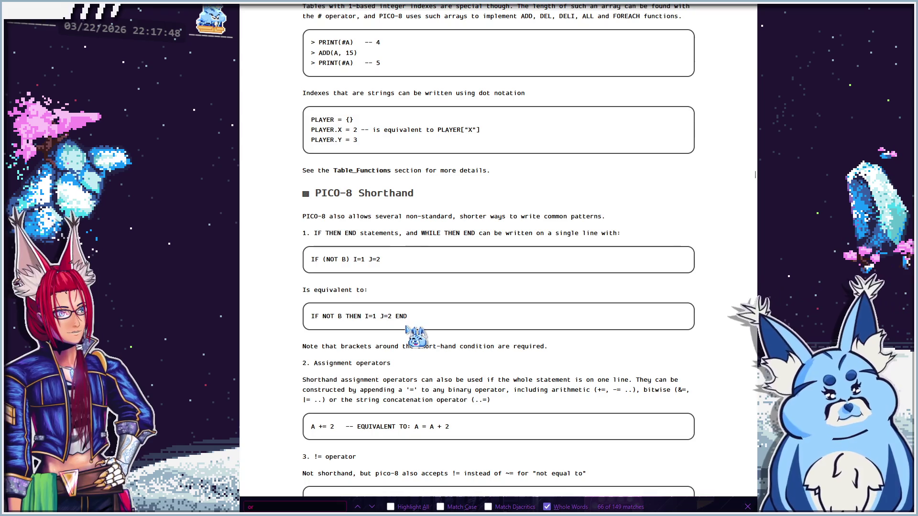
{"action": "scroll", "coordinate": [408, 372], "scroll_direction": "up", "scroll_amount": 3}
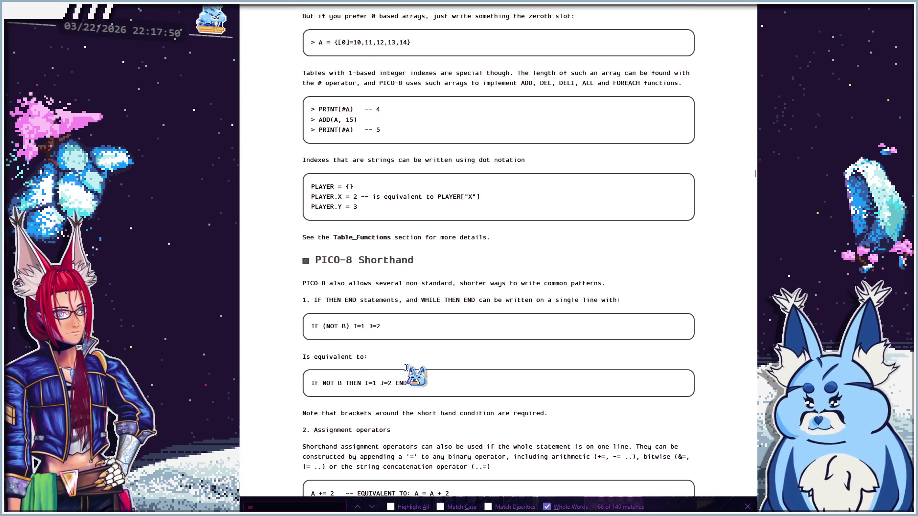
{"action": "scroll", "coordinate": [408, 372], "scroll_direction": "up", "scroll_amount": 2}
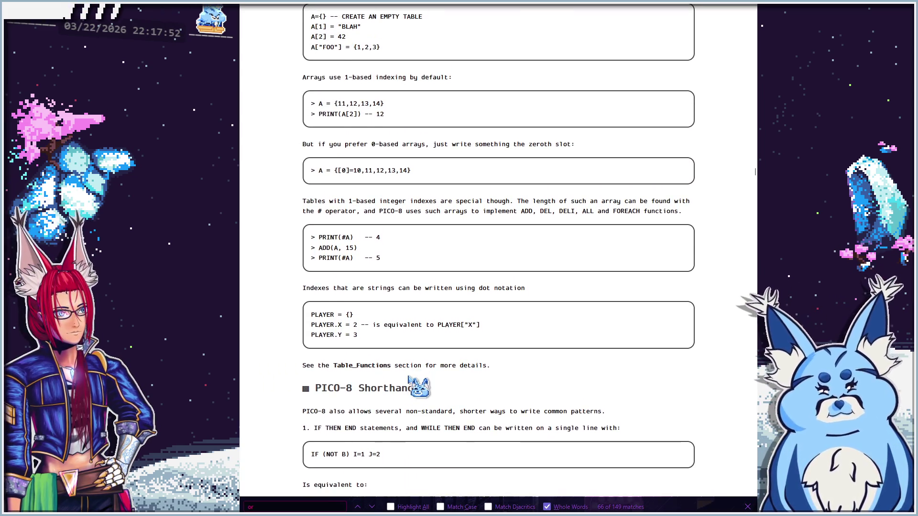
{"action": "scroll", "coordinate": [408, 375], "scroll_direction": "up", "scroll_amount": 6}
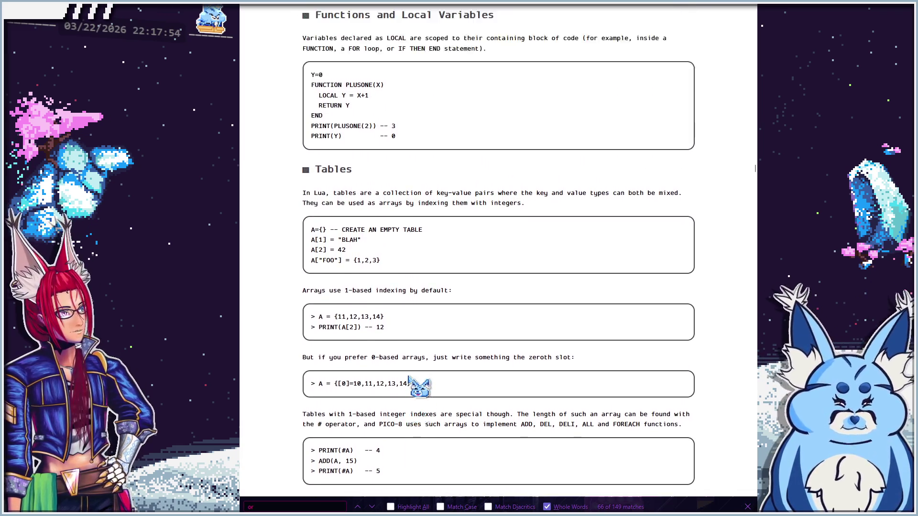
{"action": "scroll", "coordinate": [408, 377], "scroll_direction": "up", "scroll_amount": 1}
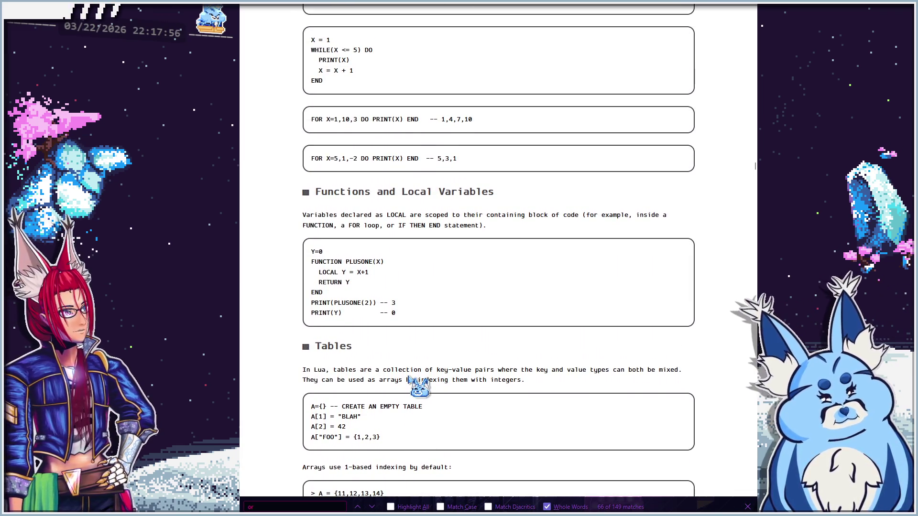
{"action": "scroll", "coordinate": [407, 377], "scroll_direction": "up", "scroll_amount": 2}
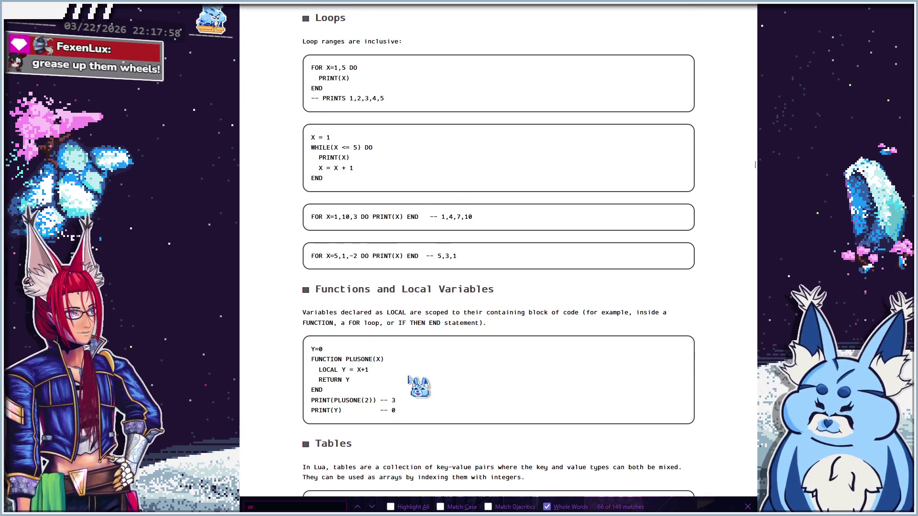
Scroll back up to the Lua Syntax Primer heading, then down to its Conditionals examples
{"action": "scroll", "coordinate": [408, 377], "scroll_direction": "up", "scroll_amount": 1}
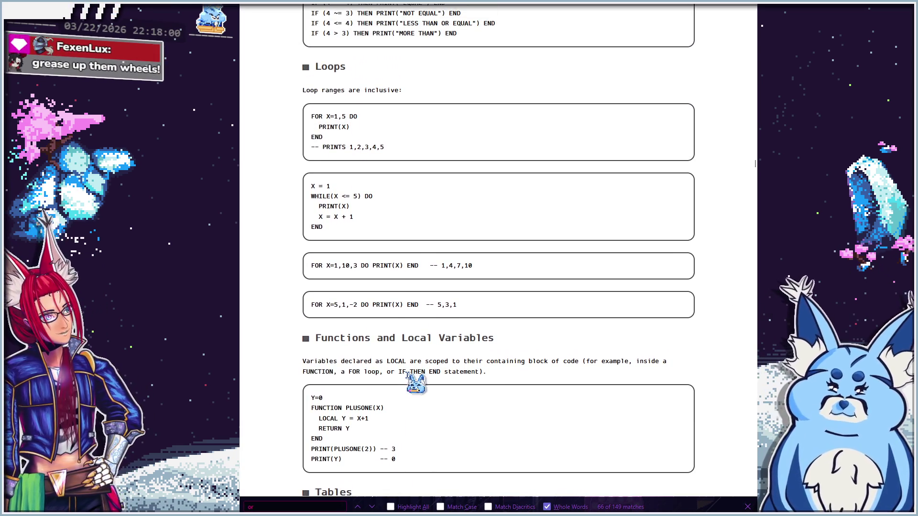
{"action": "scroll", "coordinate": [408, 377], "scroll_direction": "up", "scroll_amount": 1}
{"action": "scroll", "coordinate": [408, 377], "scroll_direction": "up", "scroll_amount": 1}
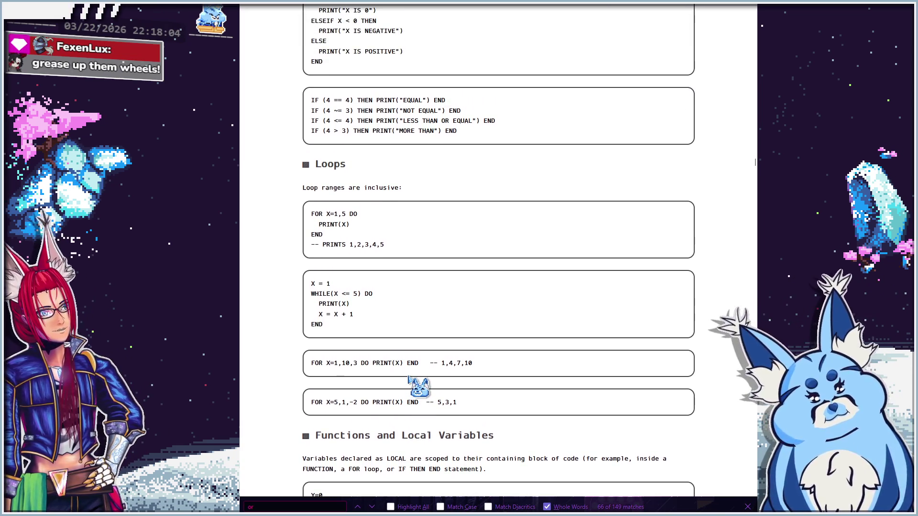
{"action": "scroll", "coordinate": [408, 377], "scroll_direction": "up", "scroll_amount": 2}
{"action": "scroll", "coordinate": [408, 377], "scroll_direction": "up", "scroll_amount": 1}
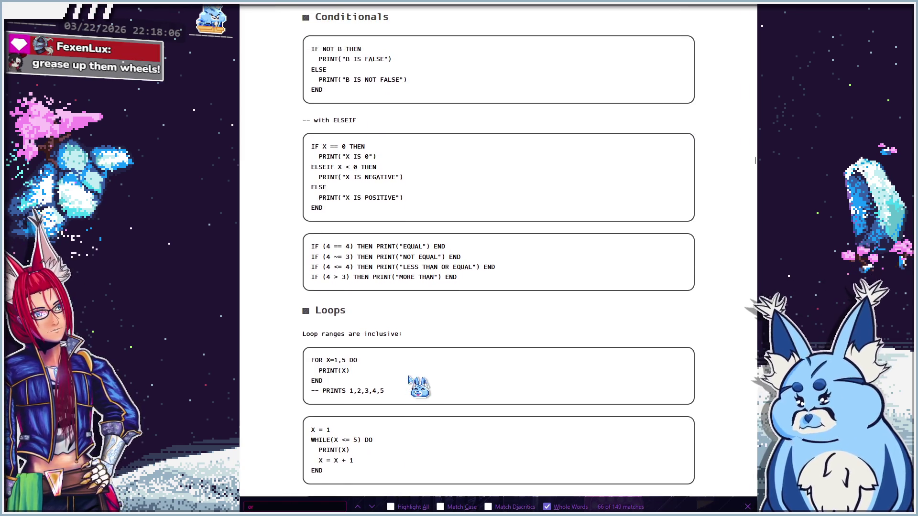
{"action": "scroll", "coordinate": [407, 377], "scroll_direction": "up", "scroll_amount": 1}
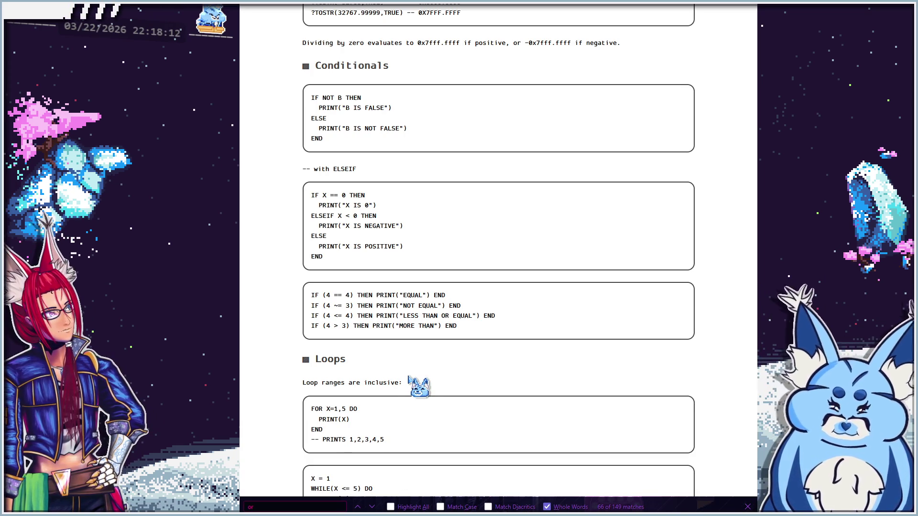
{"action": "scroll", "coordinate": [409, 377], "scroll_direction": "up", "scroll_amount": 1}
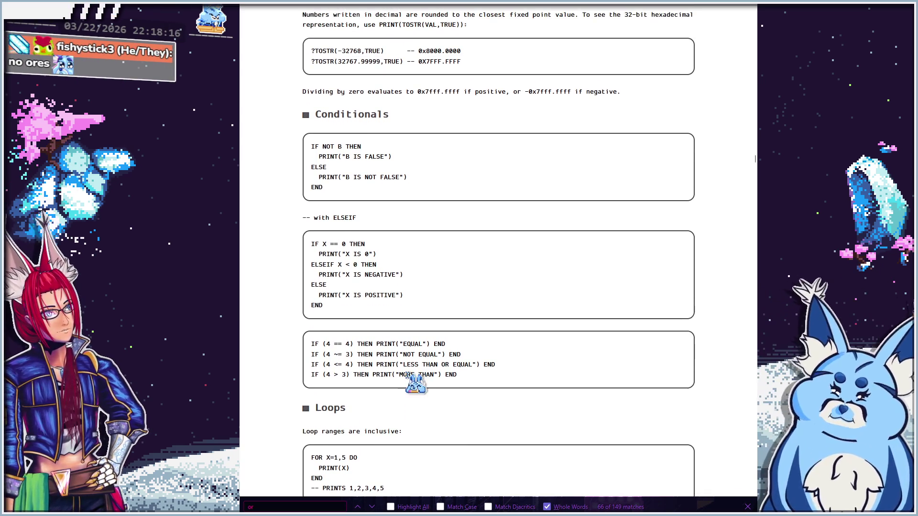
{"action": "scroll", "coordinate": [407, 376], "scroll_direction": "up", "scroll_amount": 1}
{"action": "scroll", "coordinate": [408, 377], "scroll_direction": "up", "scroll_amount": 1}
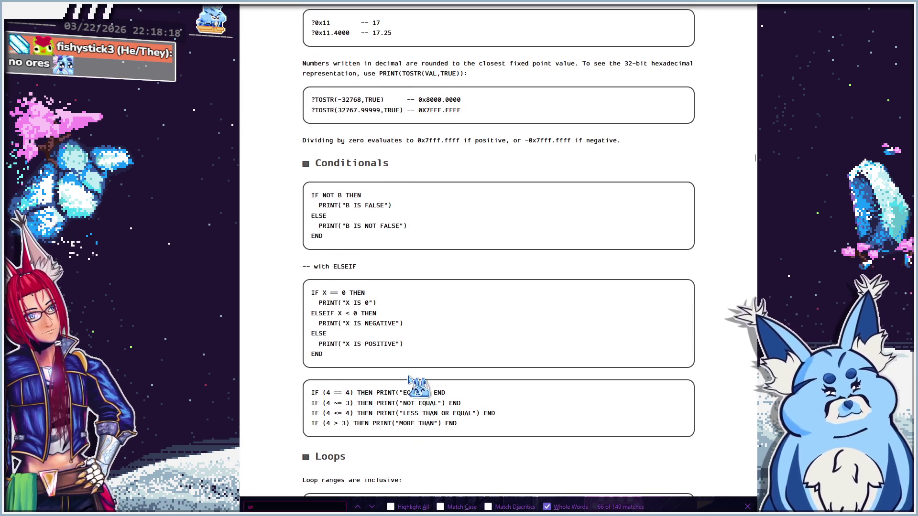
{"action": "scroll", "coordinate": [409, 379], "scroll_direction": "up", "scroll_amount": 1}
{"action": "scroll", "coordinate": [408, 379], "scroll_direction": "up", "scroll_amount": 1}
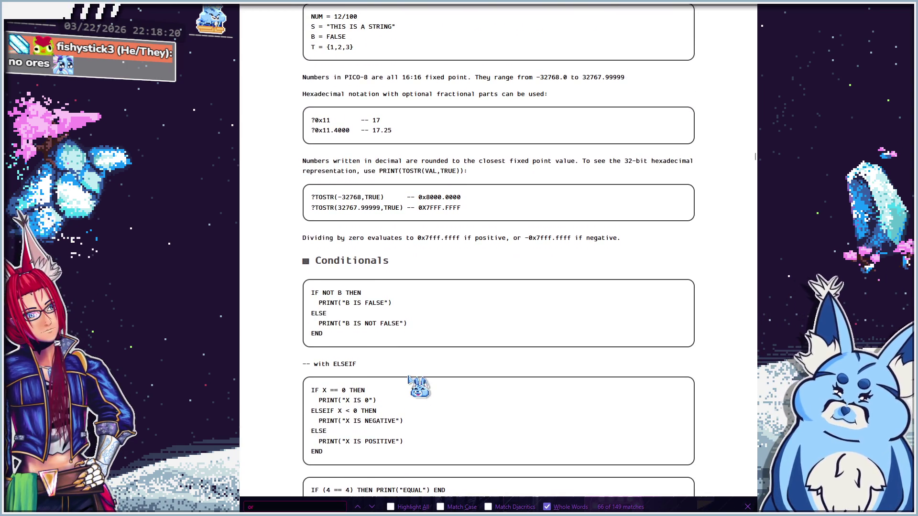
{"action": "scroll", "coordinate": [409, 378], "scroll_direction": "up", "scroll_amount": 2}
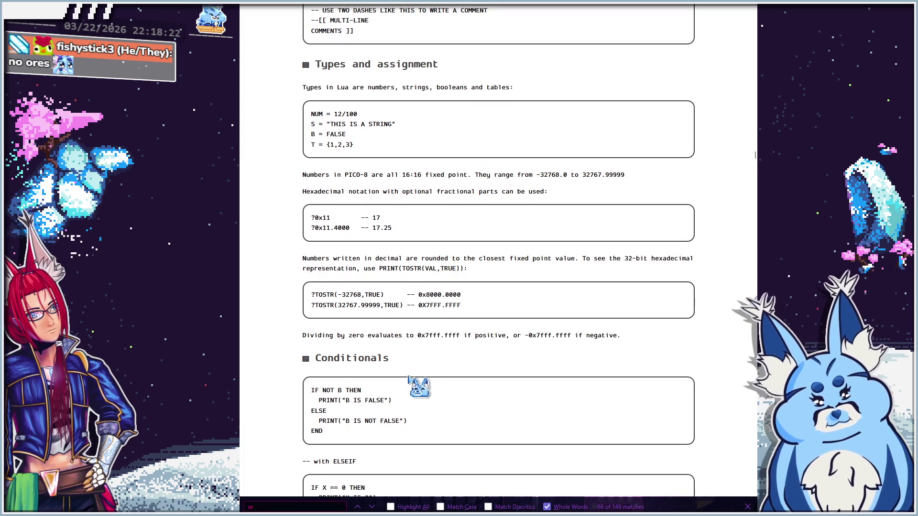
{"action": "scroll", "coordinate": [409, 379], "scroll_direction": "up", "scroll_amount": 2}
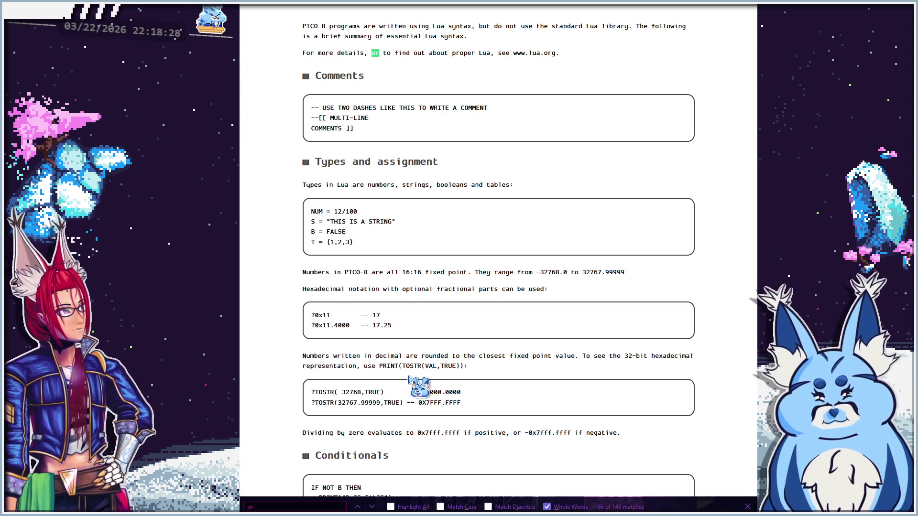
{"action": "scroll", "coordinate": [409, 377], "scroll_direction": "up", "scroll_amount": 1}
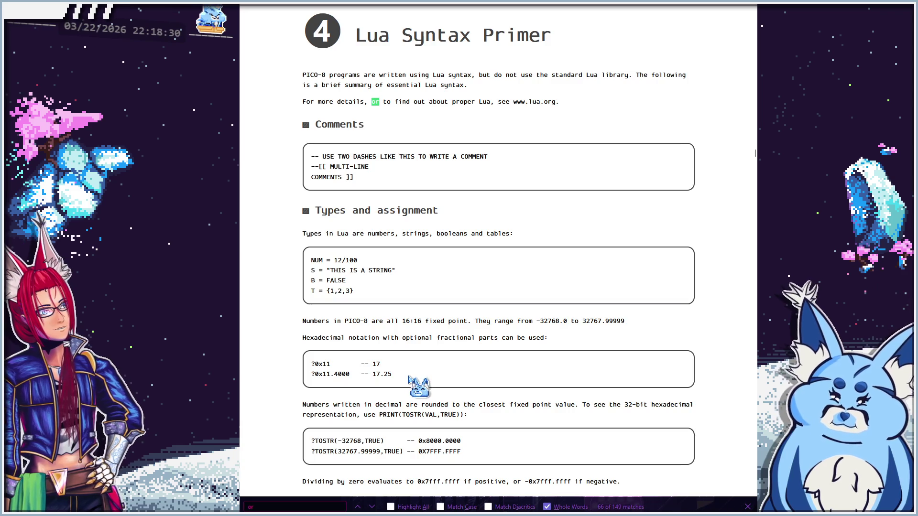
{"action": "scroll", "coordinate": [409, 377], "scroll_direction": "down", "scroll_amount": 1}
{"action": "scroll", "coordinate": [409, 377], "scroll_direction": "down", "scroll_amount": 2}
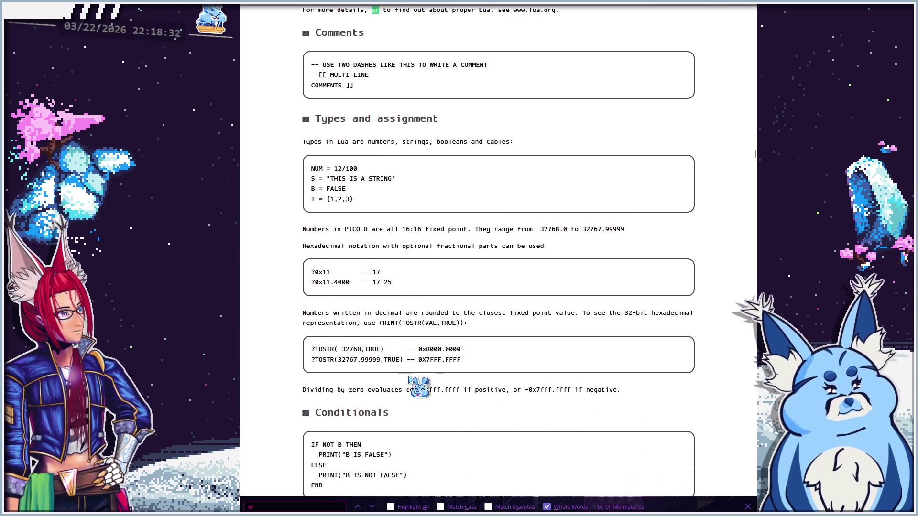
{"action": "scroll", "coordinate": [409, 377], "scroll_direction": "down", "scroll_amount": 4}
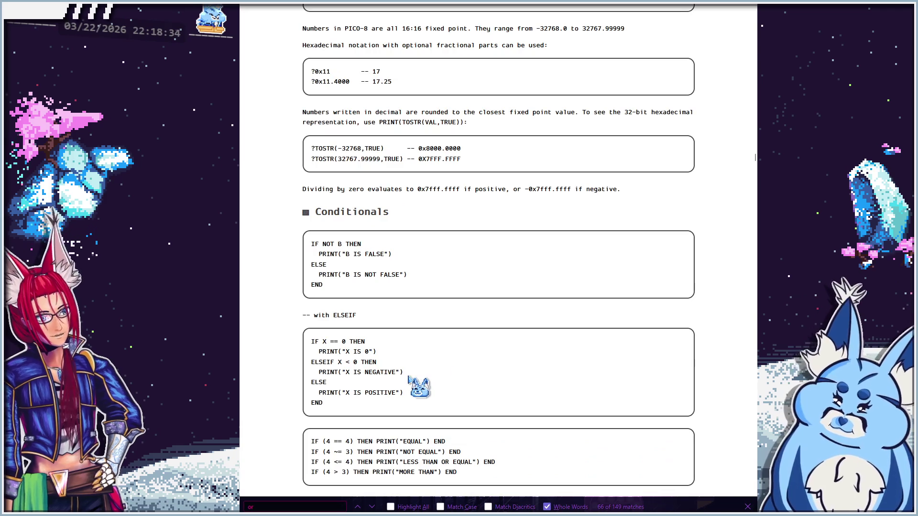
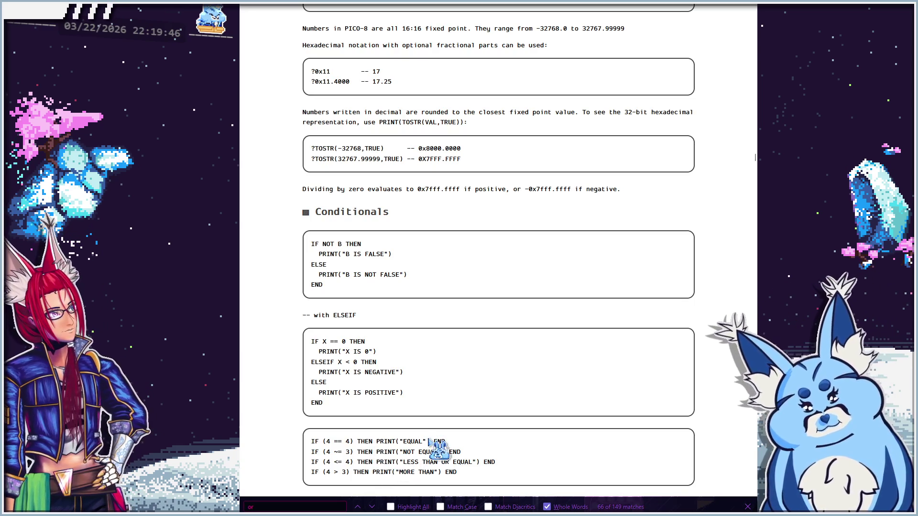
Scroll through the manual's Conditionals examples, then return to the PICO-8 code editor
{"action": "scroll", "coordinate": [428, 441], "scroll_direction": "down", "scroll_amount": 3}
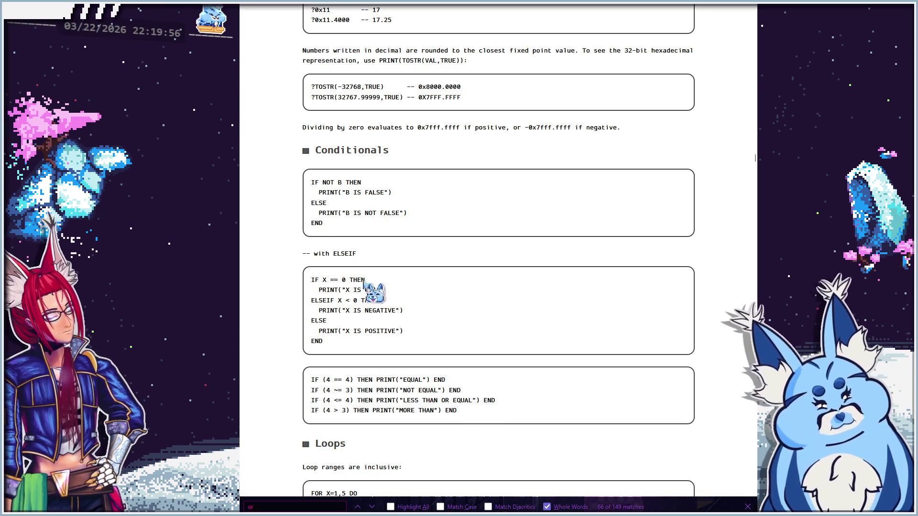
{"action": "key", "text": "alt+Tab"}
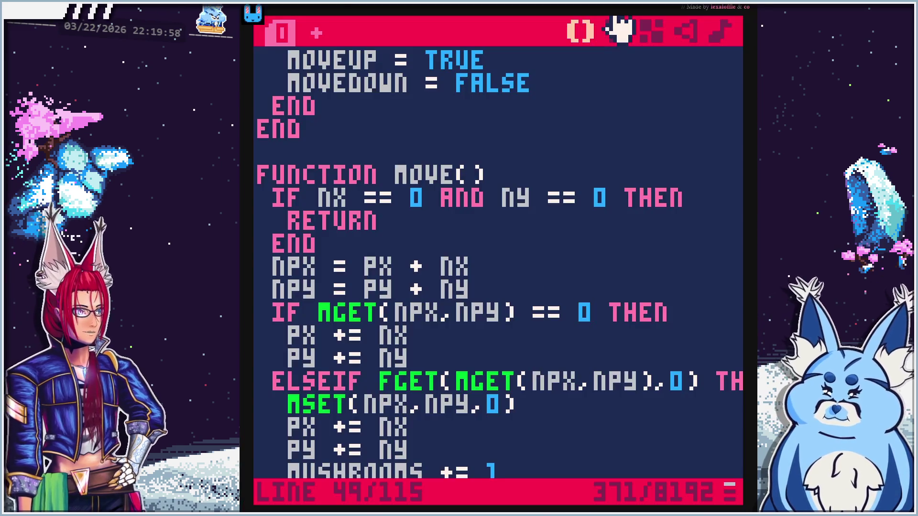
Add 'OR 22' (the grass sprite) after the == 0 tile check in move() and run the game
{"action": "left_click", "coordinate": [595, 312]}
{"action": "type", "text": "0r"}
{"action": "left_click", "coordinate": [599, 319]}
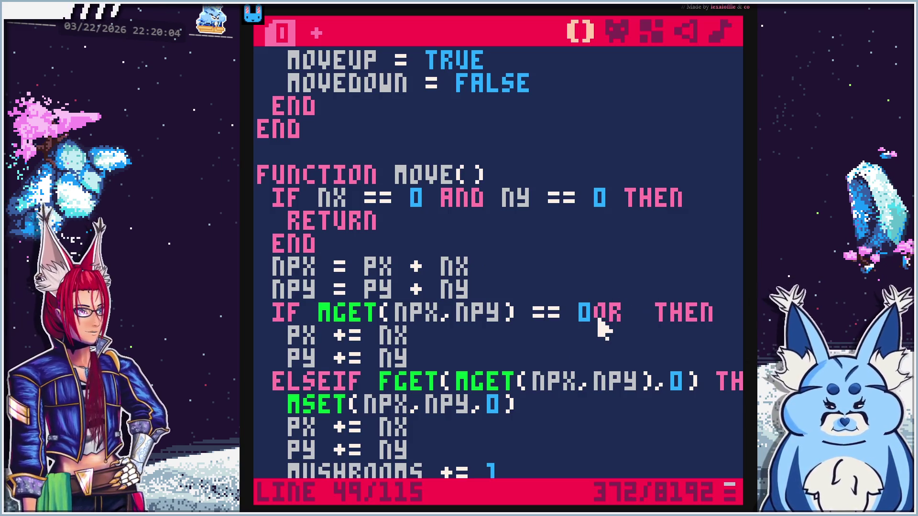
{"action": "left_click", "coordinate": [659, 316]}
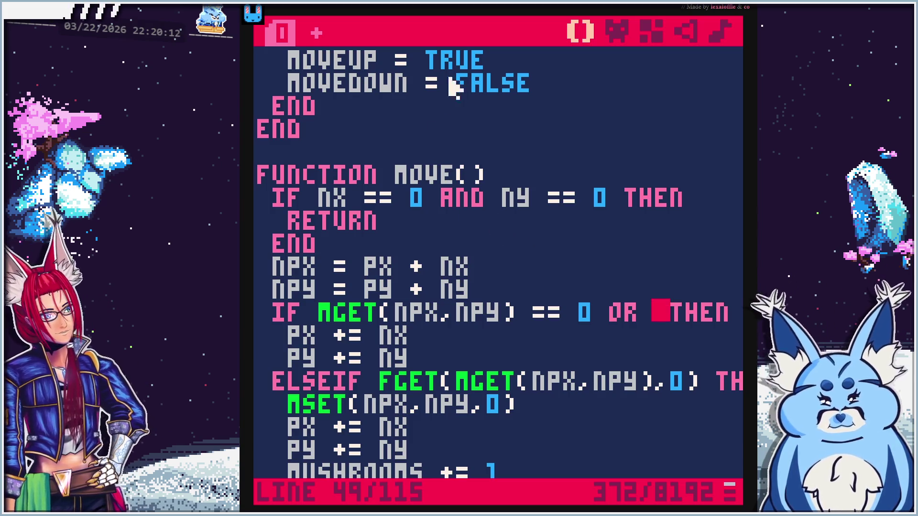
{"action": "left_click", "coordinate": [616, 31]}
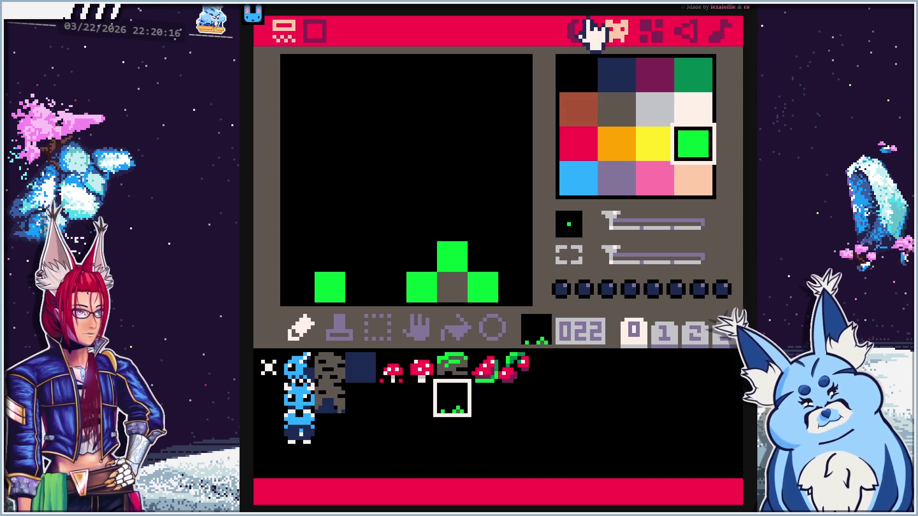
{"action": "left_click", "coordinate": [588, 30]}
{"action": "type", "text": "22 THE"}
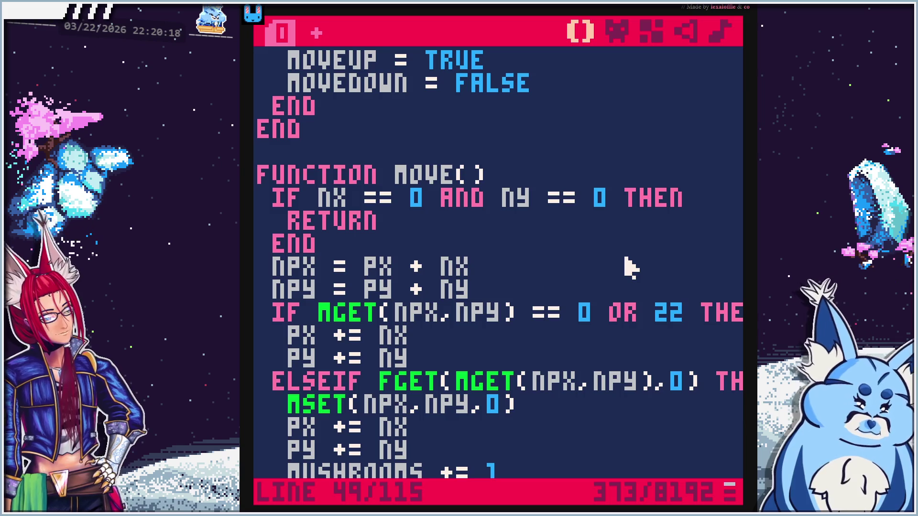
{"action": "key", "text": "ctrl+r"}
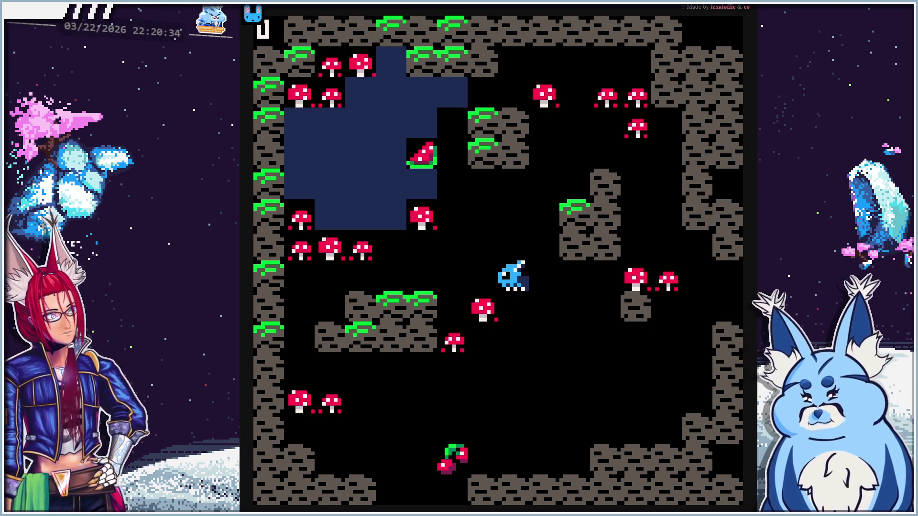
Walk the creature around the starting area, stepping onto the nearby mushrooms
{"action": "key", "text": "Down"}
{"action": "key", "text": "Left"}
{"action": "key", "text": "Up"}
{"action": "key", "text": "Up"}
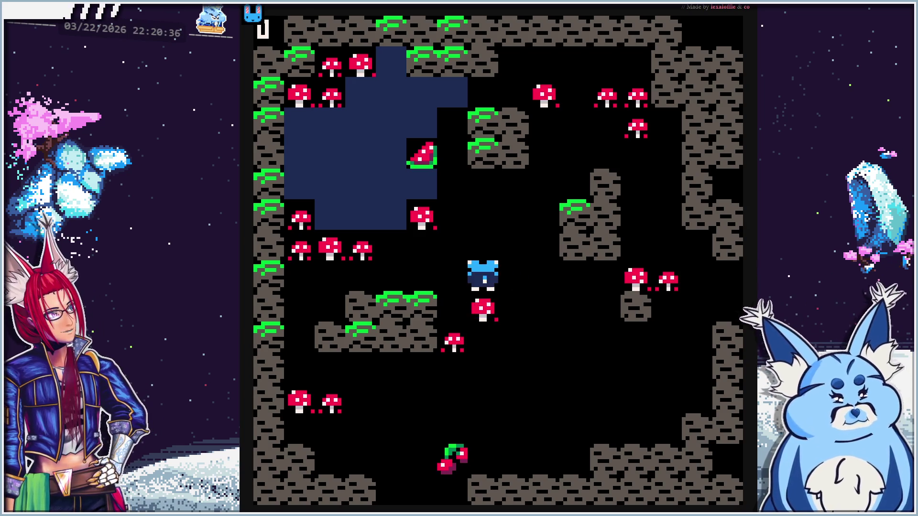
{"action": "key", "text": "Down"}
{"action": "key", "text": "Down"}
{"action": "key", "text": "Down"}
{"action": "key", "text": "Left"}
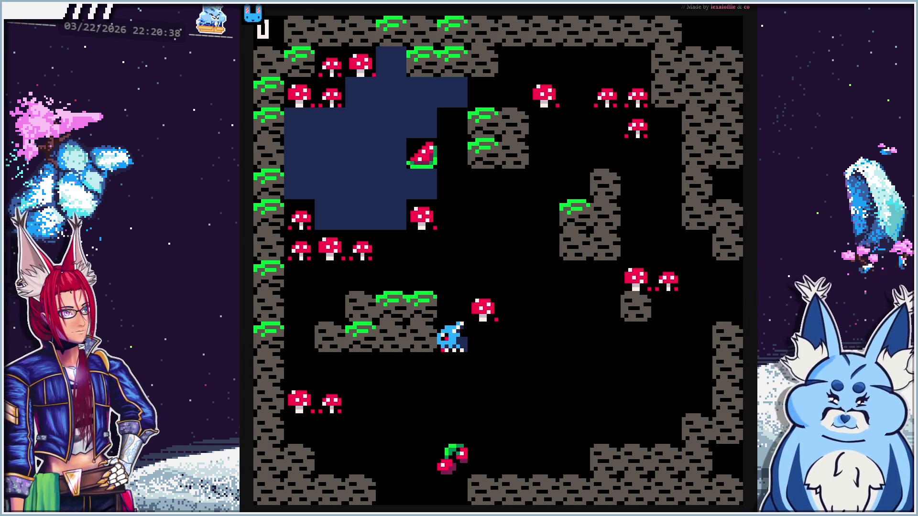
{"action": "key", "text": "Up"}
{"action": "key", "text": "Right"}
{"action": "key", "text": "Up"}
{"action": "key", "text": "Up"}
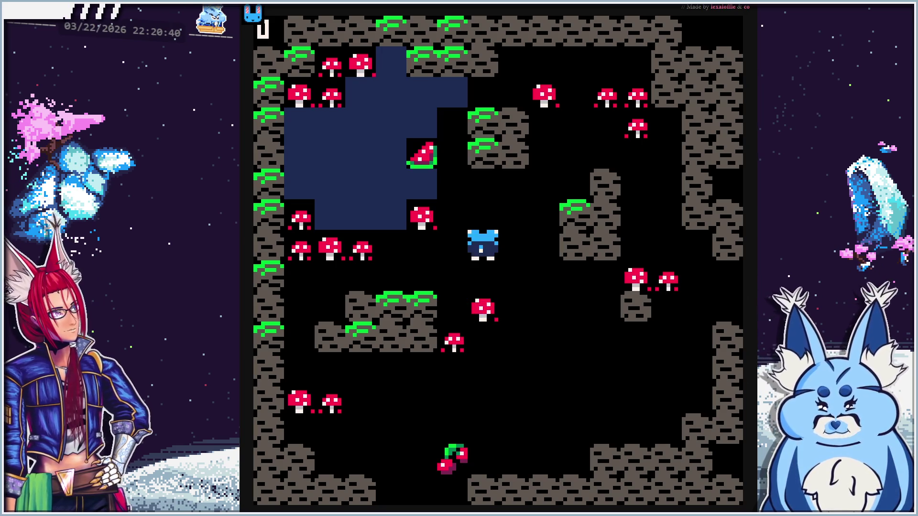
{"action": "key", "text": "Down"}
{"action": "key", "text": "Down"}
{"action": "key", "text": "Right"}
{"action": "key", "text": "Left"}
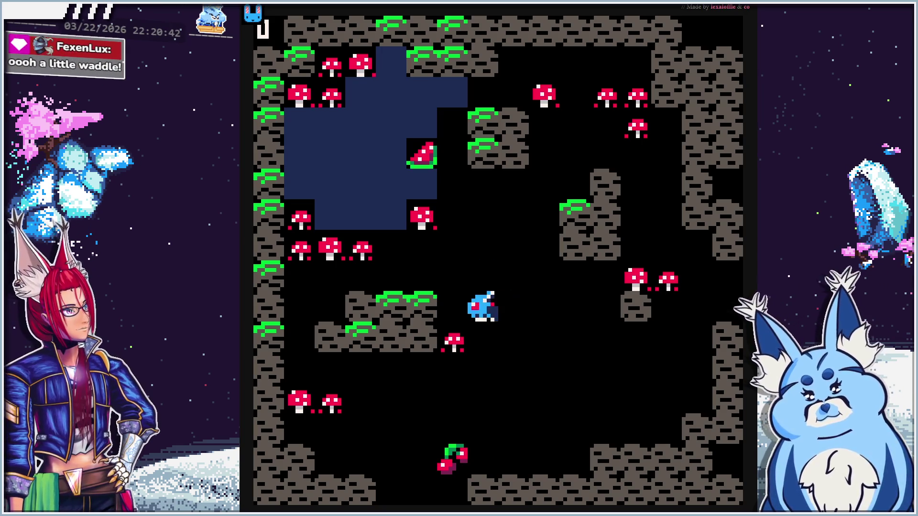
{"action": "key", "text": "Up"}
Explore the water area and the open space below, then stop the game with Escape
{"action": "key", "text": "Up"}
{"action": "key", "text": "Up"}
{"action": "key", "text": "Left"}
{"action": "key", "text": "Left"}
{"action": "key", "text": "Left"}
{"action": "key", "text": "Up"}
{"action": "key", "text": "Left"}
{"action": "key", "text": "Left"}
{"action": "key", "text": "Left"}
{"action": "key", "text": "Down"}
{"action": "key", "text": "Down"}
{"action": "key", "text": "Down"}
{"action": "key", "text": "Down"}
{"action": "key", "text": "Down"}
{"action": "key", "text": "Up"}
{"action": "key", "text": "Up"}
{"action": "key", "text": "Right"}
{"action": "key", "text": "Right"}
{"action": "key", "text": "Right"}
{"action": "key", "text": "Right"}
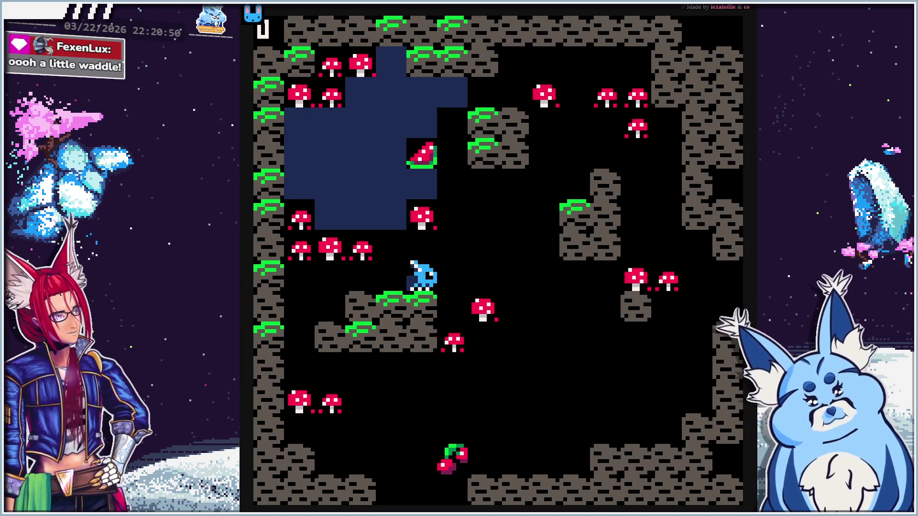
{"action": "key", "text": "Right"}
{"action": "key", "text": "Right"}
{"action": "key", "text": "Right"}
{"action": "key", "text": "Down"}
{"action": "key", "text": "Down"}
{"action": "key", "text": "Down"}
{"action": "key", "text": "Left"}
{"action": "key", "text": "Left"}
{"action": "key", "text": "Left"}
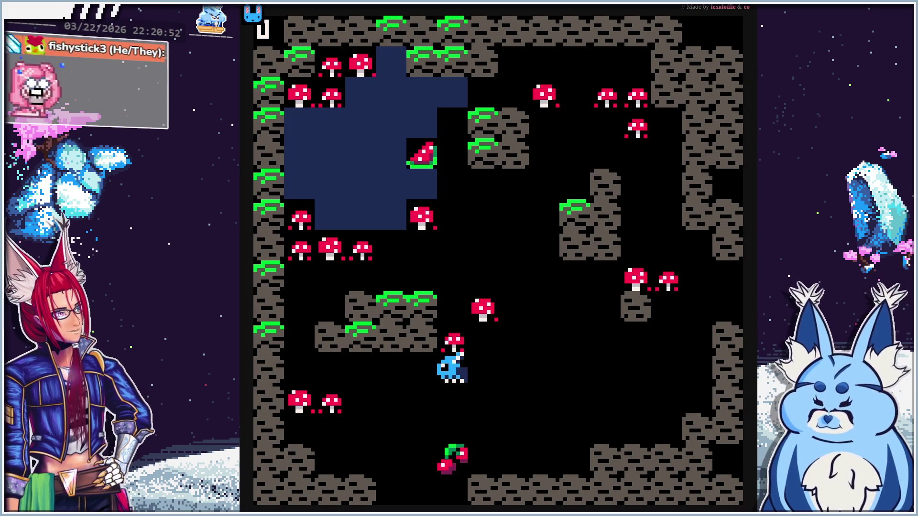
{"action": "key", "text": "Down"}
{"action": "key", "text": "Down"}
{"action": "key", "text": "Down"}
{"action": "key", "text": "Down"}
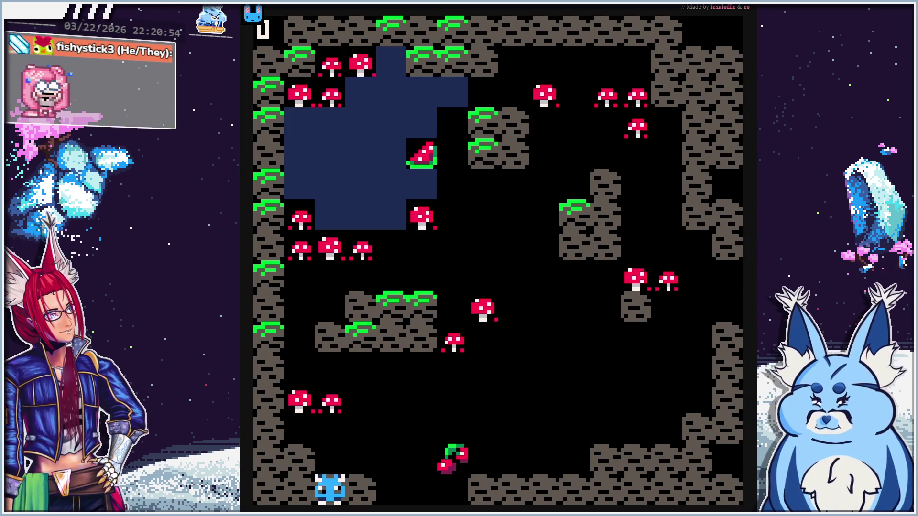
{"action": "key", "text": "Down"}
{"action": "key", "text": "Right"}
{"action": "key", "text": "Right"}
{"action": "key", "text": "Up"}
{"action": "key", "text": "Up"}
{"action": "key", "text": "Up"}
{"action": "key", "text": "Up"}
{"action": "key", "text": "Up"}
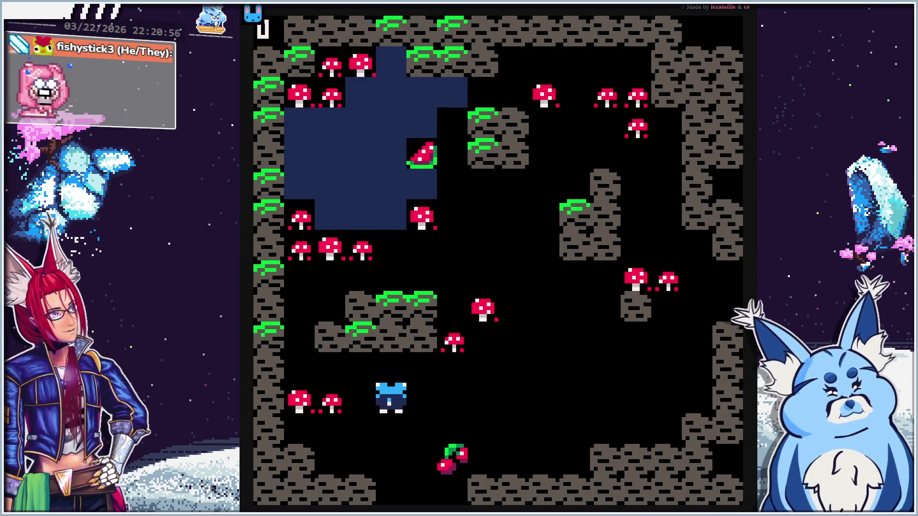
{"action": "key", "text": "Right"}
{"action": "key", "text": "Right"}
{"action": "key", "text": "Right"}
{"action": "key", "text": "Right"}
{"action": "key", "text": "Right"}
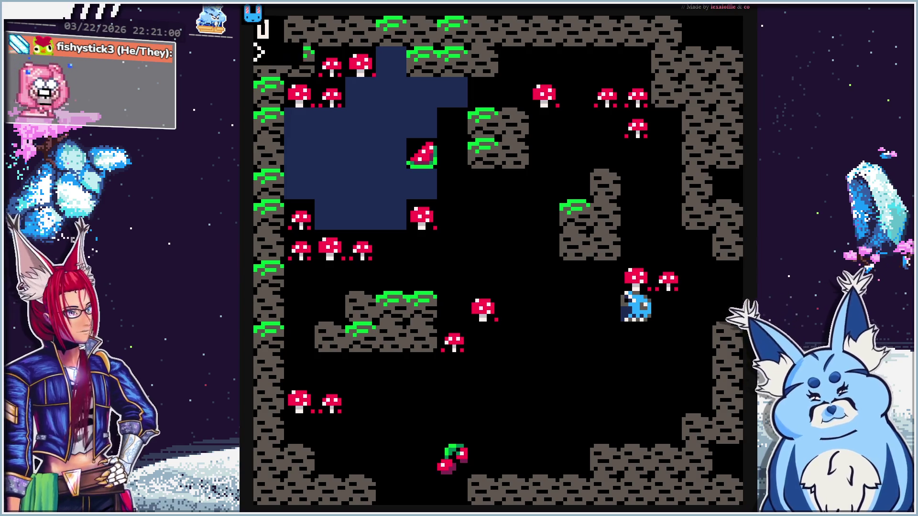
{"action": "key", "text": "Escape"}
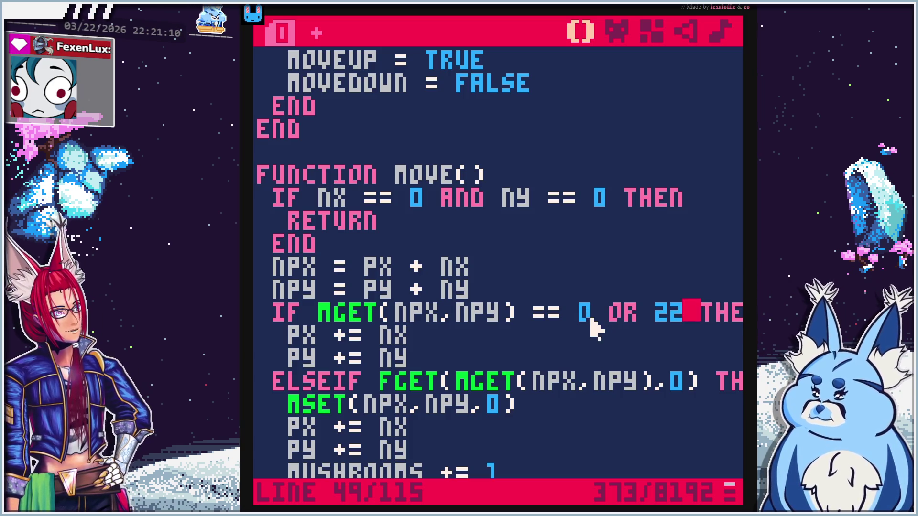
Wrap '0 OR 22' in parentheses in the MGET(NPX,NPY) check, then rerun the game
{"action": "left_click_drag", "start_coordinate": [316, 321], "coordinate": [568, 328]}
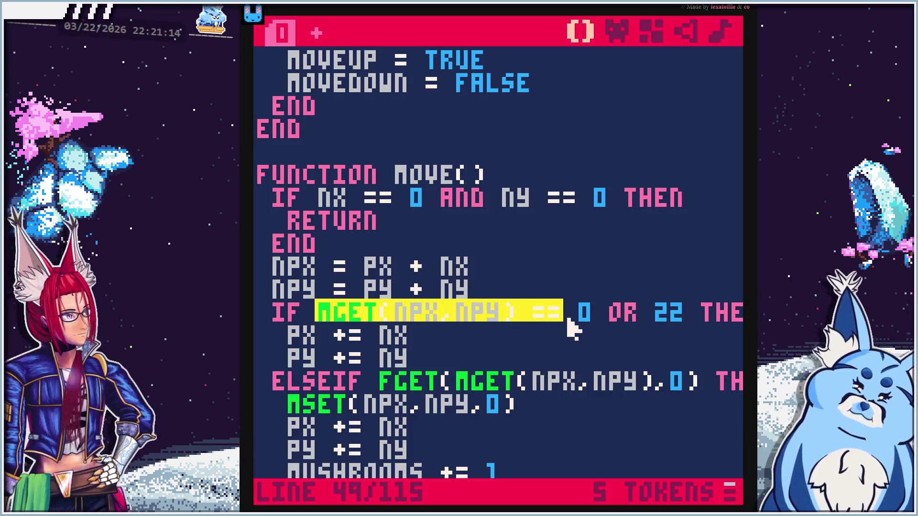
{"action": "left_click", "coordinate": [579, 318]}
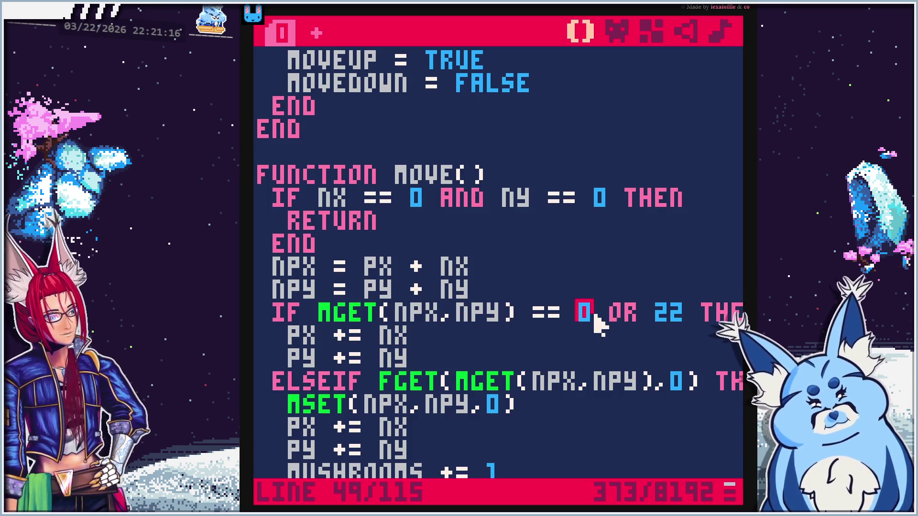
{"action": "type", "text": "("}
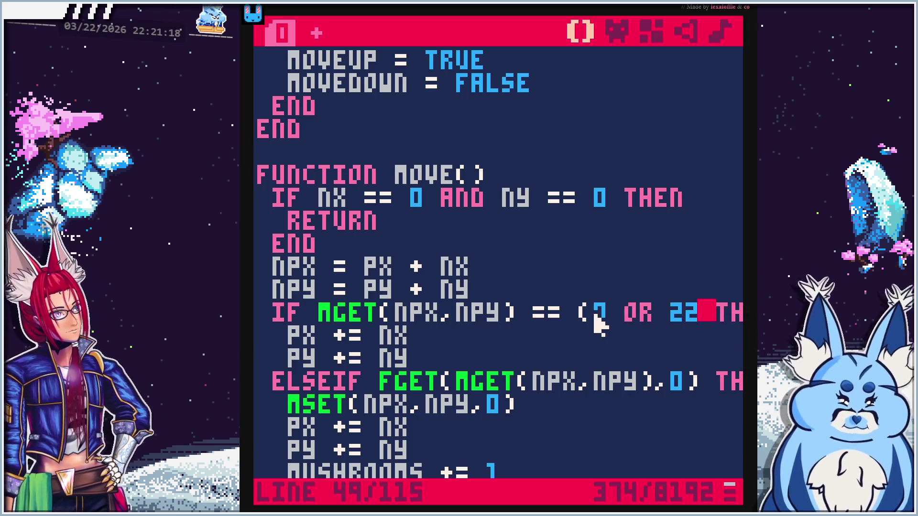
{"action": "type", "text": ")"}
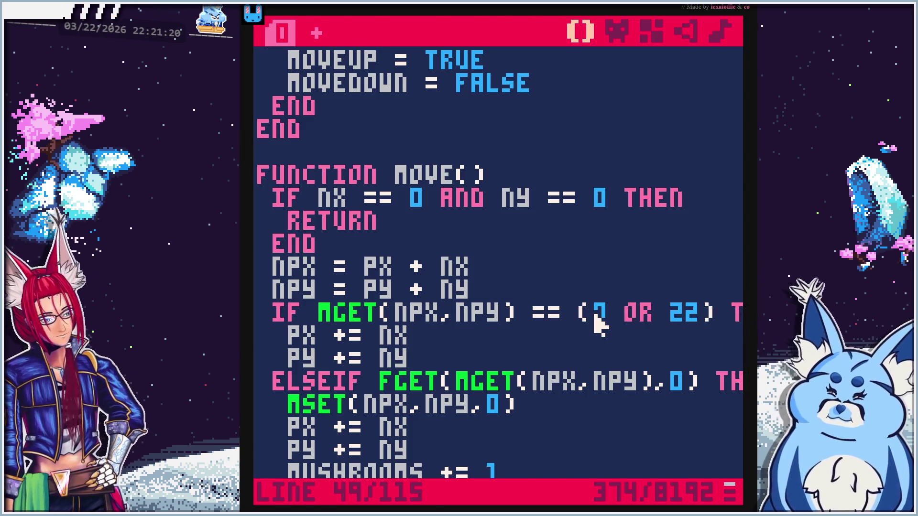
{"action": "key", "text": "ctrl+r"}
{"action": "key", "text": "Left"}
{"action": "key", "text": "Down"}
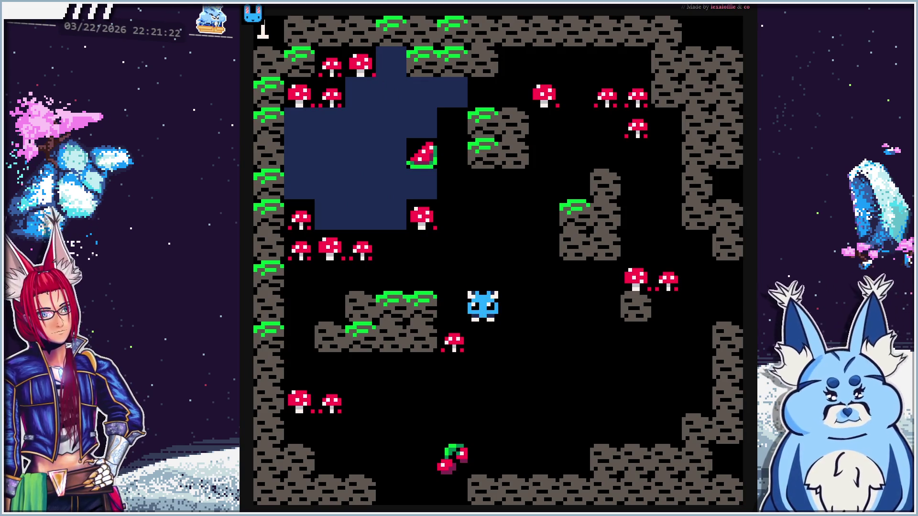
Walk the creature around to collect the nearby mushrooms
{"action": "key", "text": "Up"}
{"action": "key", "text": "Down"}
{"action": "key", "text": "Down"}
{"action": "key", "text": "Left"}
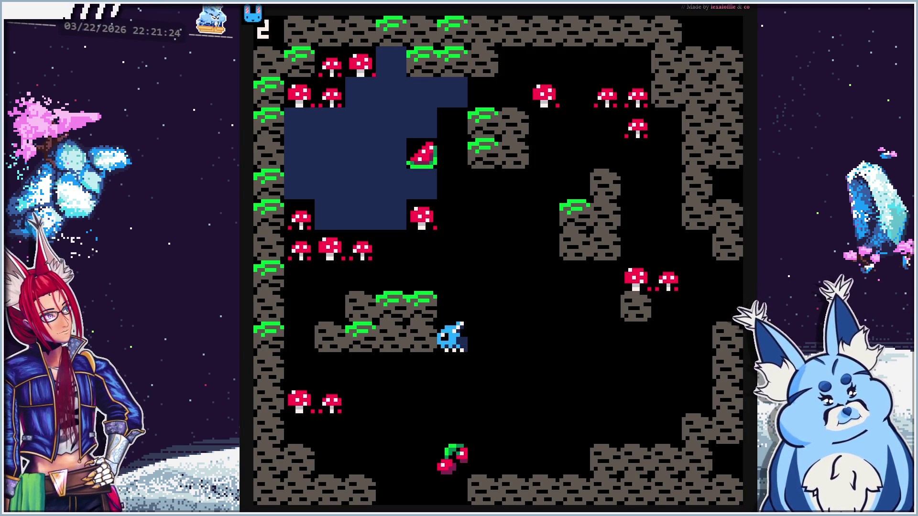
{"action": "key", "text": "Up"}
{"action": "key", "text": "Up"}
{"action": "key", "text": "Up"}
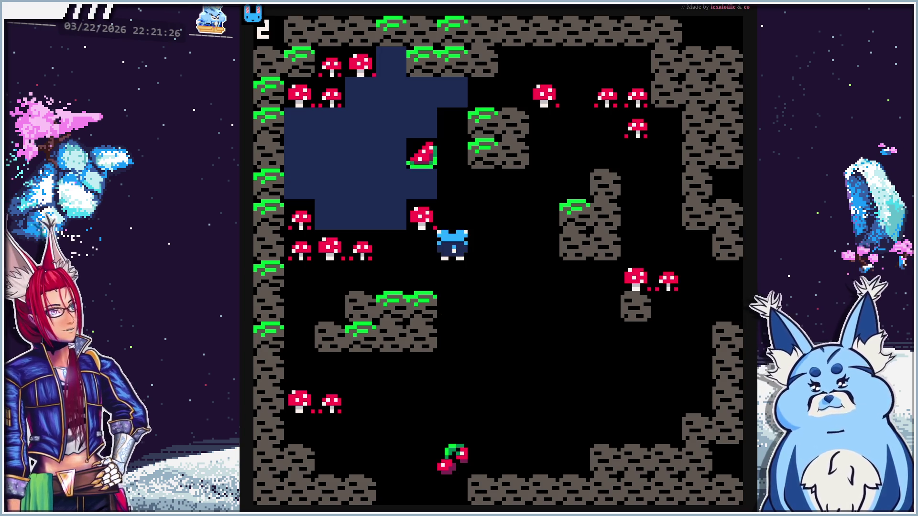
{"action": "key", "text": "Right"}
{"action": "key", "text": "Right"}
{"action": "key", "text": "Down"}
{"action": "key", "text": "Right"}
{"action": "key", "text": "Right"}
{"action": "key", "text": "Right"}
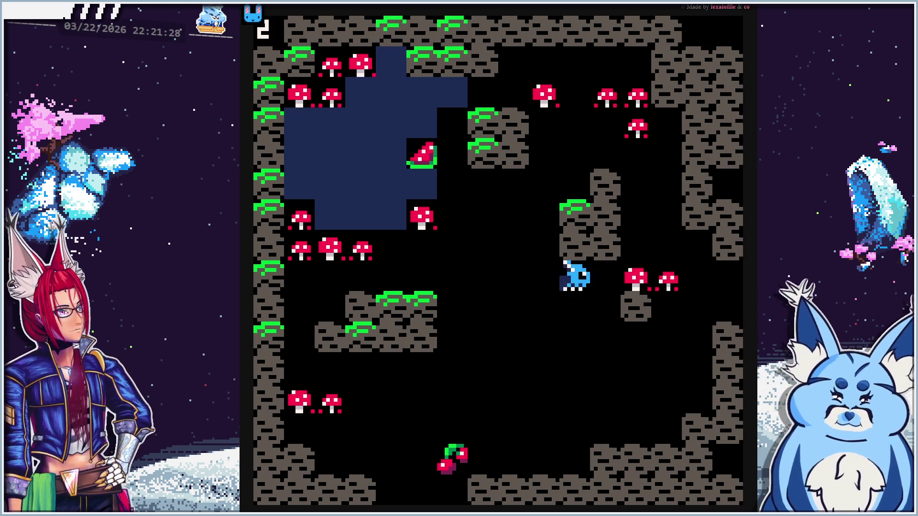
{"action": "key", "text": "Up"}
{"action": "key", "text": "Up"}
{"action": "key", "text": "Up"}
{"action": "key", "text": "Up"}
{"action": "key", "text": "Left"}
{"action": "key", "text": "Left"}
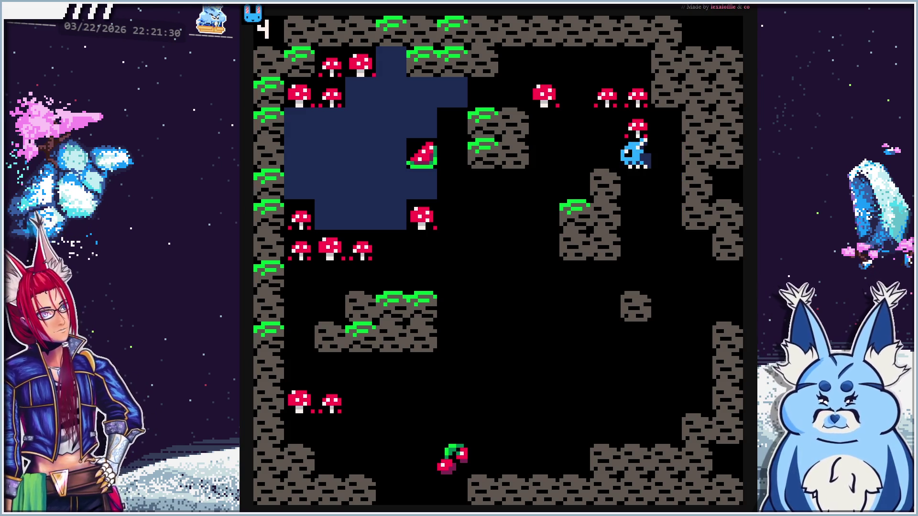
Walk the creature left across the cave toward the watermelon
{"action": "key", "text": "Left"}
{"action": "key", "text": "Down"}
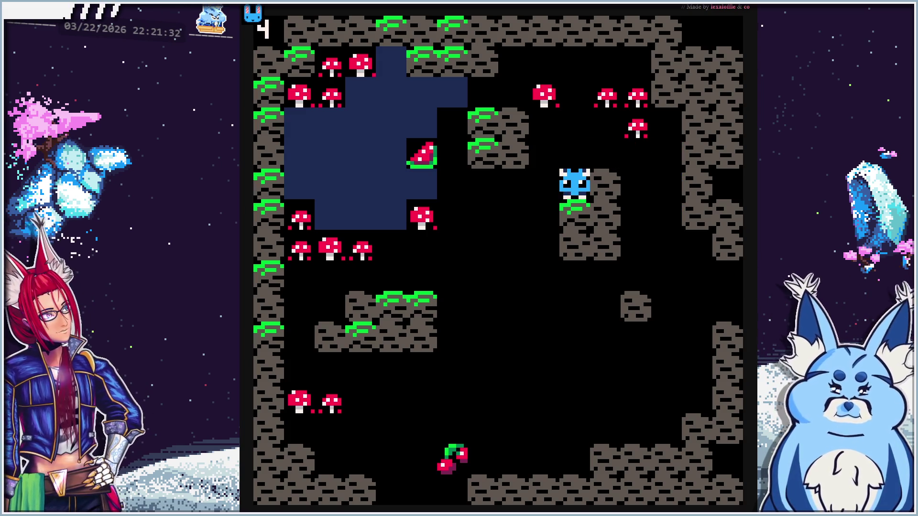
{"action": "key", "text": "Left"}
{"action": "key", "text": "Down"}
{"action": "key", "text": "Left"}
{"action": "key", "text": "Left"}
{"action": "key", "text": "Up"}
{"action": "key", "text": "Left"}
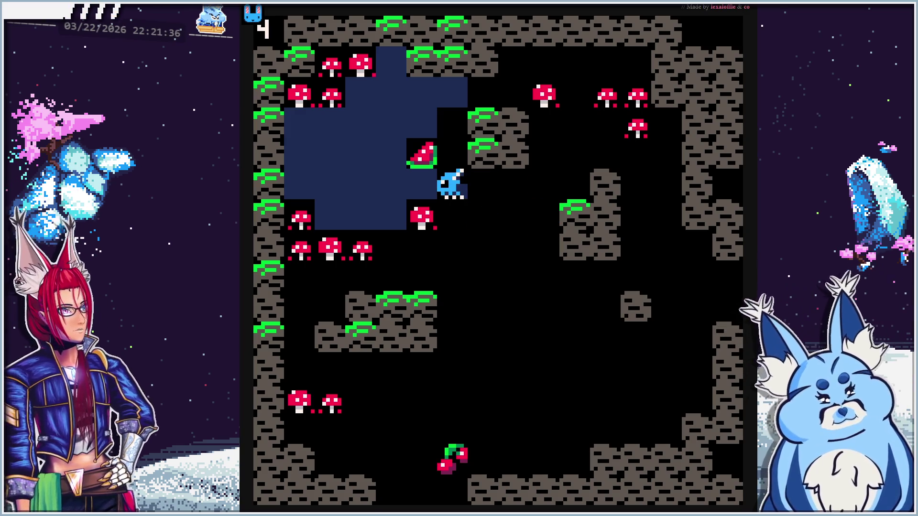
Eat a nearby mushroom, then move through the water and eat the watermelon
{"action": "key", "text": "Right"}
{"action": "key", "text": "Down"}
{"action": "key", "text": "Left"}
{"action": "key", "text": "Left"}
{"action": "key", "text": "Right"}
{"action": "key", "text": "Up"}
{"action": "key", "text": "Up"}
{"action": "key", "text": "Left"}
{"action": "key", "text": "Left"}
{"action": "key", "text": "Left"}
{"action": "key", "text": "Down"}
{"action": "key", "text": "Right"}
{"action": "key", "text": "Right"}
Leave the water, head into the open area and eat the cherry
{"action": "key", "text": "Right"}
{"action": "key", "text": "Left"}
{"action": "key", "text": "Left"}
{"action": "key", "text": "Left"}
{"action": "key", "text": "Up"}
{"action": "key", "text": "Up"}
{"action": "key", "text": "Right"}
{"action": "key", "text": "Right"}
{"action": "key", "text": "Right"}
{"action": "key", "text": "Down"}
{"action": "key", "text": "Down"}
{"action": "key", "text": "Down"}
{"action": "key", "text": "Down"}
{"action": "key", "text": "Right"}
{"action": "key", "text": "Right"}
{"action": "key", "text": "Down"}
{"action": "key", "text": "Down"}
{"action": "key", "text": "Down"}
{"action": "key", "text": "Down"}
{"action": "key", "text": "Down"}
{"action": "key", "text": "Down"}
{"action": "key", "text": "Down"}
{"action": "key", "text": "Left"}
{"action": "key", "text": "Up"}
{"action": "key", "text": "Up"}
{"action": "key", "text": "Up"}
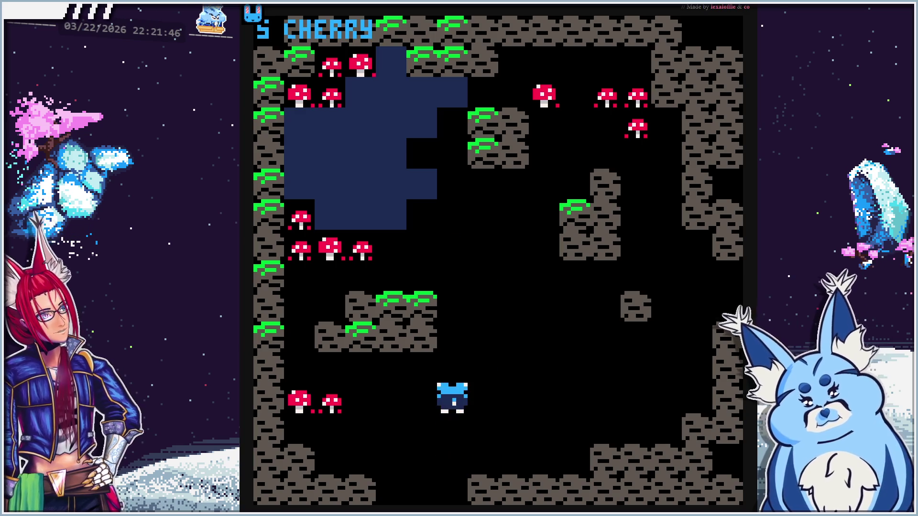
{"action": "key", "text": "Left"}
{"action": "key", "text": "Left"}
{"action": "key", "text": "Up"}
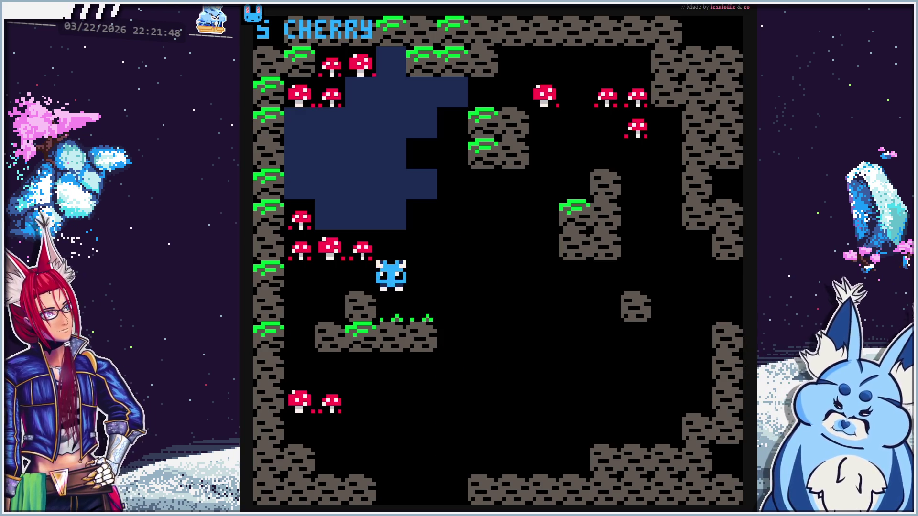
Test walking through the grass tiles, then stop the game with Escape
{"action": "key", "text": "Right"}
{"action": "key", "text": "Left"}
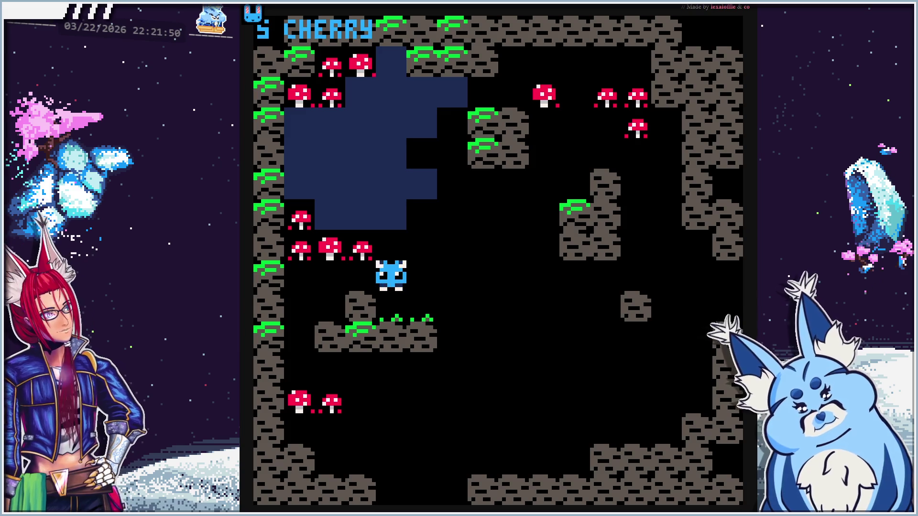
{"action": "key", "text": "Right"}
{"action": "key", "text": "Right"}
{"action": "key", "text": "Down"}
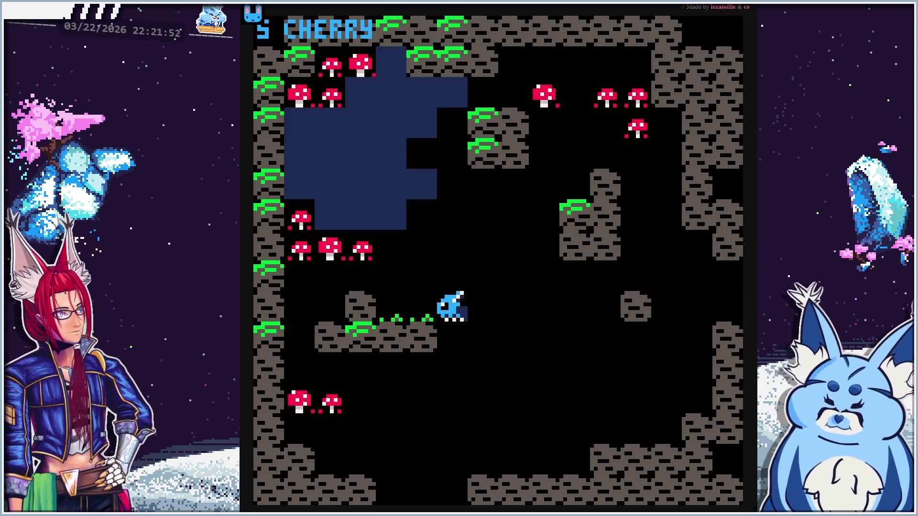
{"action": "key", "text": "Up"}
{"action": "key", "text": "Left"}
{"action": "key", "text": "Left"}
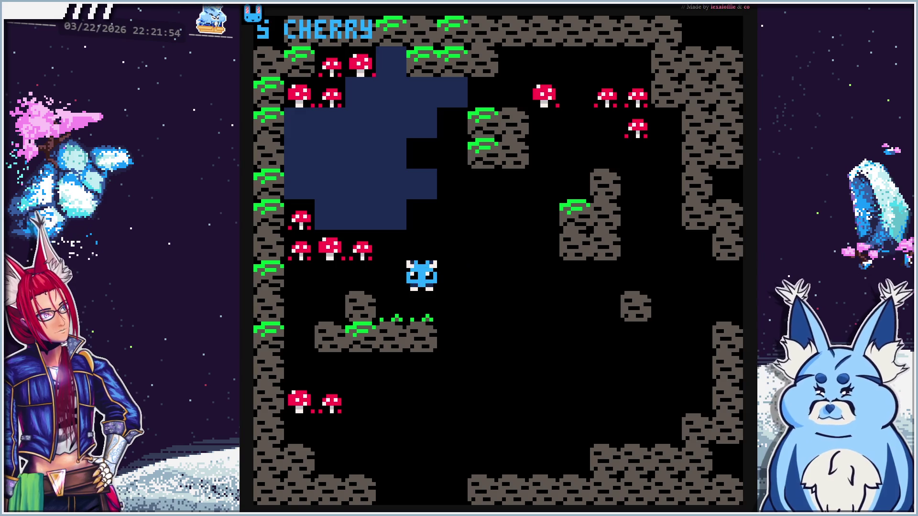
{"action": "key", "text": "Right"}
{"action": "key", "text": "Right"}
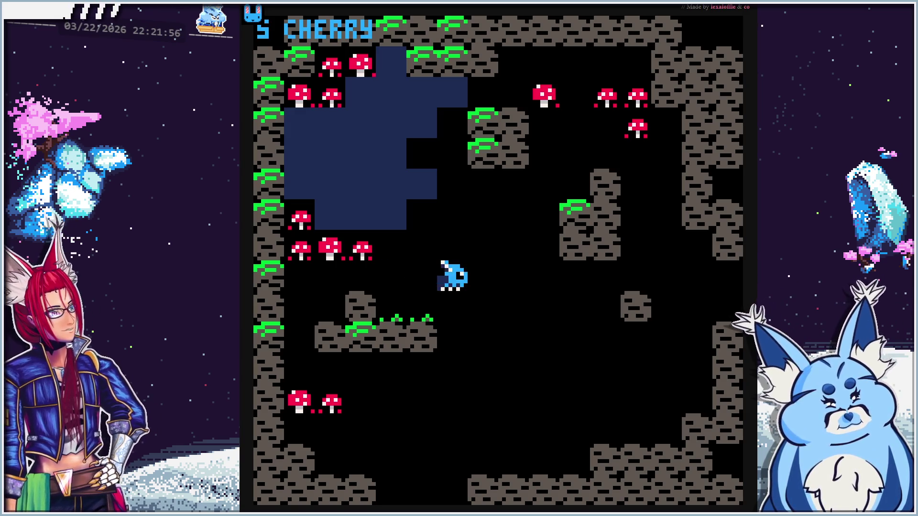
{"action": "key", "text": "Down"}
{"action": "key", "text": "Escape"}
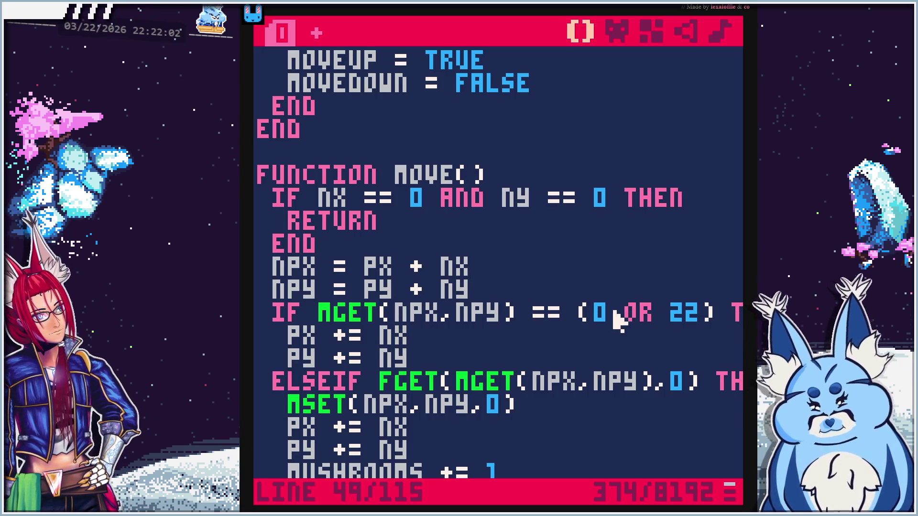
{"action": "left_click", "coordinate": [616, 31]}
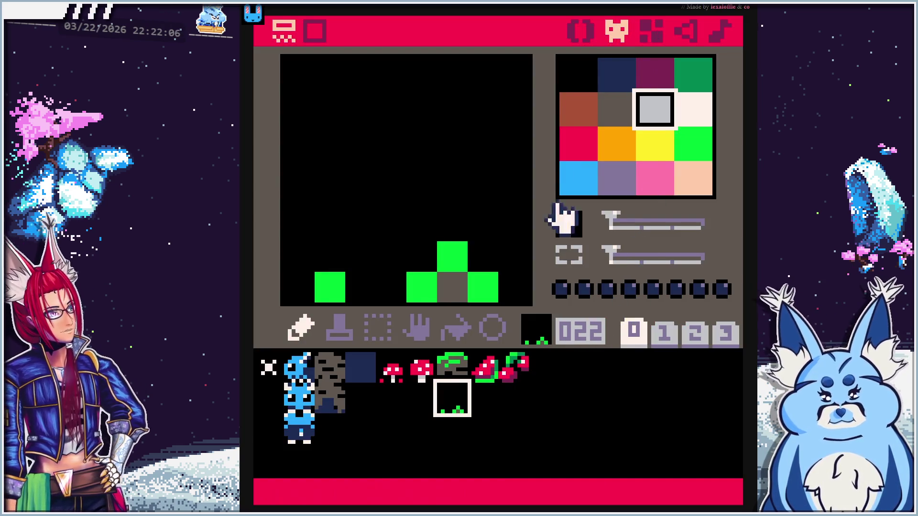
{"action": "left_click", "coordinate": [580, 30]}
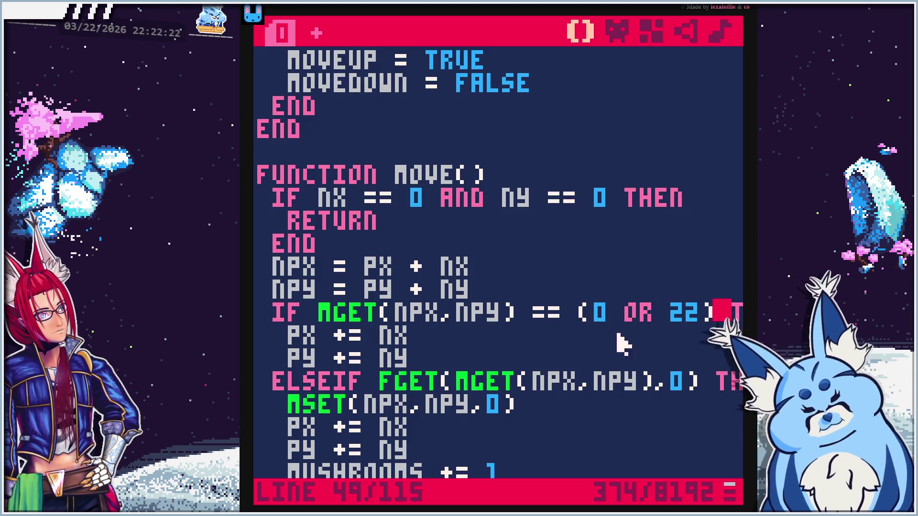
{"action": "key", "text": "ctrl+r"}
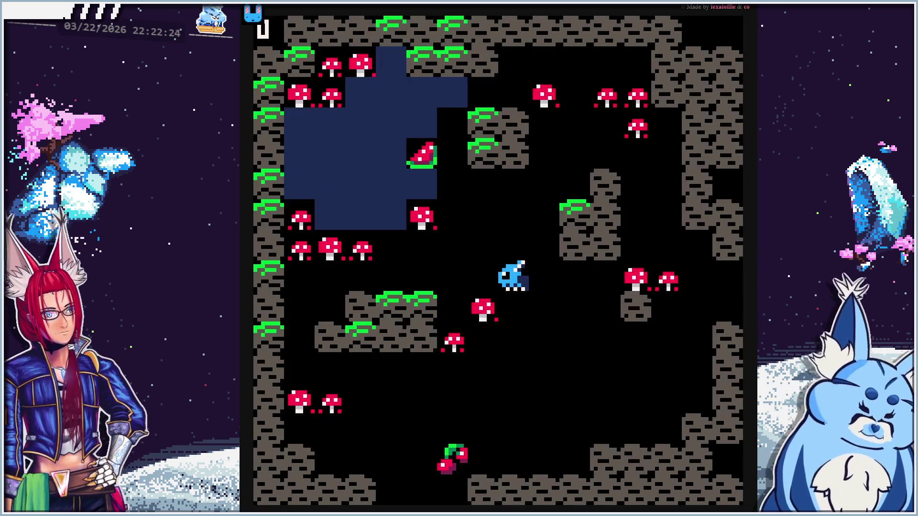
{"action": "key", "text": "Up"}
{"action": "key", "text": "Up"}
{"action": "key", "text": "Left"}
{"action": "key", "text": "Left"}
{"action": "key", "text": "Left"}
{"action": "key", "text": "Right"}
{"action": "key", "text": "Up"}
{"action": "key", "text": "Up"}
{"action": "key", "text": "Left"}
{"action": "key", "text": "Left"}
{"action": "key", "text": "Left"}
{"action": "key", "text": "Left"}
{"action": "key", "text": "Down"}
{"action": "key", "text": "Right"}
{"action": "key", "text": "Right"}
{"action": "key", "text": "Right"}
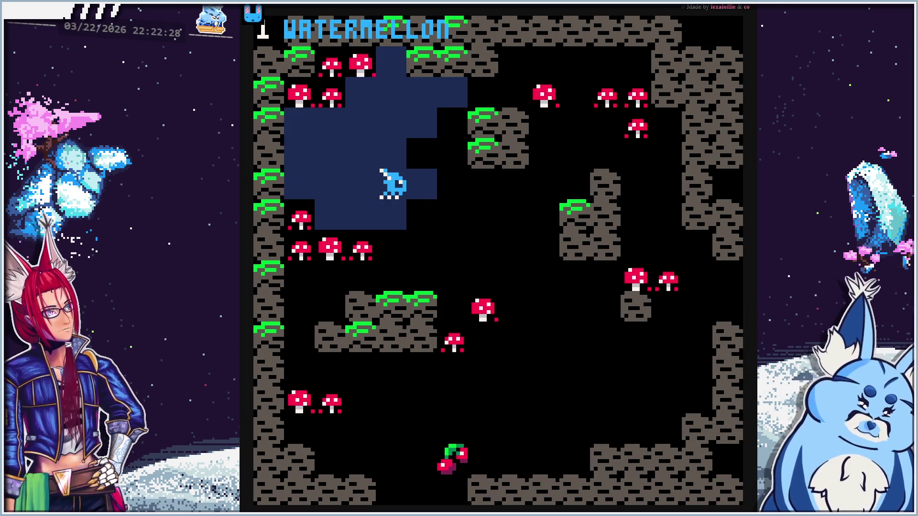
{"action": "key", "text": "Up"}
{"action": "key", "text": "Right"}
{"action": "key", "text": "Left"}
{"action": "key", "text": "Down"}
{"action": "key", "text": "Up"}
{"action": "key", "text": "Up"}
{"action": "key", "text": "Up"}
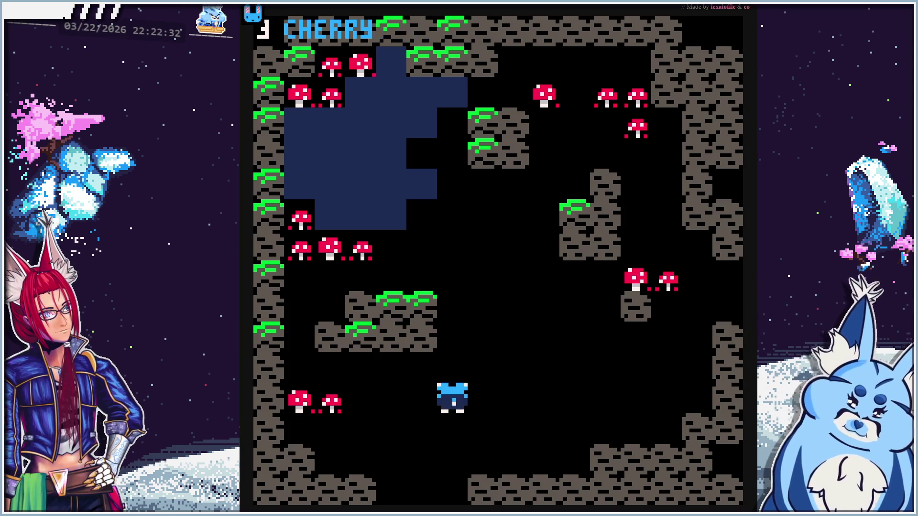
{"action": "key", "text": "Left"}
{"action": "key", "text": "Left"}
{"action": "key", "text": "Up"}
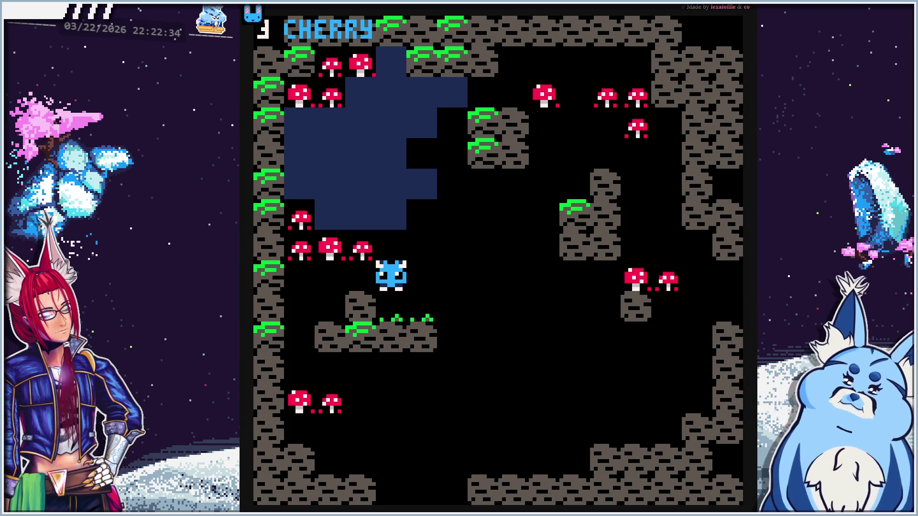
{"action": "key", "text": "Right"}
{"action": "key", "text": "Right"}
{"action": "key", "text": "Right"}
{"action": "key", "text": "Right"}
{"action": "key", "text": "Right"}
{"action": "key", "text": "Right"}
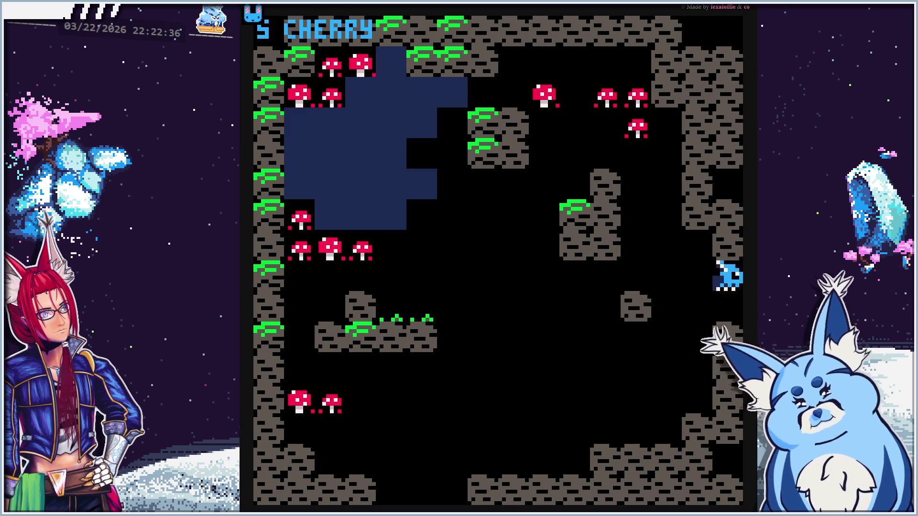
{"action": "key", "text": "Right"}
{"action": "key", "text": "Right"}
{"action": "key", "text": "Left"}
{"action": "key", "text": "Left"}
{"action": "key", "text": "Left"}
{"action": "key", "text": "Left"}
{"action": "key", "text": "Left"}
{"action": "key", "text": "Left"}
{"action": "key", "text": "Left"}
{"action": "key", "text": "Left"}
{"action": "key", "text": "Left"}
{"action": "key", "text": "Left"}
{"action": "key", "text": "Left"}
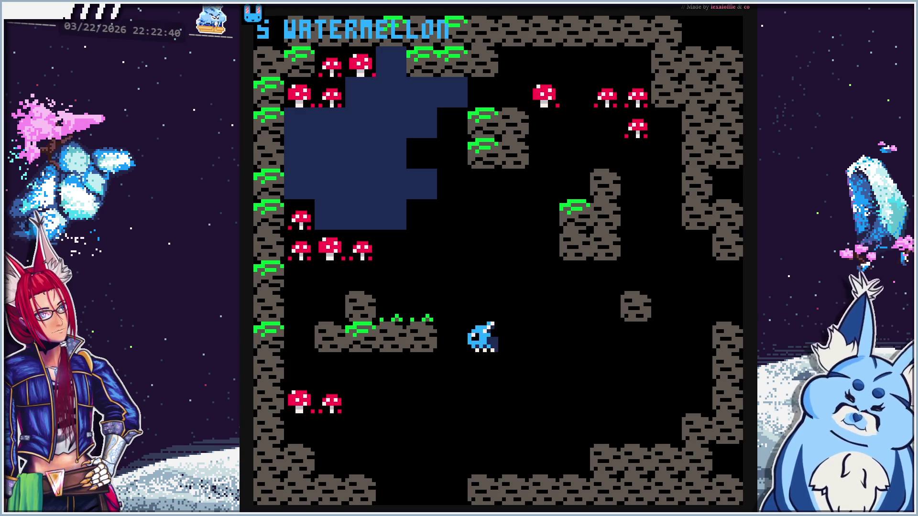
{"action": "key", "text": "Left"}
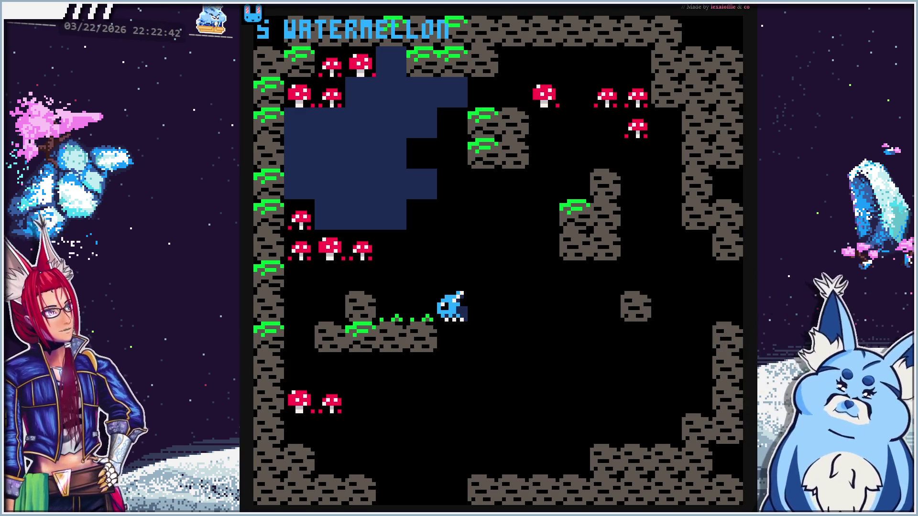
{"action": "key", "text": "Up"}
{"action": "key", "text": "Left"}
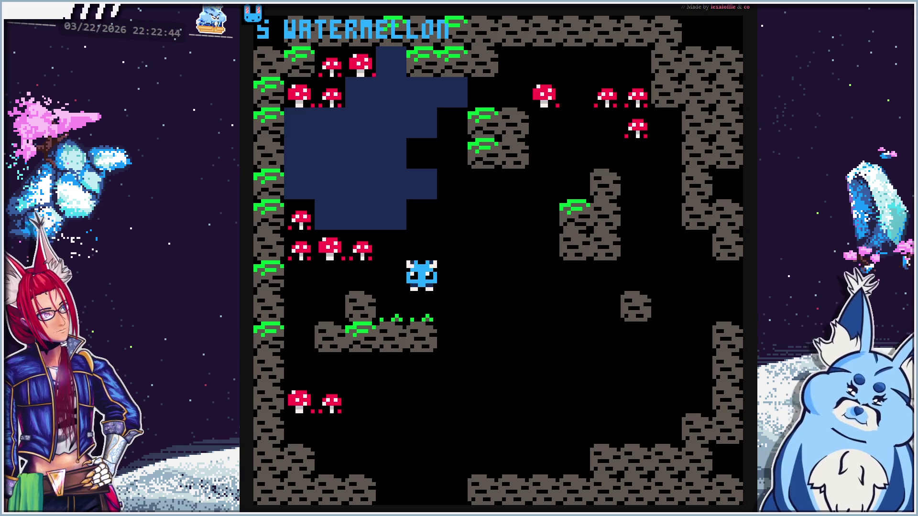
{"action": "key", "text": "Left"}
{"action": "key", "text": "Right"}
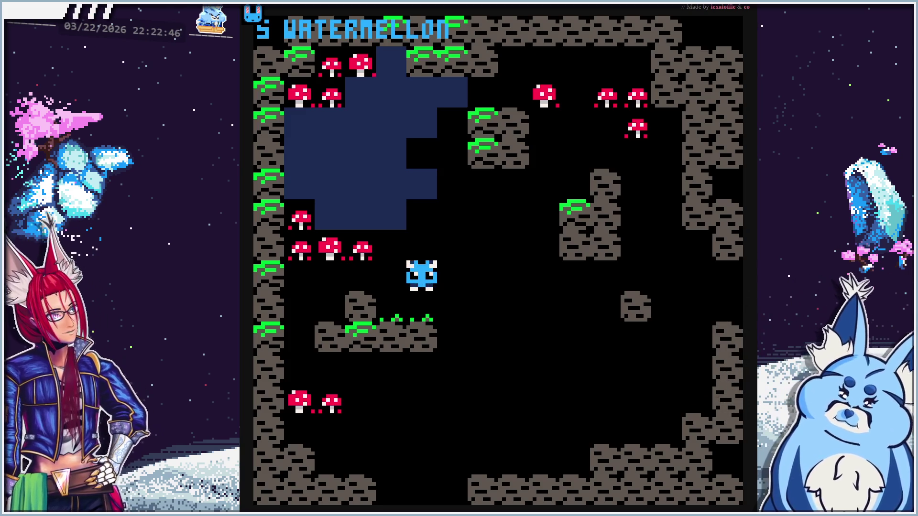
{"action": "key", "text": "Right"}
{"action": "key", "text": "Up"}
{"action": "key", "text": "Left"}
{"action": "key", "text": "Left"}
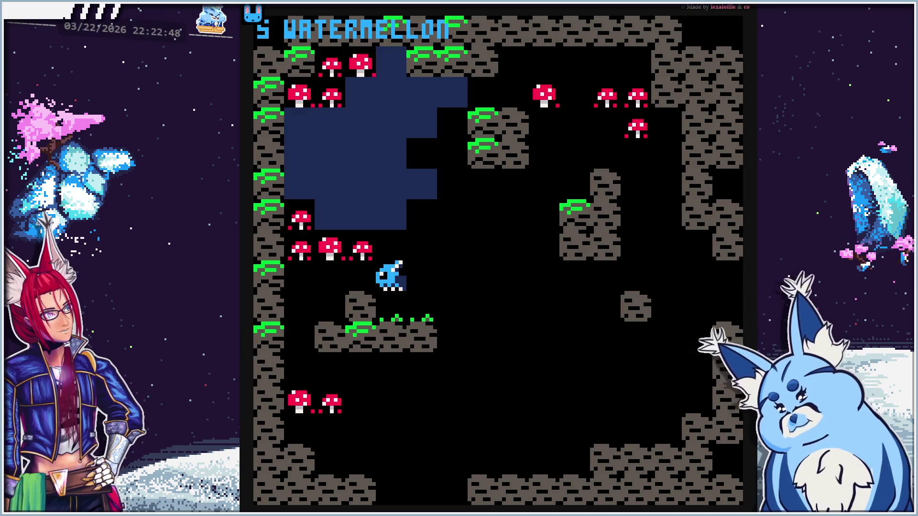
{"action": "key", "text": "Right"}
{"action": "key", "text": "Right"}
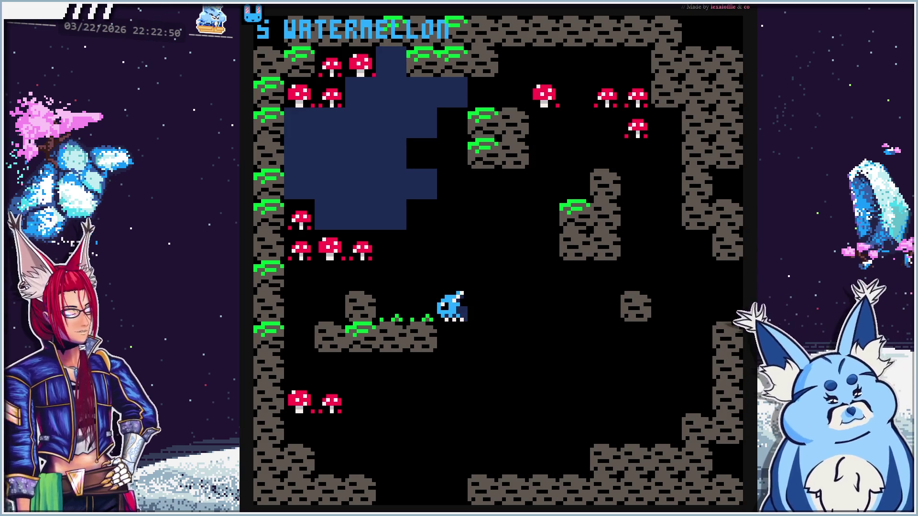
{"action": "key", "text": "Escape"}
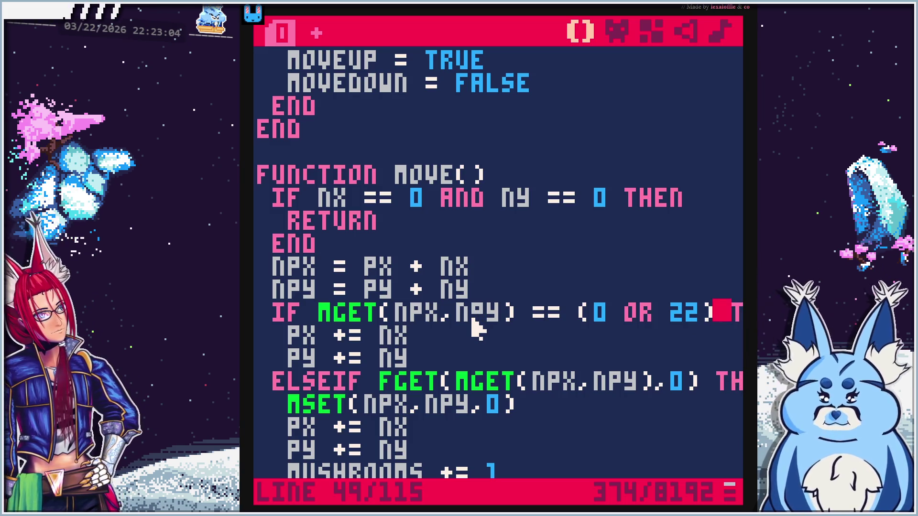
Rewrite line 49's check as MGET(NPX,NPY) == 0 OR MGET(NPX,NPY) == 22 THEN
{"action": "key", "text": "End"}
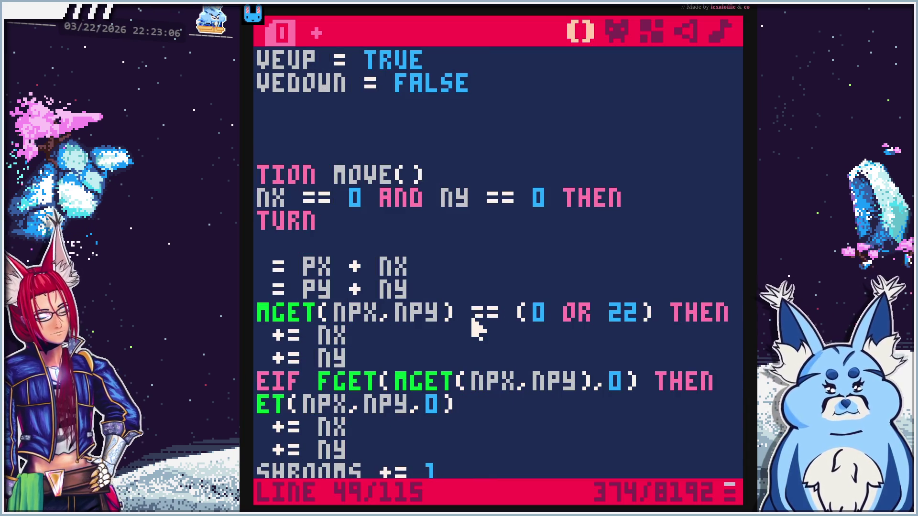
{"action": "key", "text": "Home"}
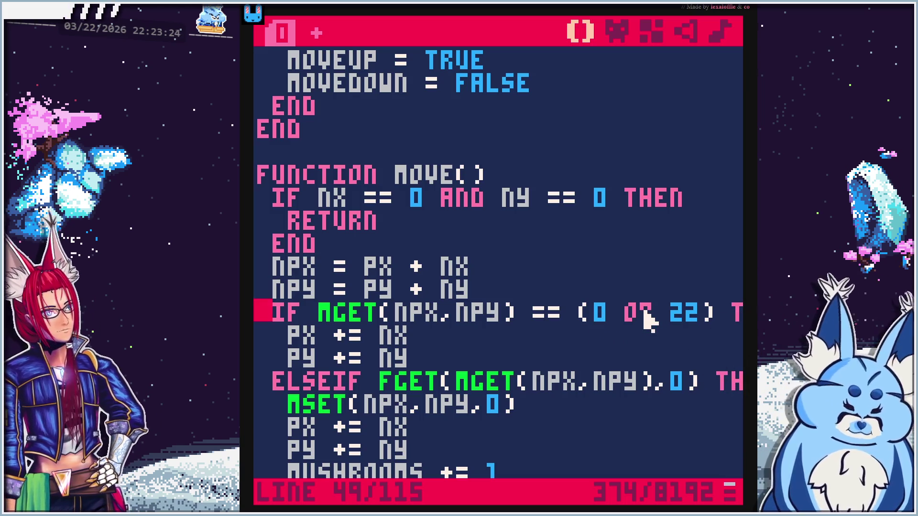
{"action": "left_click", "coordinate": [600, 313]}
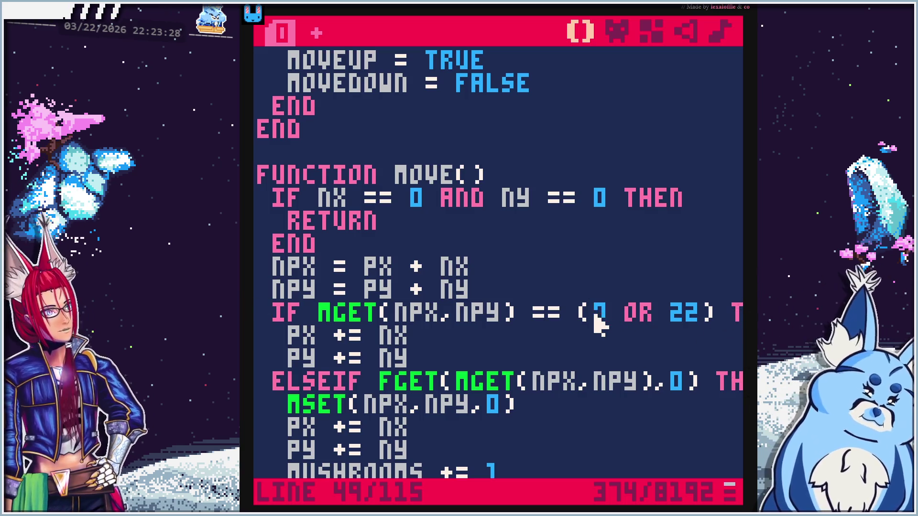
{"action": "key", "text": "BackSpace"}
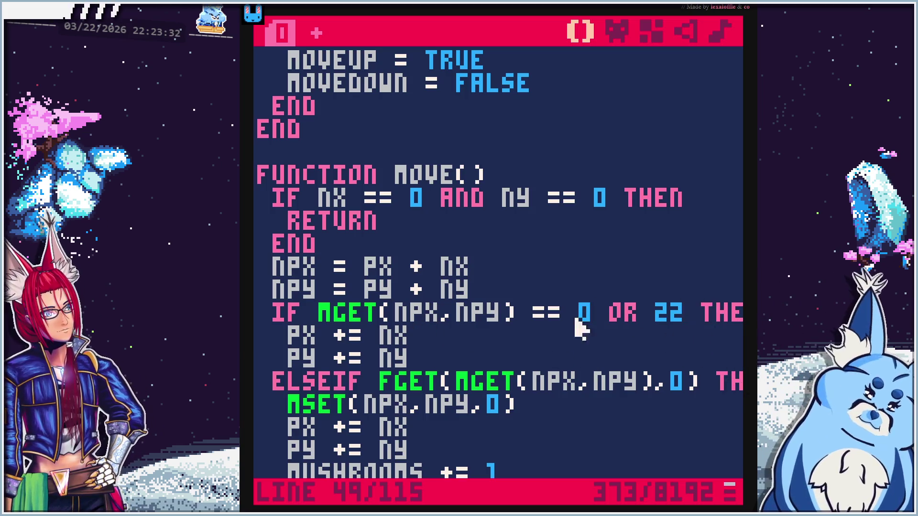
{"action": "left_click_drag", "start_coordinate": [568, 314], "coordinate": [310, 313]}
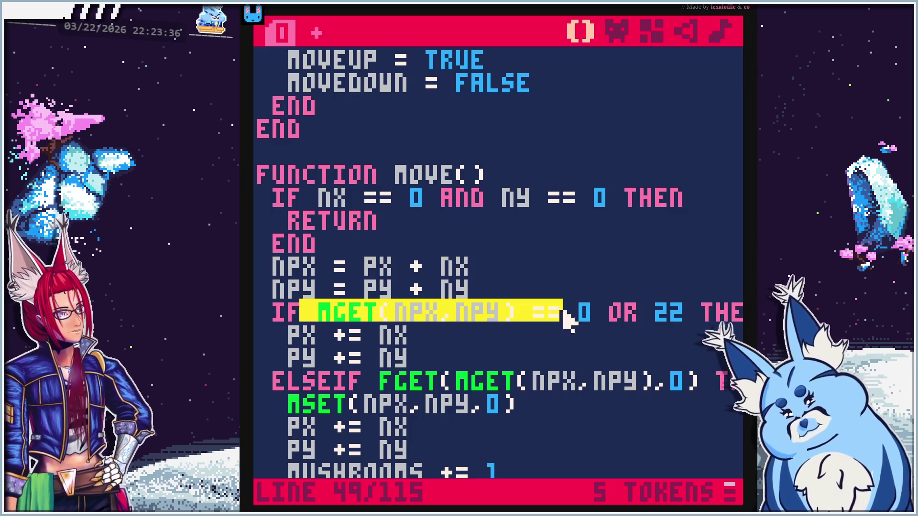
{"action": "key", "text": "ctrl+c"}
{"action": "left_click", "coordinate": [651, 312]}
{"action": "key", "text": "ctrl+v"}
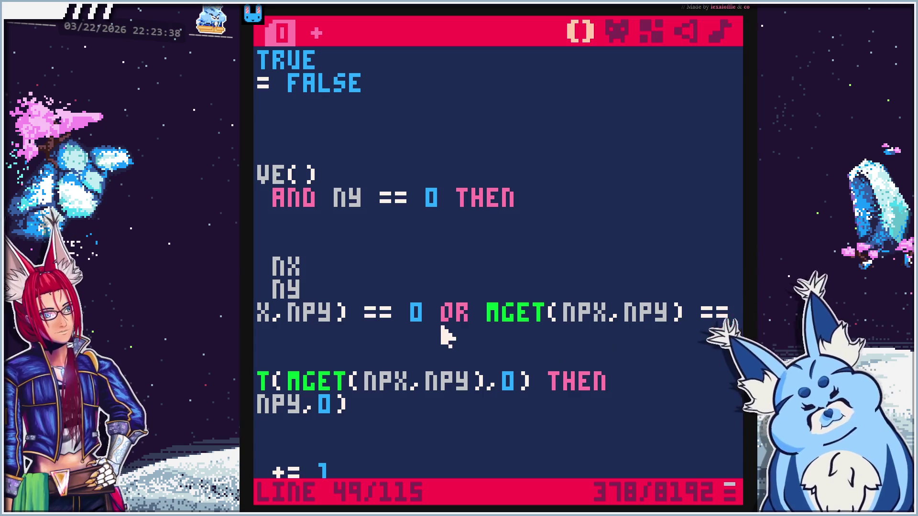
{"action": "type", "text": "22"}
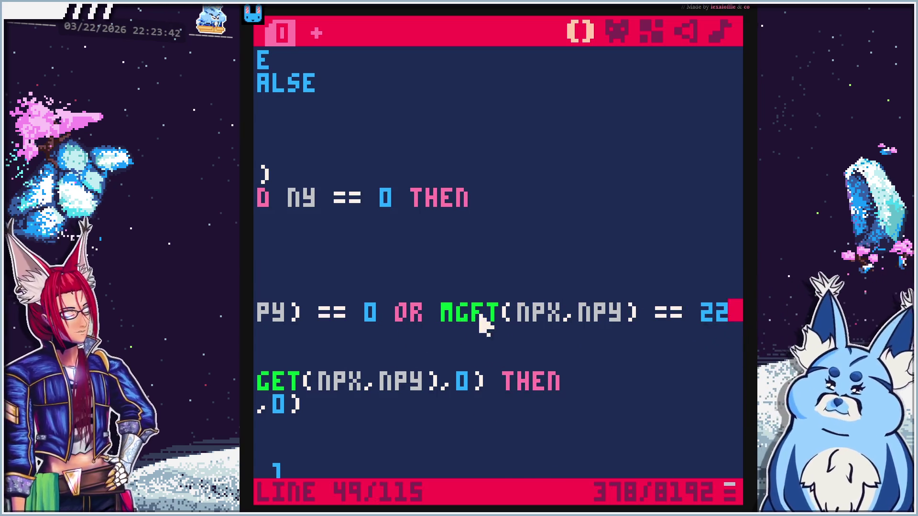
{"action": "type", "text": " TH"}
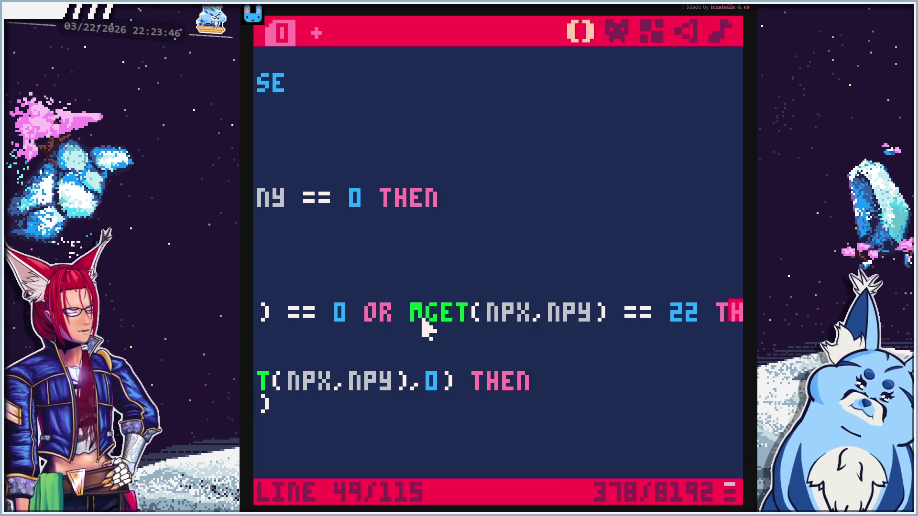
{"action": "type", "text": "EN"}
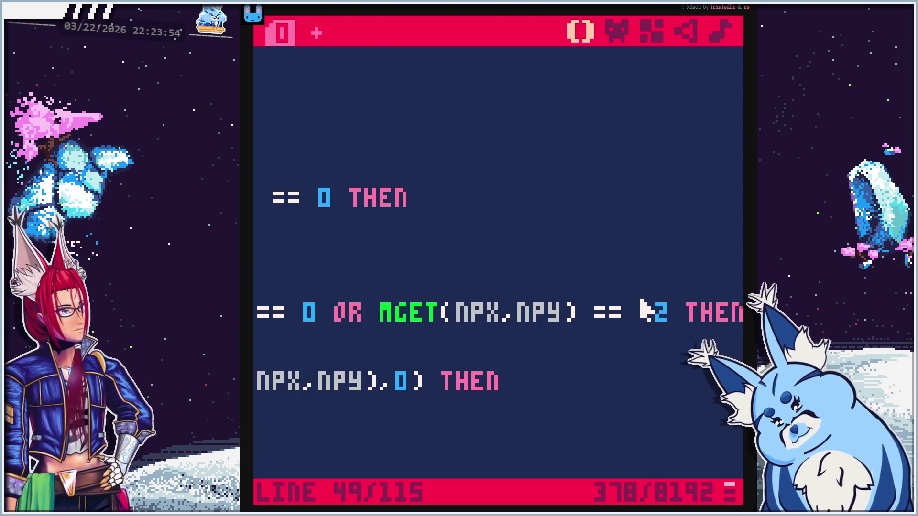
Run the game, eat a mushroom and drop down the shaft toward the cherry
{"action": "key", "text": "ctrl+r"}
{"action": "key", "text": "Left"}
{"action": "key", "text": "Left"}
{"action": "key", "text": "Up"}
{"action": "key", "text": "Left"}
{"action": "key", "text": "Up"}
{"action": "key", "text": "Right"}
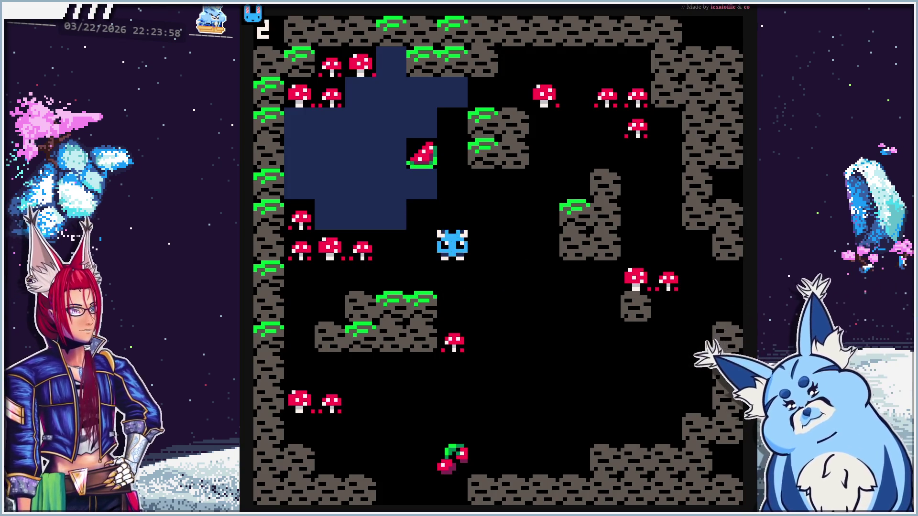
Walk the creature through the grass tiles and along the ledges, then leave through the left edge
{"action": "key", "text": "Up"}
{"action": "key", "text": "Left"}
{"action": "key", "text": "Left"}
{"action": "key", "text": "Right"}
{"action": "key", "text": "Left"}
{"action": "key", "text": "Right"}
{"action": "key", "text": "Left"}
{"action": "key", "text": "Up"}
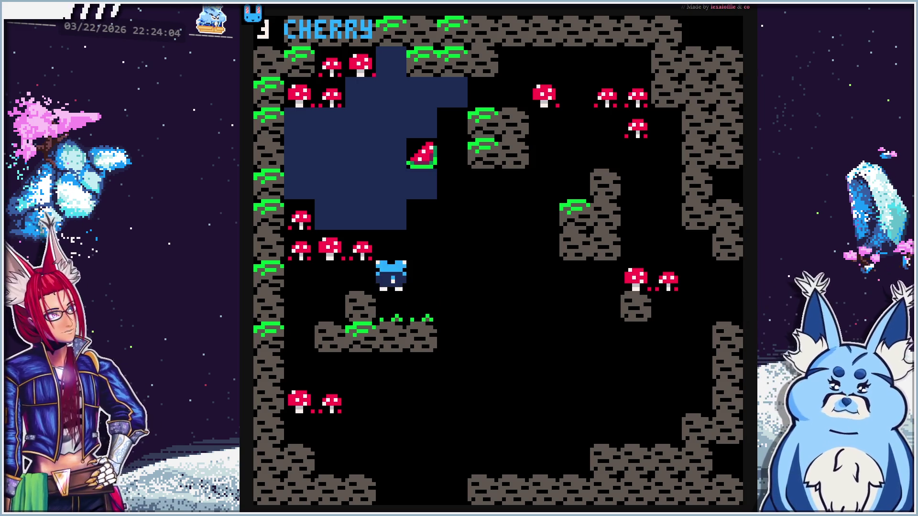
{"action": "key", "text": "Right"}
{"action": "key", "text": "Right"}
{"action": "key", "text": "Up"}
{"action": "key", "text": "Left"}
{"action": "key", "text": "Left"}
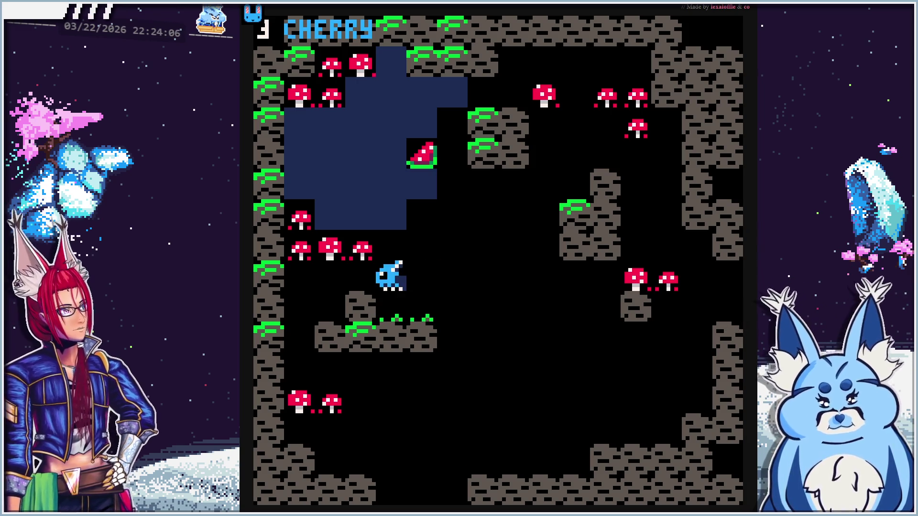
{"action": "key", "text": "Right"}
{"action": "key", "text": "Right"}
{"action": "key", "text": "Right"}
{"action": "key", "text": "Left"}
{"action": "key", "text": "Left"}
{"action": "key", "text": "Left"}
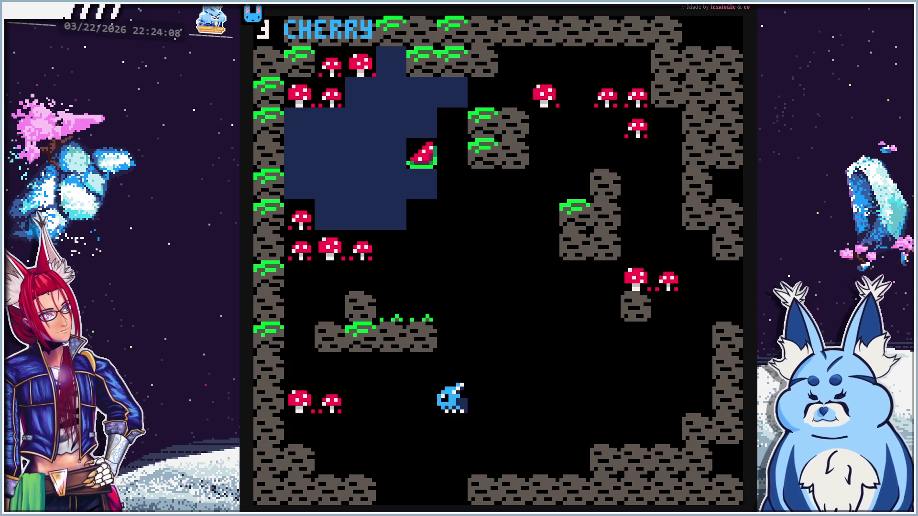
{"action": "key", "text": "Up"}
{"action": "key", "text": "Up"}
{"action": "key", "text": "Left"}
{"action": "key", "text": "Up"}
{"action": "key", "text": "Up"}
{"action": "key", "text": "Left"}
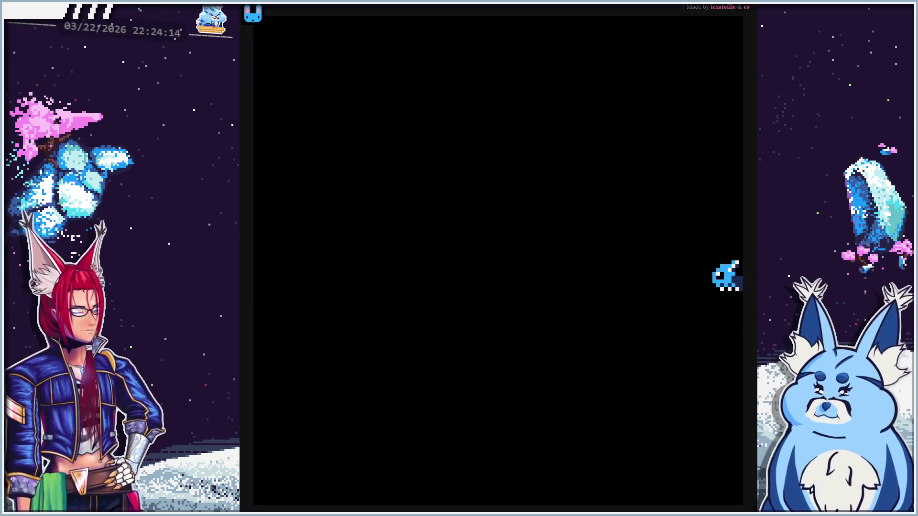
In the reloaded level, collect the mushrooms near the left wall and exit left again
{"action": "key", "text": "Right"}
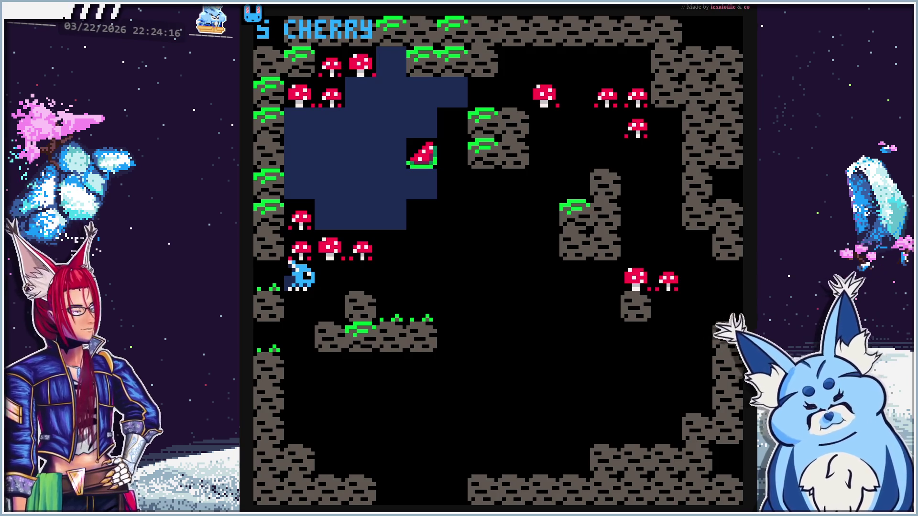
{"action": "key", "text": "Up"}
{"action": "key", "text": "Right"}
{"action": "key", "text": "Right"}
{"action": "key", "text": "Left"}
{"action": "key", "text": "Left"}
{"action": "key", "text": "Up"}
{"action": "key", "text": "Left"}
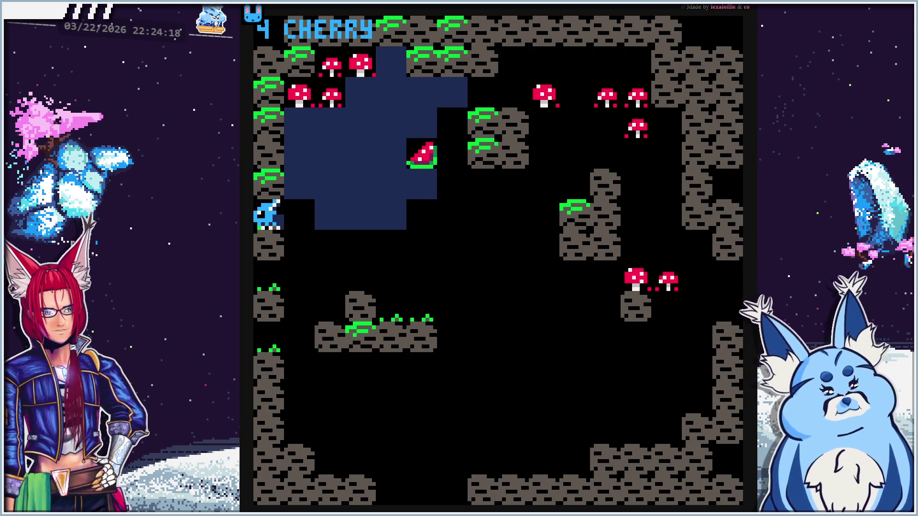
{"action": "key", "text": "Up"}
{"action": "key", "text": "Left"}
{"action": "key", "text": "Down"}
{"action": "key", "text": "Right"}
Drop onto the rock ledge, tunnel through the grass beside the water, then stop the game
{"action": "key", "text": "Down"}
{"action": "key", "text": "Down"}
{"action": "key", "text": "Right"}
{"action": "key", "text": "Right"}
{"action": "key", "text": "Right"}
{"action": "key", "text": "Down"}
{"action": "key", "text": "Right"}
{"action": "key", "text": "Right"}
{"action": "key", "text": "Right"}
{"action": "key", "text": "Up"}
{"action": "key", "text": "Up"}
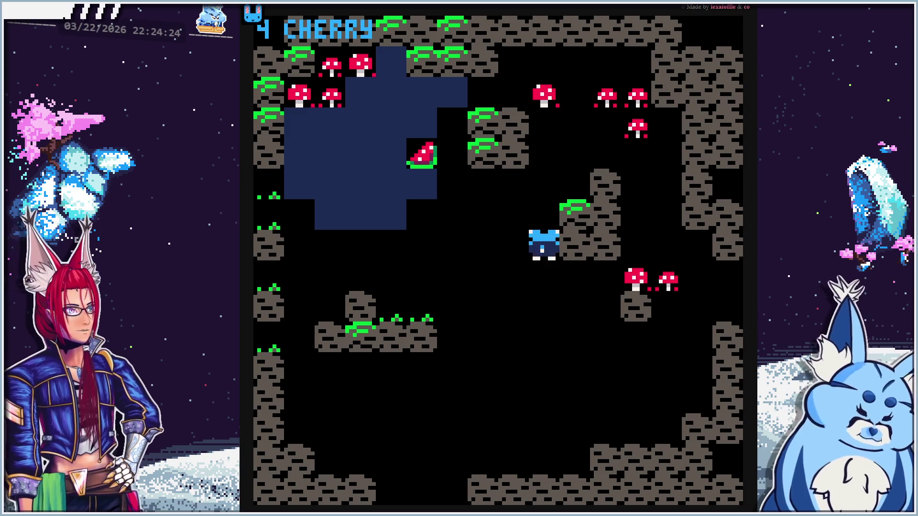
{"action": "key", "text": "Up"}
{"action": "key", "text": "Right"}
{"action": "key", "text": "Up"}
{"action": "key", "text": "Left"}
{"action": "key", "text": "Left"}
{"action": "key", "text": "Down"}
{"action": "key", "text": "Left"}
{"action": "key", "text": "Left"}
{"action": "key", "text": "Up"}
{"action": "key", "text": "Up"}
{"action": "key", "text": "Right"}
{"action": "key", "text": "Up"}
{"action": "key", "text": "Down"}
{"action": "key", "text": "Down"}
{"action": "key", "text": "Down"}
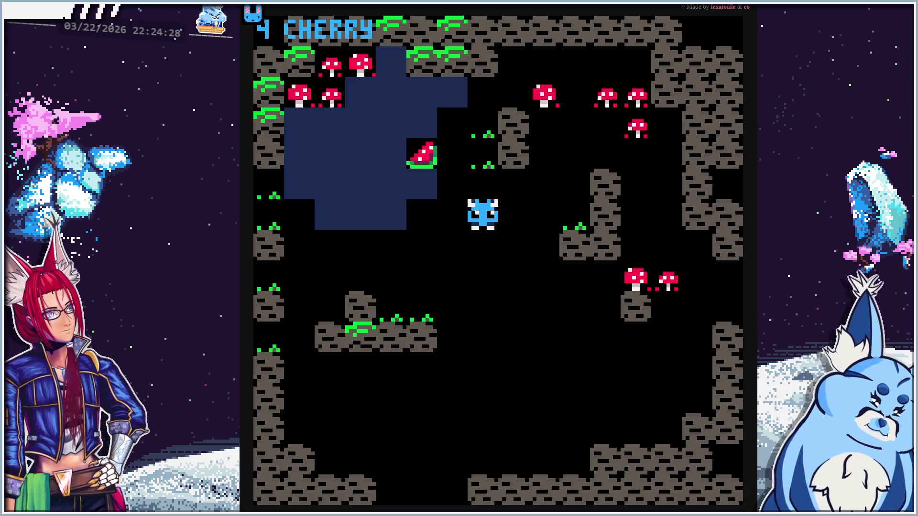
{"action": "key", "text": "Escape"}
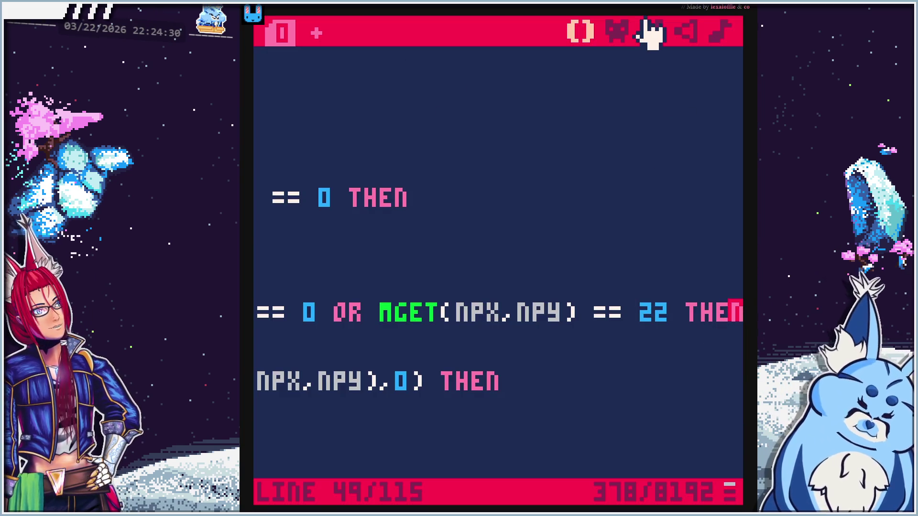
Pan the map down, then paint a brick row and a leftward grass strip beneath the cherry ledge
{"action": "left_click", "coordinate": [654, 28]}
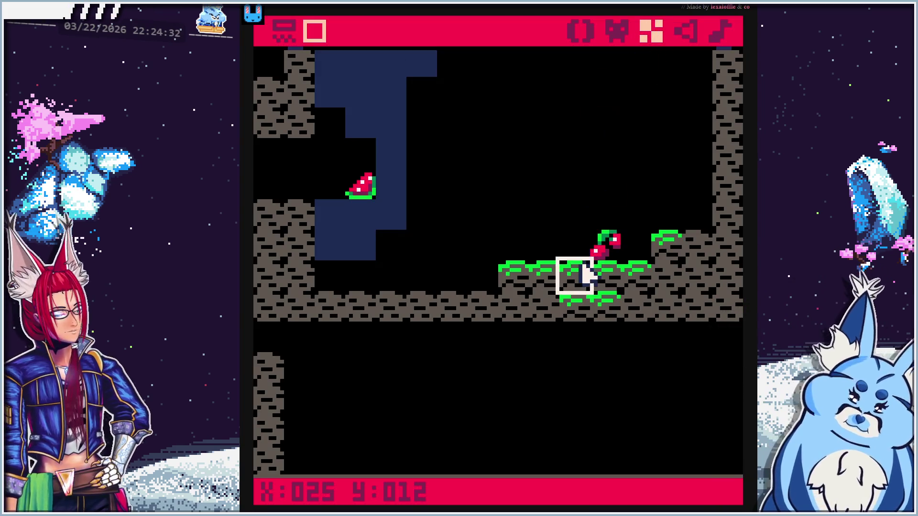
{"action": "mouse_move", "coordinate": [560, 158]}
{"action": "left_mouse_down"}
{"action": "mouse_move", "coordinate": [550, 324]}
{"action": "mouse_move", "coordinate": [550, 239]}
{"action": "left_mouse_up"}
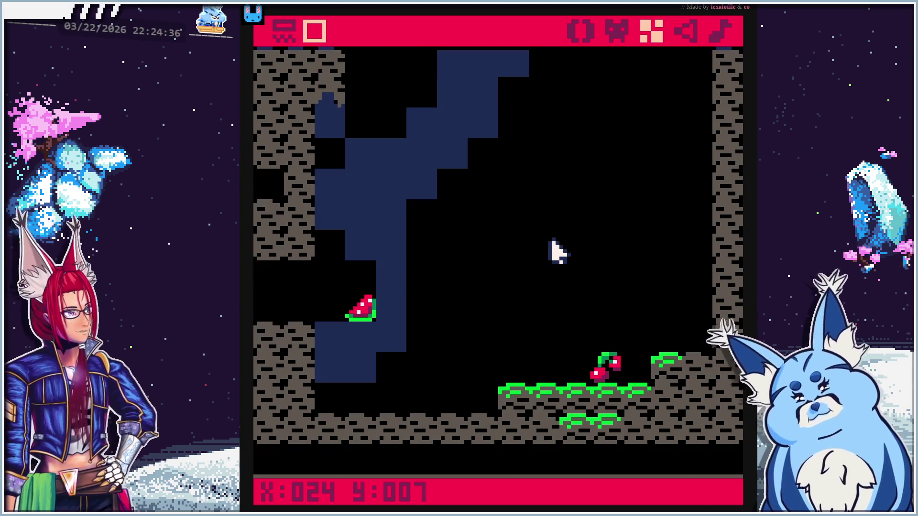
{"action": "left_click_drag", "start_coordinate": [280, 455], "coordinate": [497, 462]}
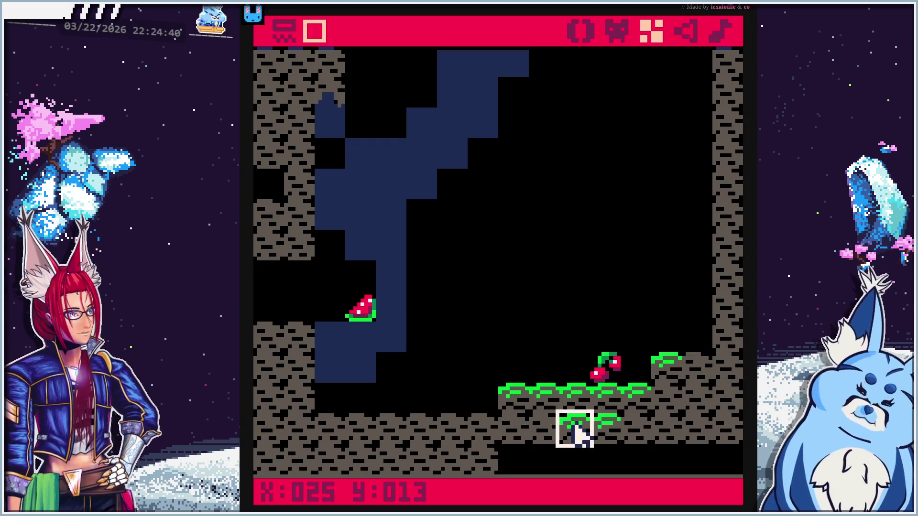
{"action": "right_click", "coordinate": [578, 431]}
{"action": "left_click_drag", "start_coordinate": [578, 460], "coordinate": [597, 461]}
{"action": "left_click_drag", "start_coordinate": [537, 424], "coordinate": [508, 428]}
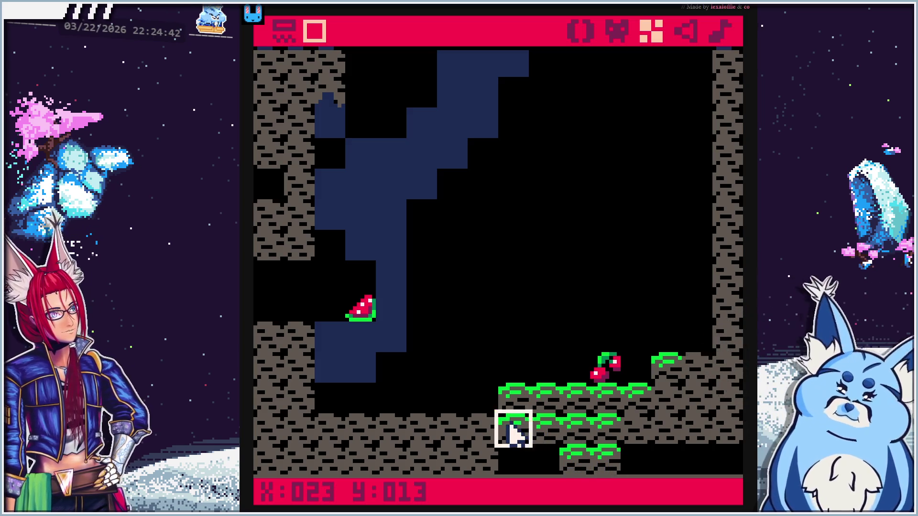